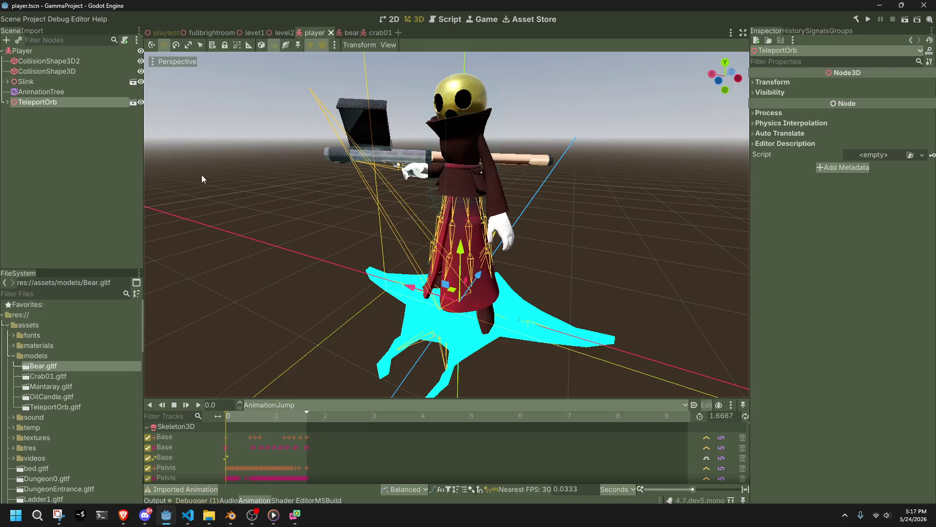
# Step: Inspect the Player scene's TeleportOrb and CollisionShape3D nodes, orbiting to view the character's front
pyautogui.click(202, 178)
pyautogui.moveTo(215, 211)
pyautogui.mouseDown(button='middle')
pyautogui.moveTo(296, 228)
pyautogui.moveTo(342, 218)
pyautogui.mouseUp(button='middle')
pyautogui.click(44, 71)
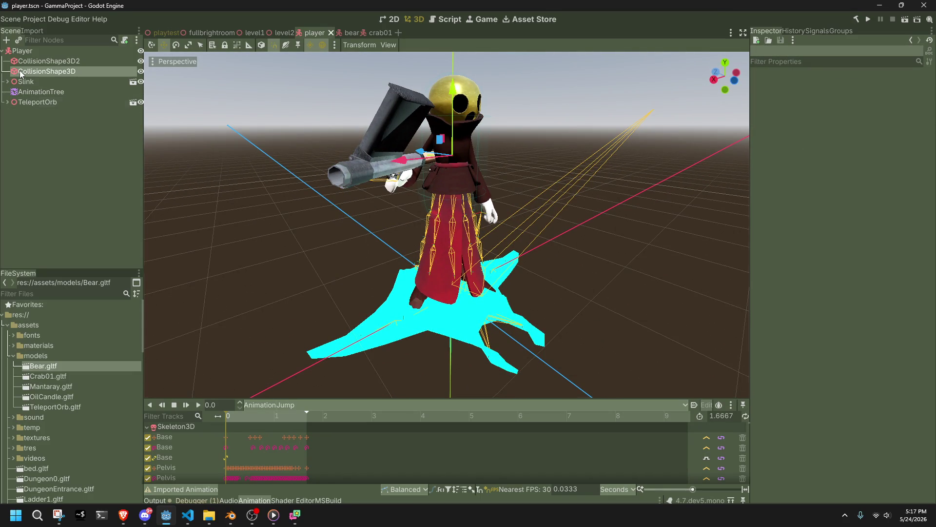
pyautogui.click(41, 59)
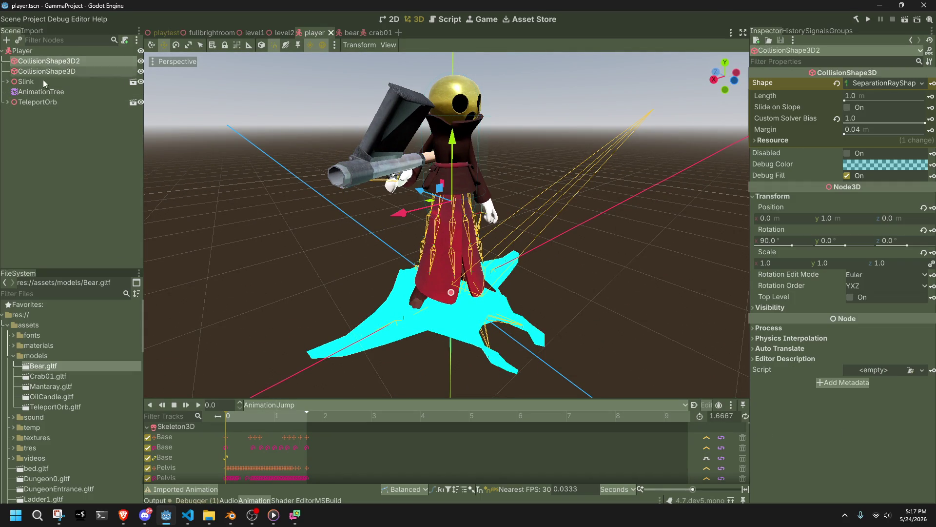
pyautogui.click(43, 191)
# Step: Glance at Blender, then browse Godot's Help, Scene and Project menus
pyautogui.click(230, 515)
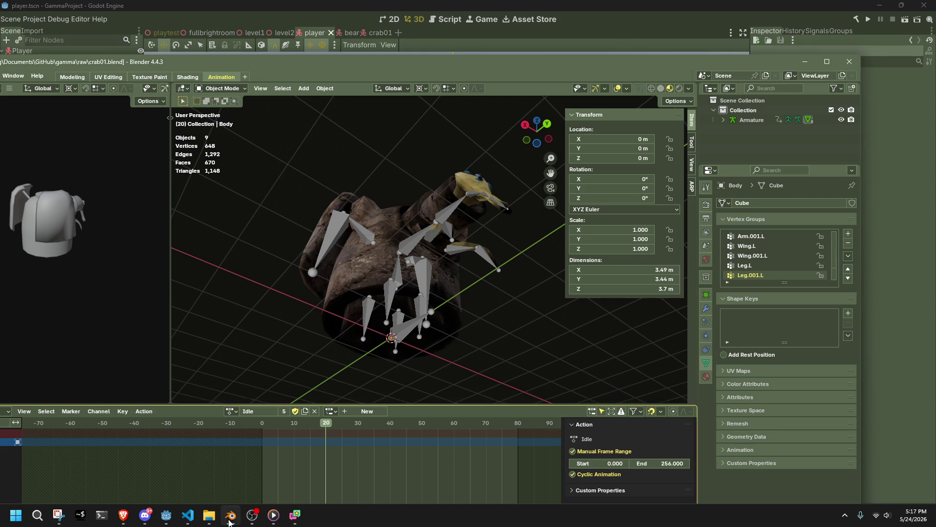
pyautogui.click(100, 19)
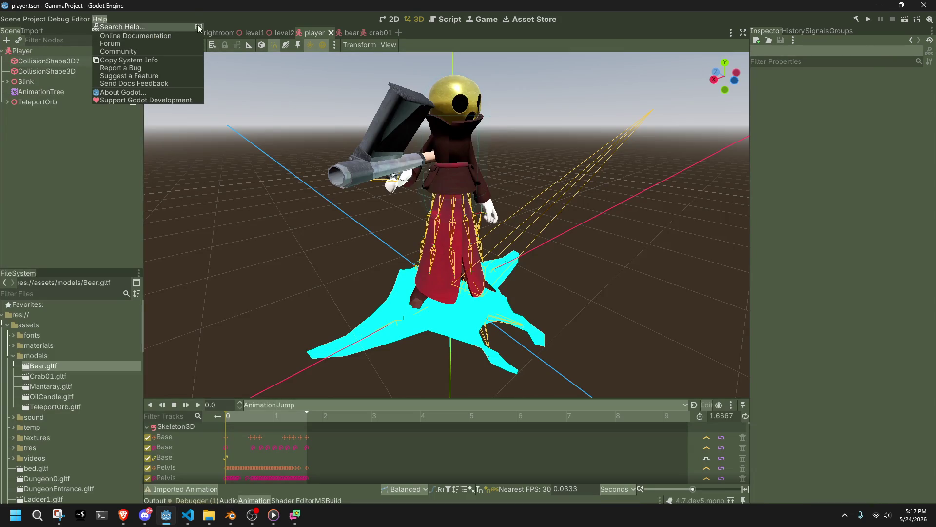
pyautogui.click(196, 10)
pyautogui.moveTo(205, 1)
pyautogui.mouseDown()
pyautogui.moveTo(230, 28)
pyautogui.moveTo(220, 4)
pyautogui.moveTo(232, 1)
pyautogui.mouseUp()
pyautogui.click(12, 18)
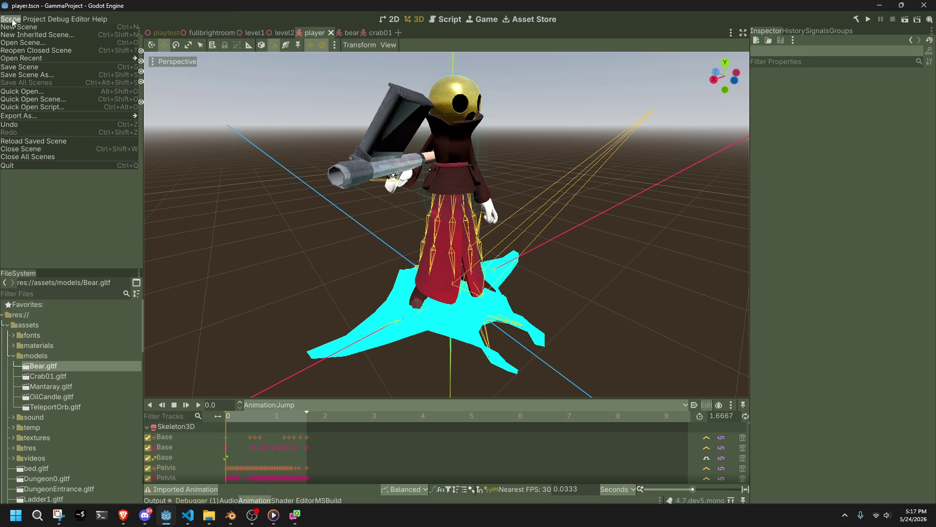
pyautogui.moveTo(34, 20)
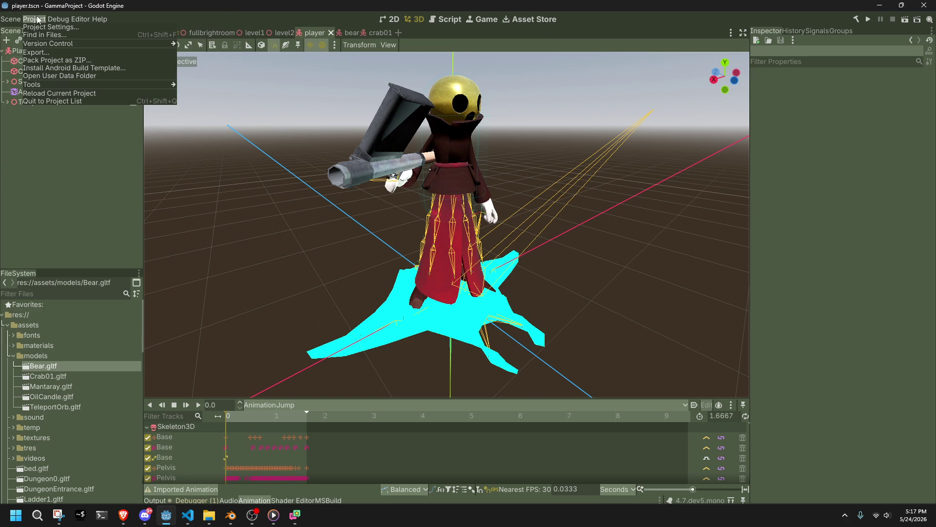
pyautogui.click(187, 9)
# Step: Select and deselect TeleportOrb, then bring Blender with crab01.blend to the front
pyautogui.click(34, 101)
pyautogui.click(51, 166)
pyautogui.click(230, 515)
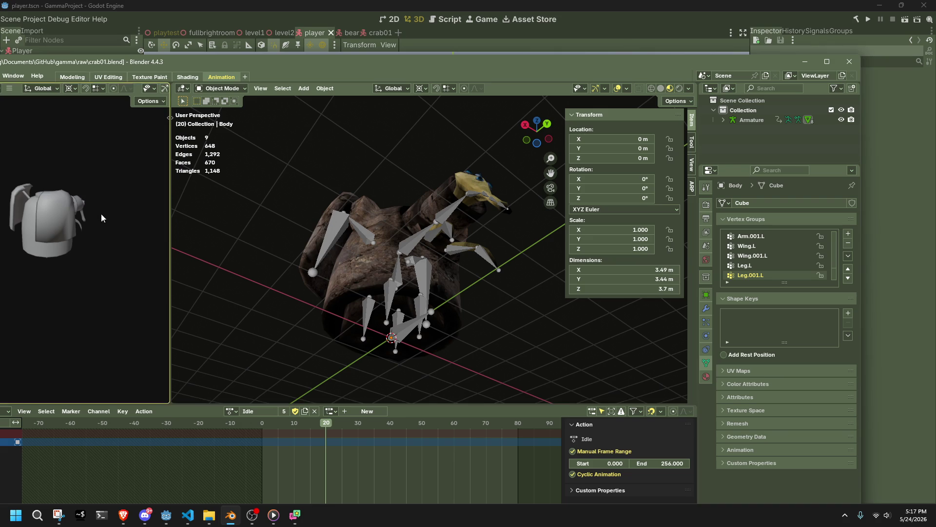
# Step: Open slink.blend from recent files, discarding unsaved changes to crab01
pyautogui.moveTo(124, 5)
pyautogui.mouseDown()
pyautogui.moveTo(175, 24)
pyautogui.moveTo(193, 0)
pyautogui.mouseUp()
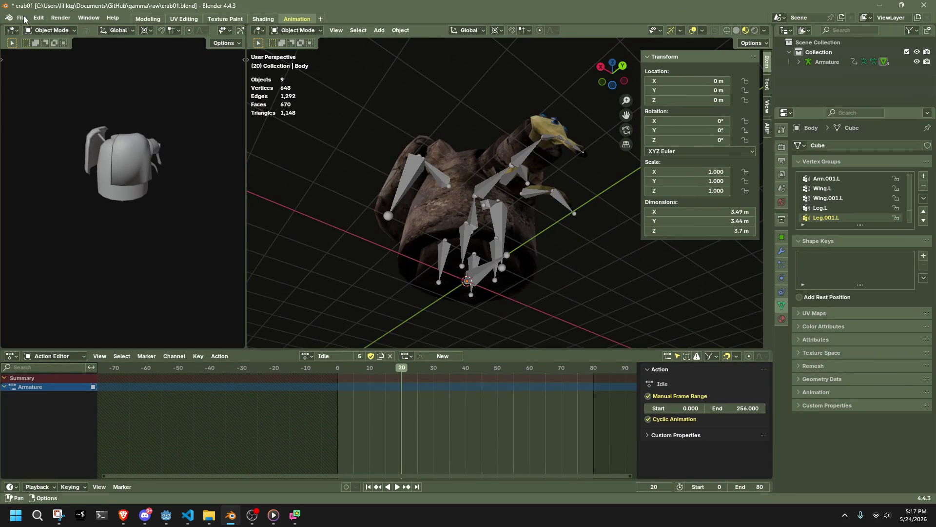
pyautogui.click(21, 17)
pyautogui.moveTo(111, 51)
pyautogui.click(156, 67)
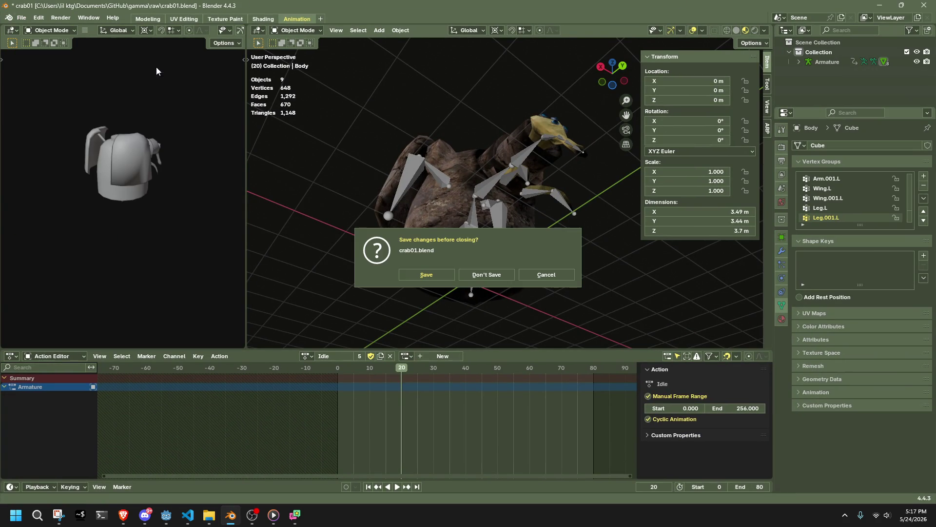
pyautogui.click(475, 274)
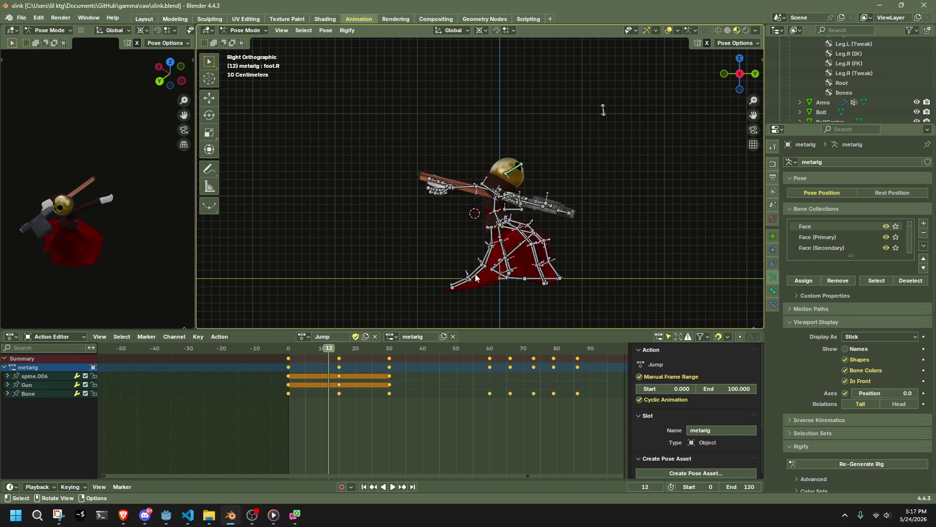
# Step: Switch the metarig's active action from Jump to Run
pyautogui.moveTo(475, 274)
pyautogui.mouseDown(button='middle')
pyautogui.moveTo(448, 274)
pyautogui.moveTo(300, 344)
pyautogui.mouseUp(button='middle')
pyautogui.click(302, 336)
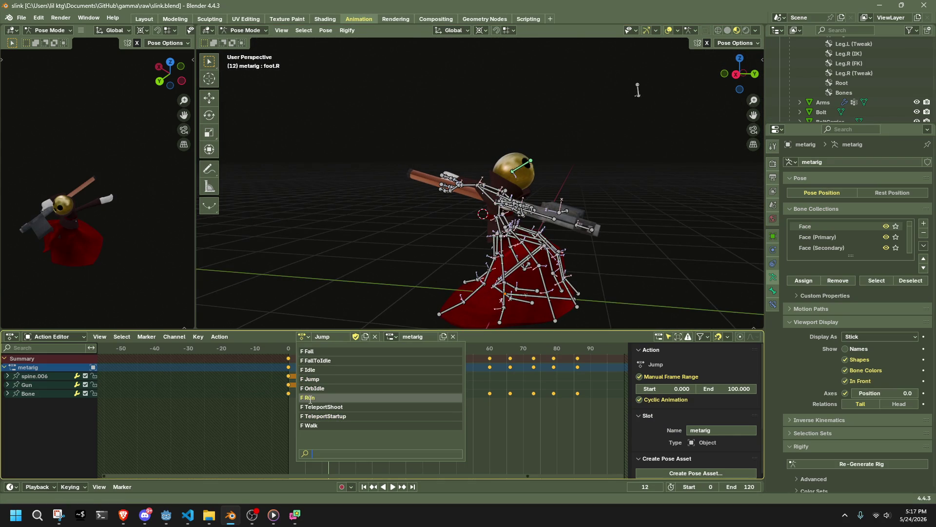
pyautogui.click(309, 398)
pyautogui.moveTo(437, 302)
pyautogui.mouseDown(button='middle')
pyautogui.moveTo(513, 256)
pyautogui.moveTo(436, 256)
pyautogui.moveTo(608, 260)
pyautogui.moveTo(489, 258)
pyautogui.mouseUp(button='middle')
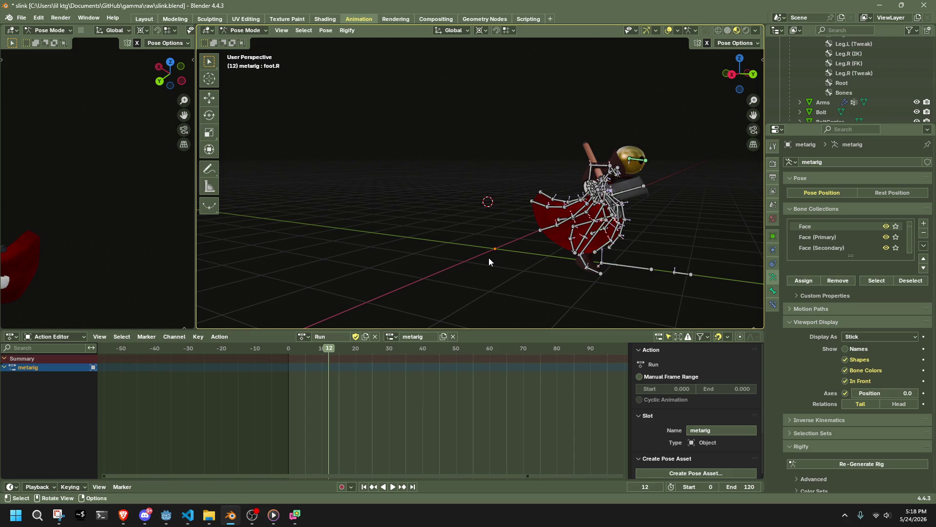
# Step: Zoom in on the Slink rig in Right Orthographic view, then unlink the Run action
pyautogui.press('KP_3')
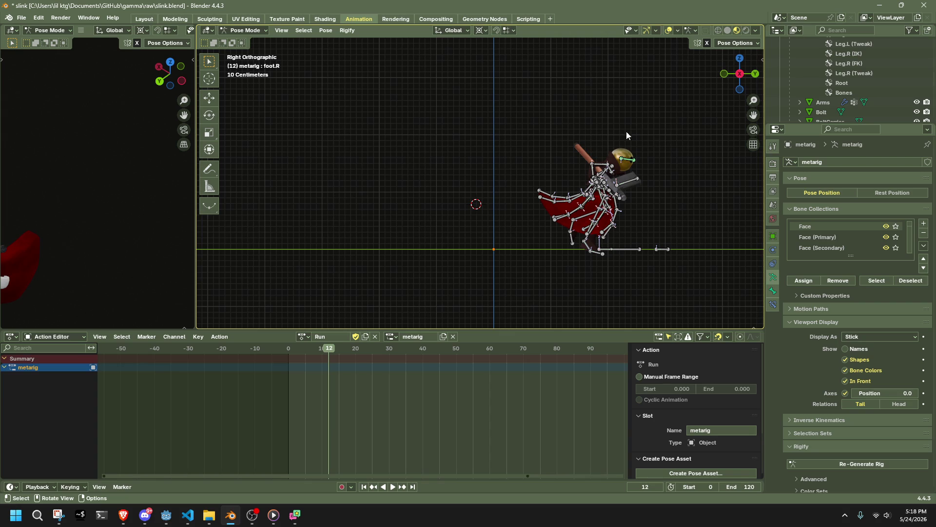
pyautogui.scroll(2, 459, 257)
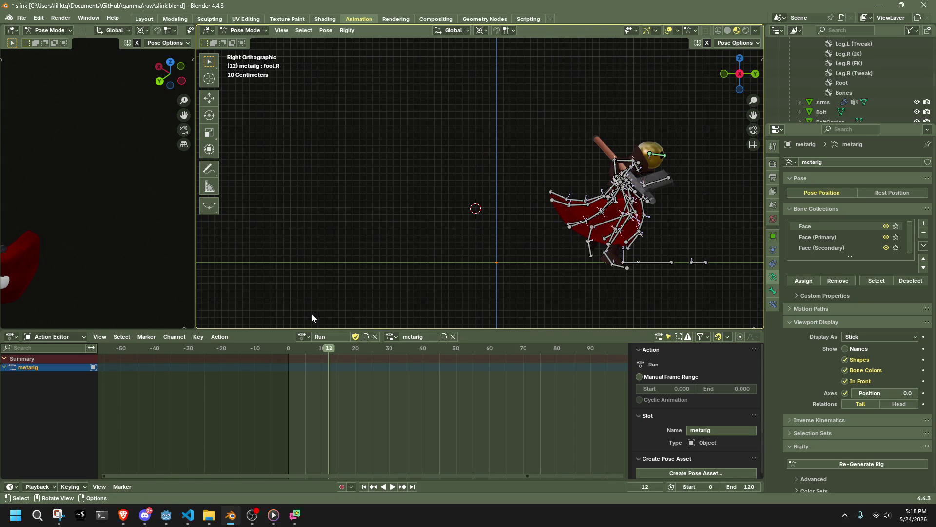
pyautogui.click(303, 336)
pyautogui.click(305, 335)
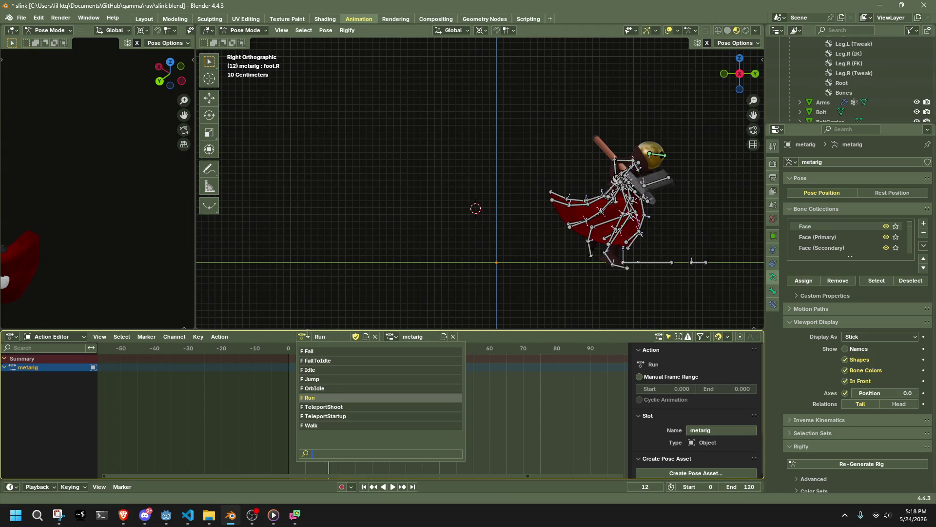
pyautogui.click(377, 335)
# Step: Start editing the empty action's name, then switch over to the browser
pyautogui.click(342, 337)
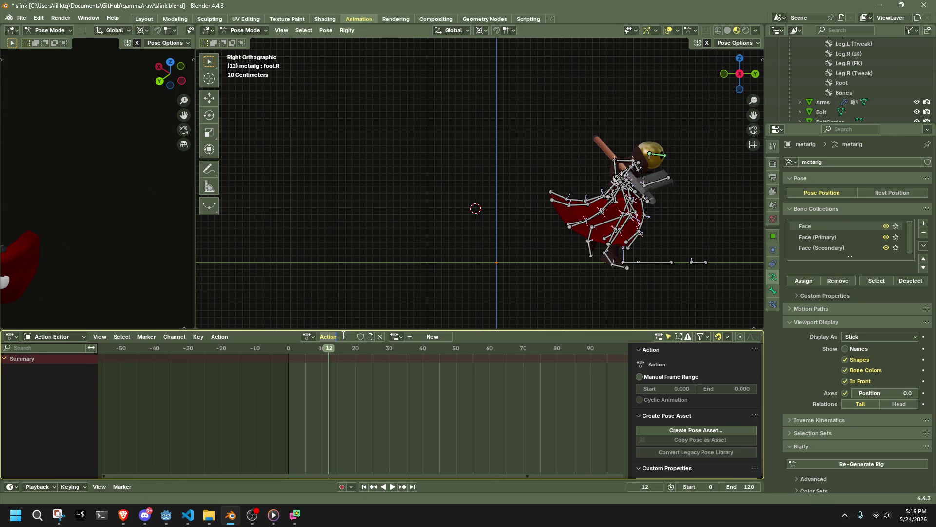
pyautogui.hotkey('alt', 'Tab')
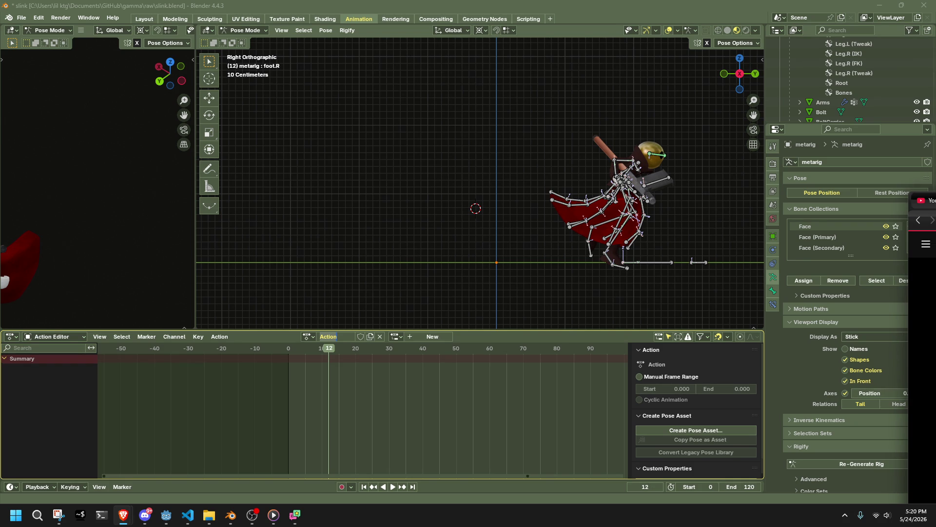
# Step: Skip the Twilight Princess longplay ahead to the swimming section
pyautogui.moveTo(934, 188)
pyautogui.mouseDown()
pyautogui.moveTo(934, 157)
pyautogui.moveTo(661, 88)
pyautogui.moveTo(589, 57)
pyautogui.mouseUp()
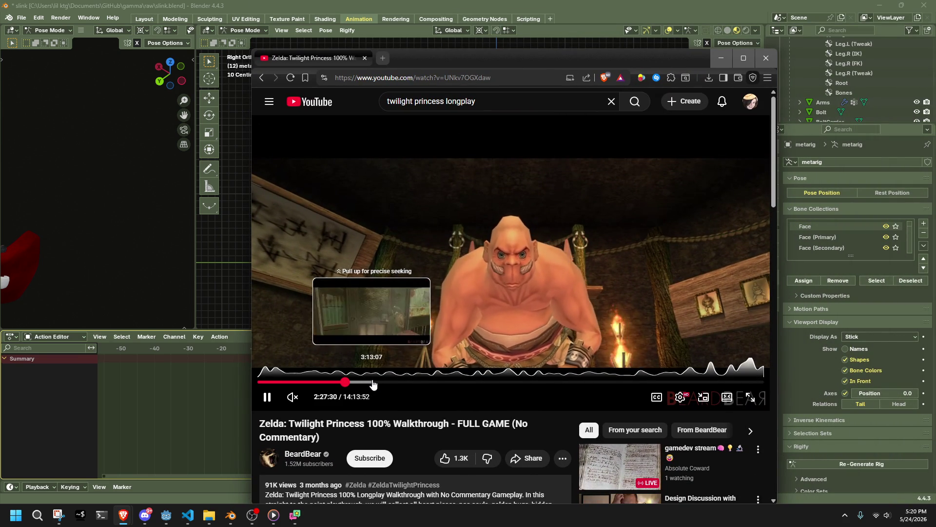
pyautogui.click(372, 382)
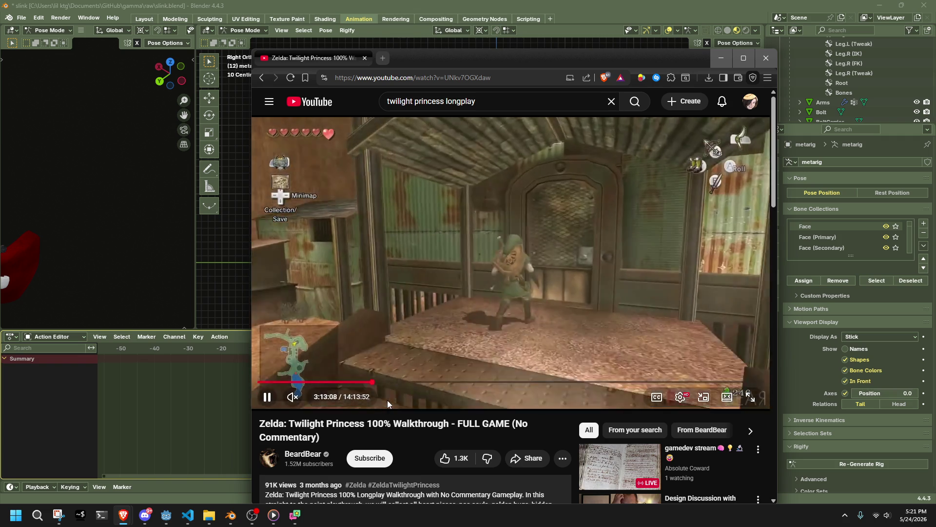
pyautogui.click(391, 383)
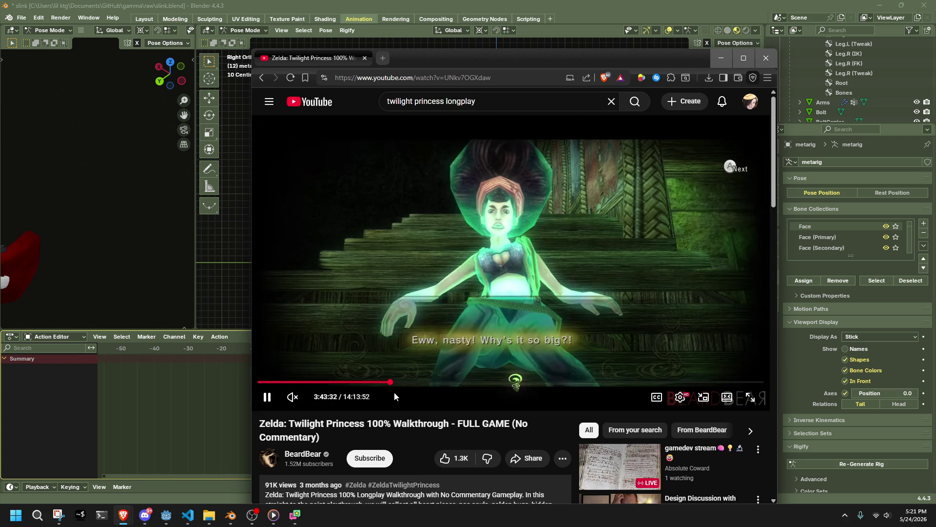
pyautogui.click(411, 383)
pyautogui.click(424, 382)
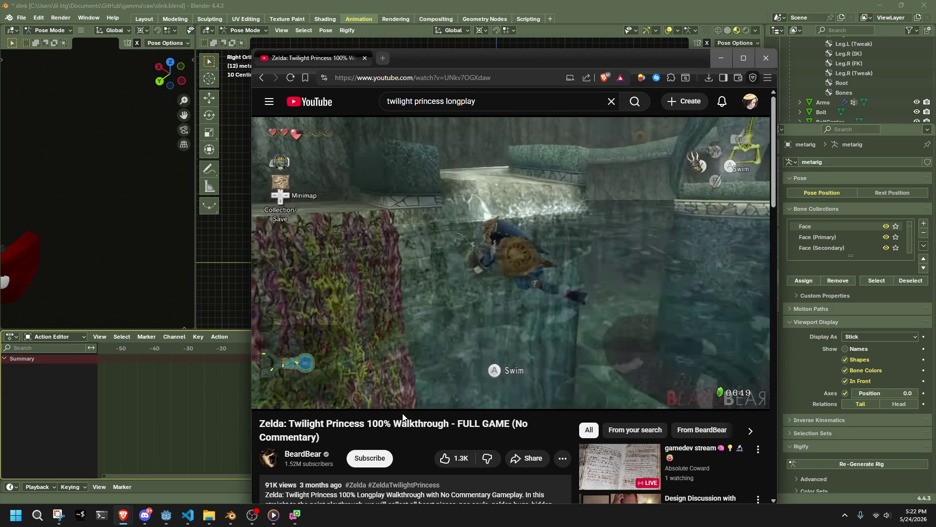
# Step: Rewind five seconds, pause on the dive pose at 4:41:34, and move the browser aside
pyautogui.press('Left')
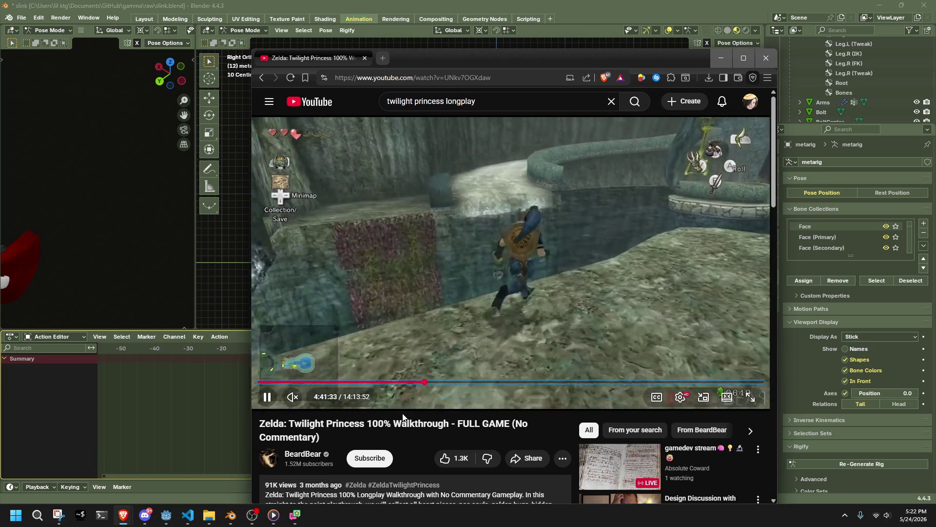
pyautogui.press('space')
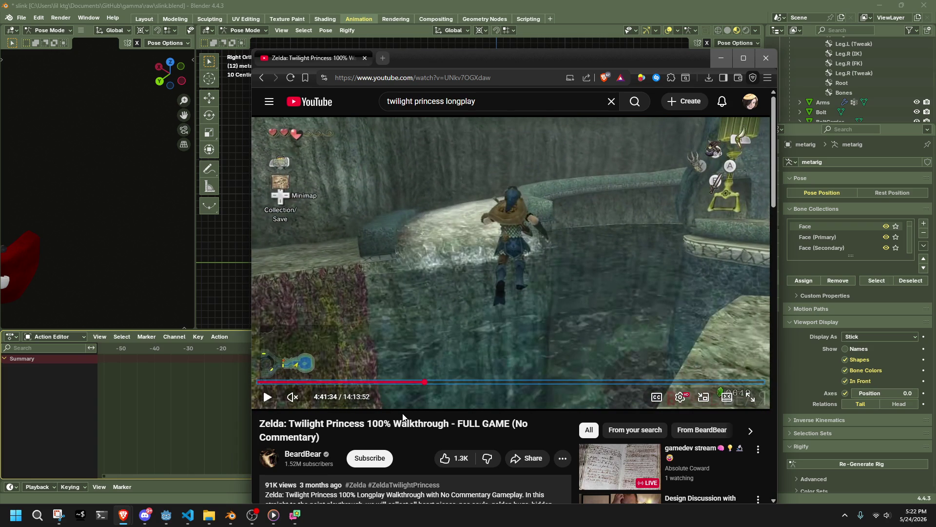
pyautogui.moveTo(458, 63); pyautogui.dragTo(935, 146)
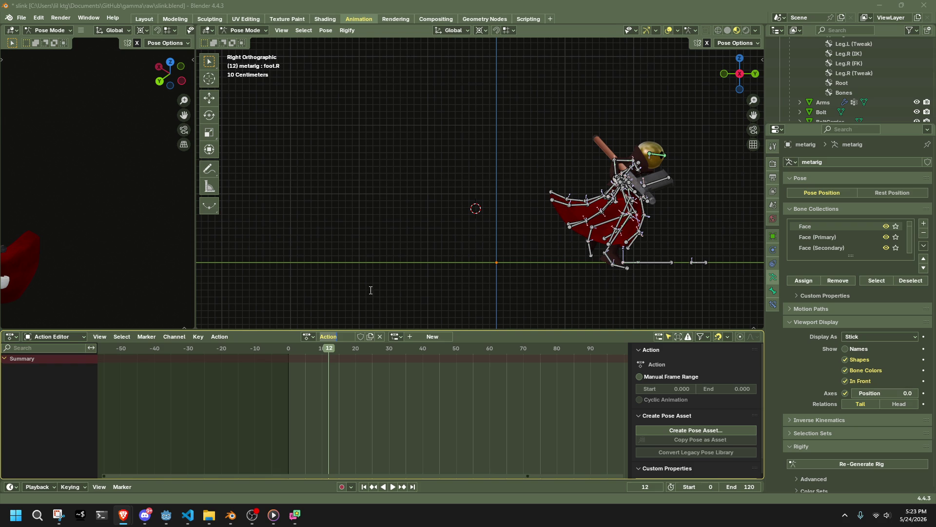
# Step: Rename the metarig's action to RunJump02 and return to frame 0
pyautogui.click(326, 349)
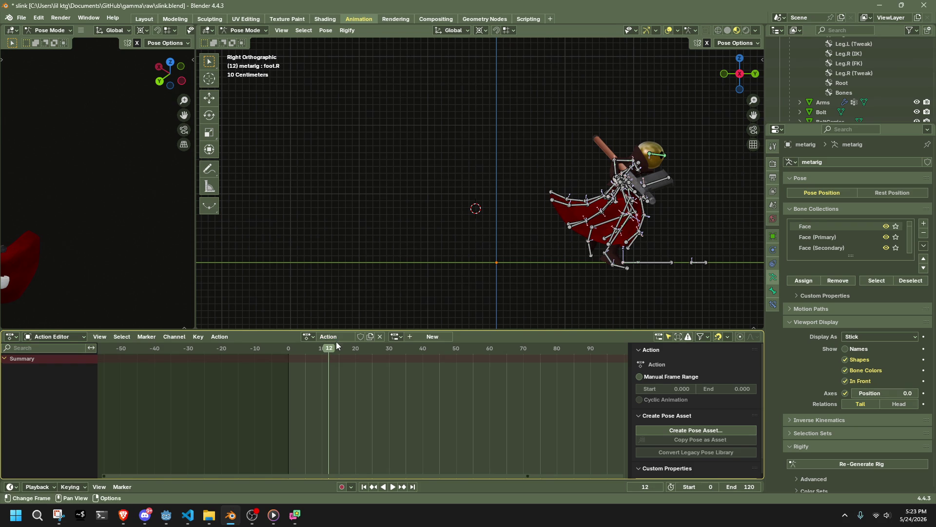
pyautogui.press('BackSpace')
pyautogui.press('BackSpace')
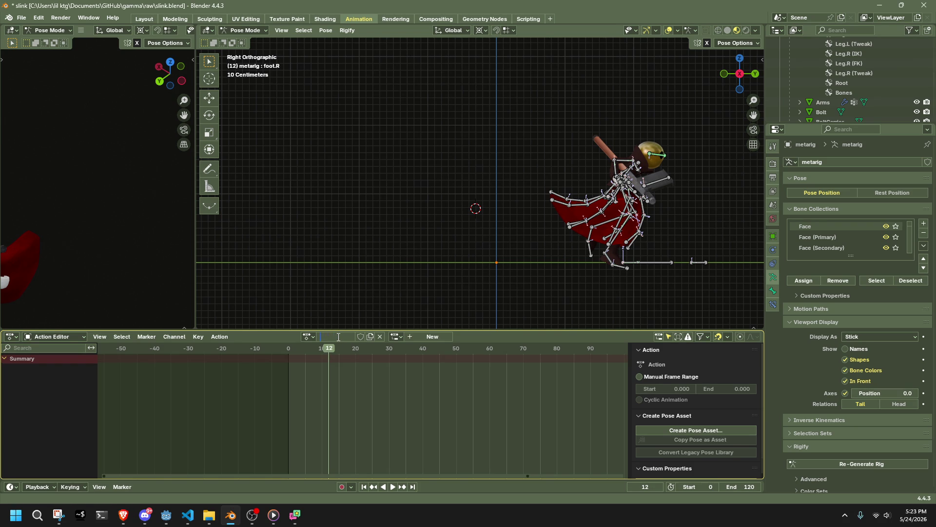
pyautogui.write('JumpF')
pyautogui.write('rom')
pyautogui.press('BackSpace')
pyautogui.press('BackSpace')
pyautogui.press('BackSpace')
pyautogui.write('unJump01')
pyautogui.moveTo(286, 350); pyautogui.dragTo(288, 350)
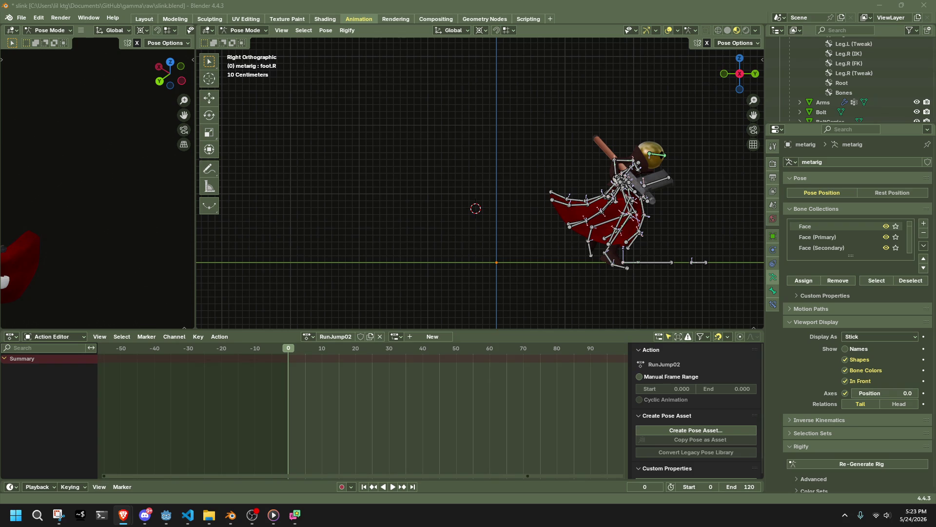
# Step: Clear all bone transforms back to the rest pose and save slink.blend
pyautogui.click(530, 253)
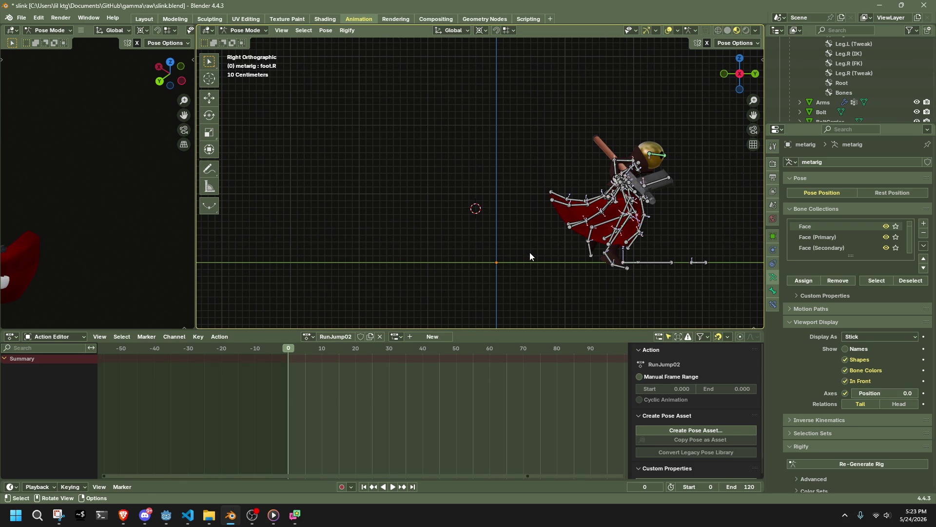
pyautogui.press('a')
pyautogui.click(321, 28)
pyautogui.moveTo(346, 51)
pyautogui.click(484, 52)
pyautogui.moveTo(635, 177)
pyautogui.mouseDown(button='middle')
pyautogui.moveTo(535, 190)
pyautogui.moveTo(551, 224)
pyautogui.mouseUp(button='middle')
pyautogui.click(551, 223)
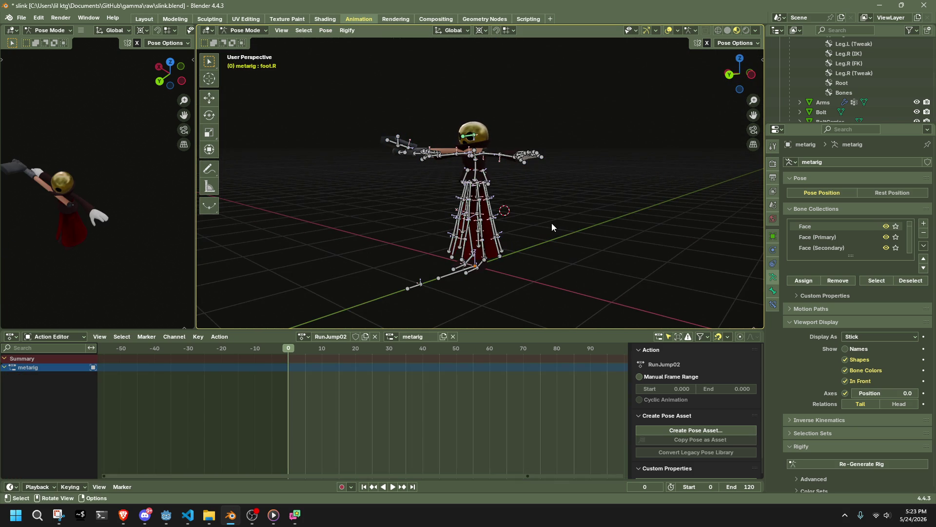
pyautogui.hotkey('ctrl', 's')
pyautogui.click(303, 336)
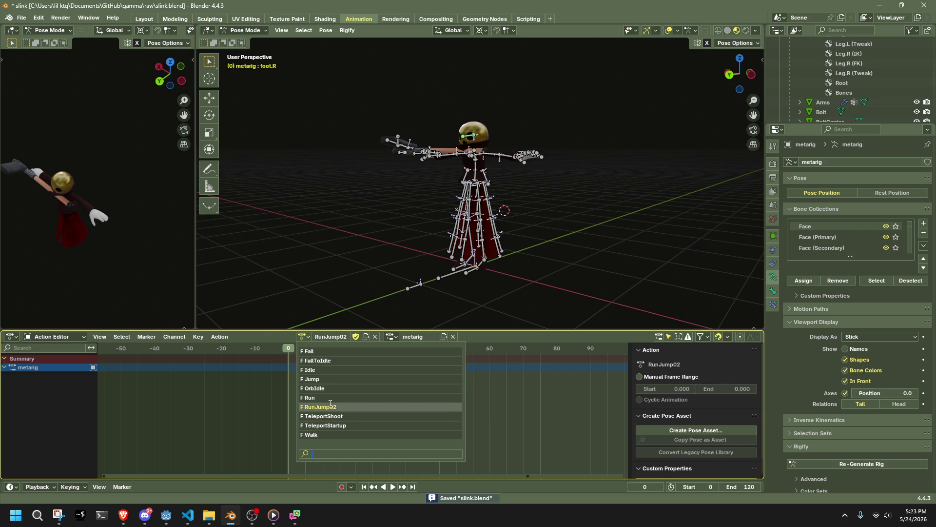
# Step: Load the Jump action, stop on frame 20, and copy the pose of all bones
pyautogui.click(328, 379)
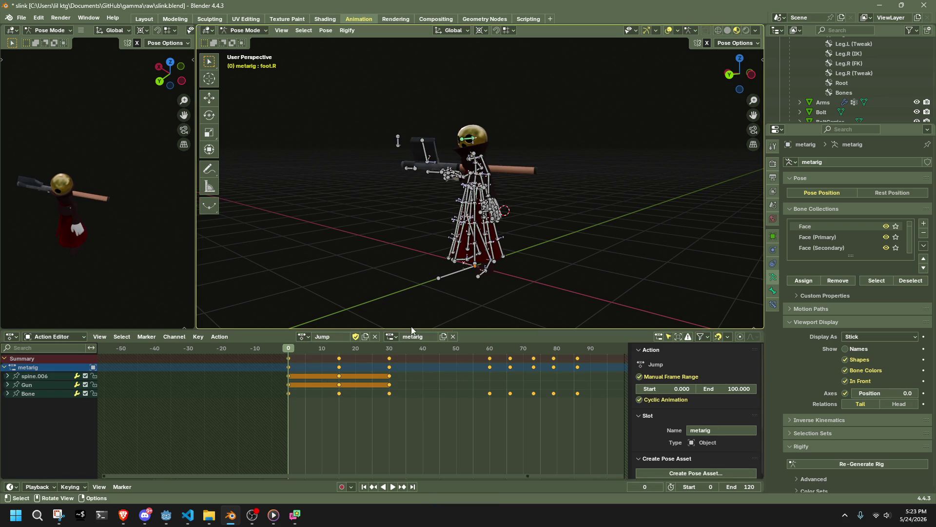
pyautogui.press('space')
pyautogui.moveTo(340, 360)
pyautogui.mouseDown()
pyautogui.moveTo(355, 364)
pyautogui.moveTo(339, 370)
pyautogui.moveTo(360, 370)
pyautogui.mouseUp()
pyautogui.press('space')
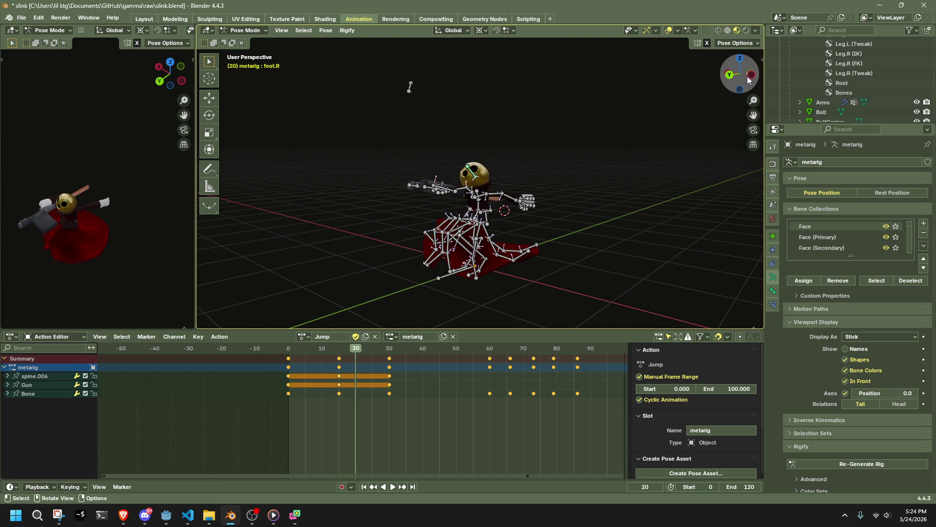
pyautogui.click(750, 75)
pyautogui.press('a')
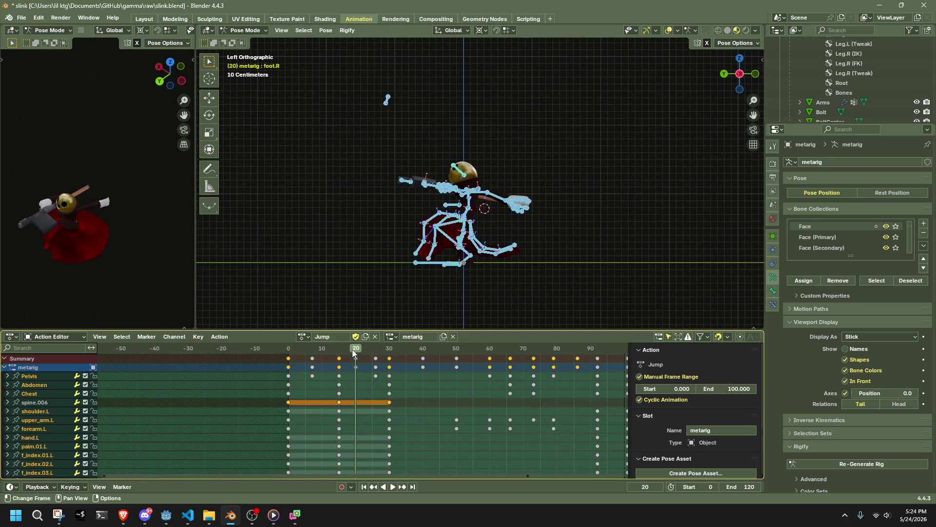
pyautogui.press('space')
pyautogui.press('Escape')
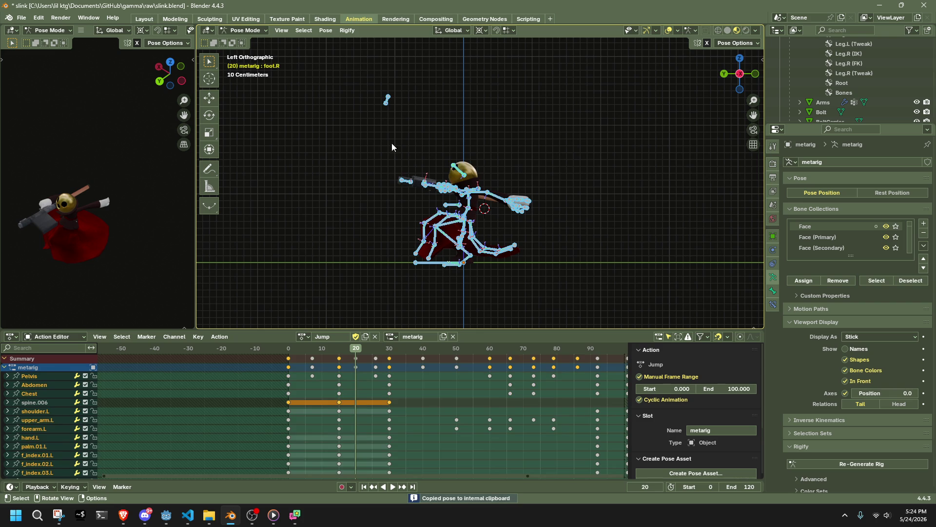
# Step: Switch the metarig's action back to RunJump02
pyautogui.click(304, 337)
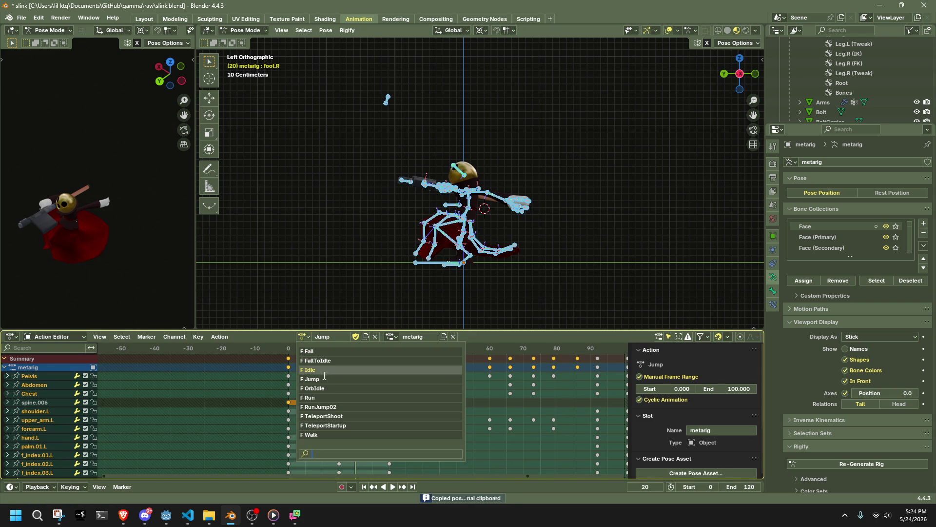
pyautogui.click(323, 385)
pyautogui.click(303, 337)
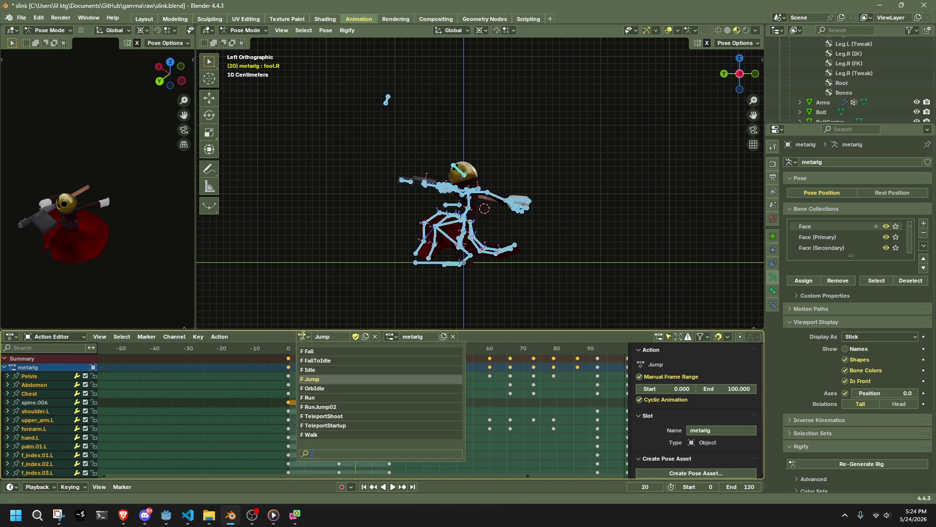
pyautogui.click(330, 407)
# Step: Paste the copied pose at frame 0 and move the head look-at bone lower and left
pyautogui.click(288, 349)
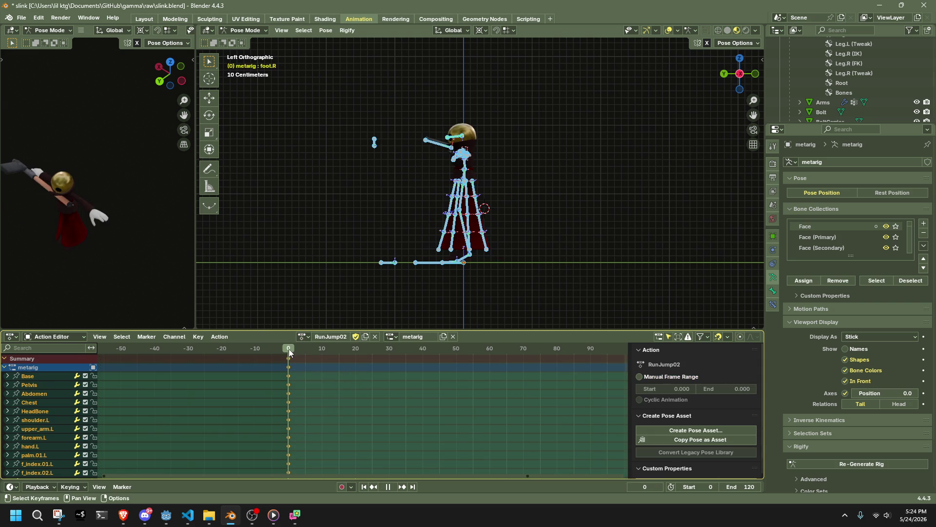
pyautogui.hotkey('ctrl', 'v')
pyautogui.moveTo(341, 104); pyautogui.dragTo(432, 137)
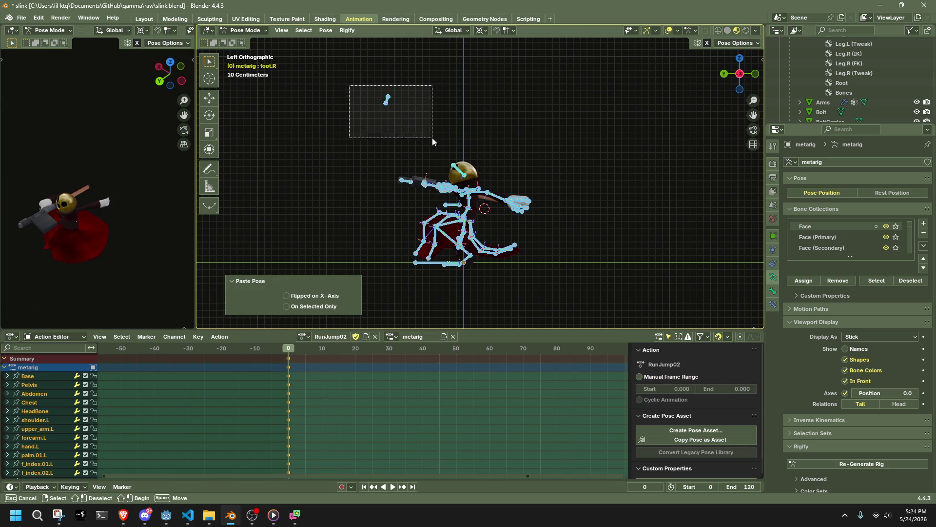
pyautogui.press('g')
pyautogui.click(365, 200)
pyautogui.moveTo(366, 203)
pyautogui.mouseDown(button='middle')
pyautogui.moveTo(628, 218)
pyautogui.moveTo(420, 212)
pyautogui.moveTo(480, 222)
pyautogui.moveTo(551, 300)
pyautogui.moveTo(499, 227)
pyautogui.moveTo(533, 239)
pyautogui.mouseUp(button='middle')
# Step: Rotate the Pelvis bone from the right side view, then undo the rotation
pyautogui.click(493, 252)
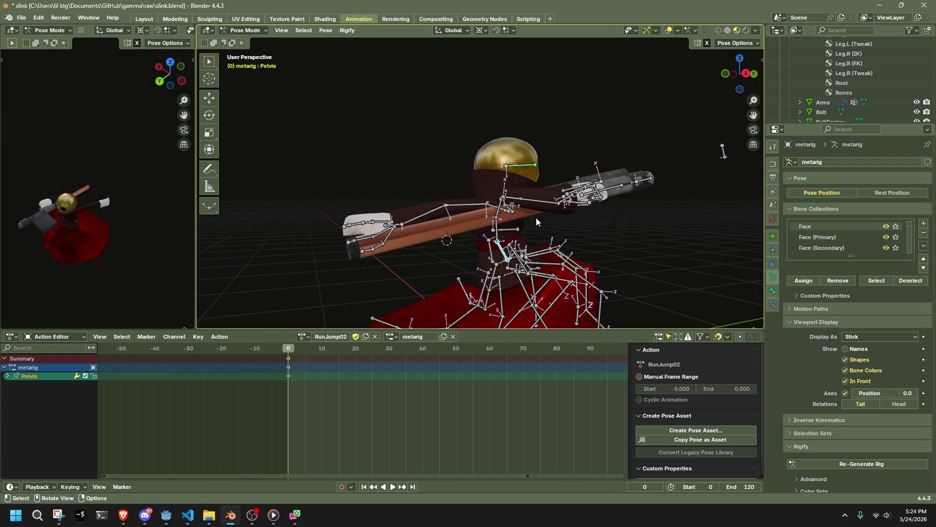
pyautogui.click(739, 76)
pyautogui.scroll(-5, 639, 194)
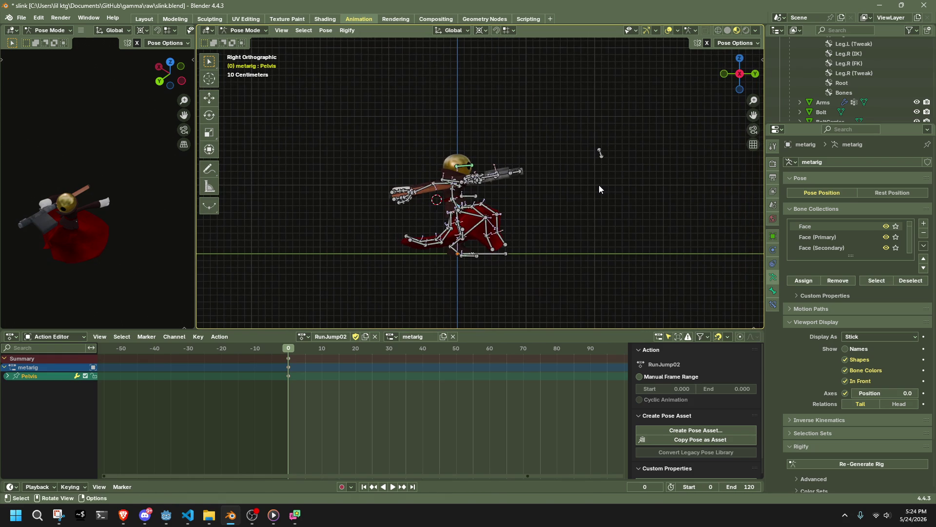
pyautogui.press('r')
pyautogui.click(601, 233)
pyautogui.hotkey('ctrl', 'z')
# Step: Snap the 3D cursor to the Base bone
pyautogui.scroll(5, 461, 256)
pyautogui.scroll(2, 471, 182)
pyautogui.click(456, 215)
pyautogui.hotkey('shift', 's')
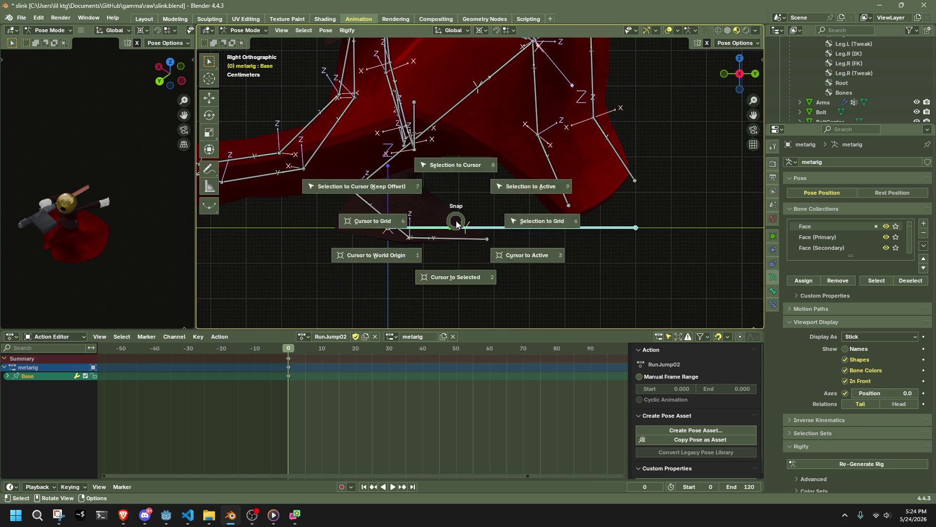
pyautogui.click(456, 273)
pyautogui.scroll(-1, 449, 147)
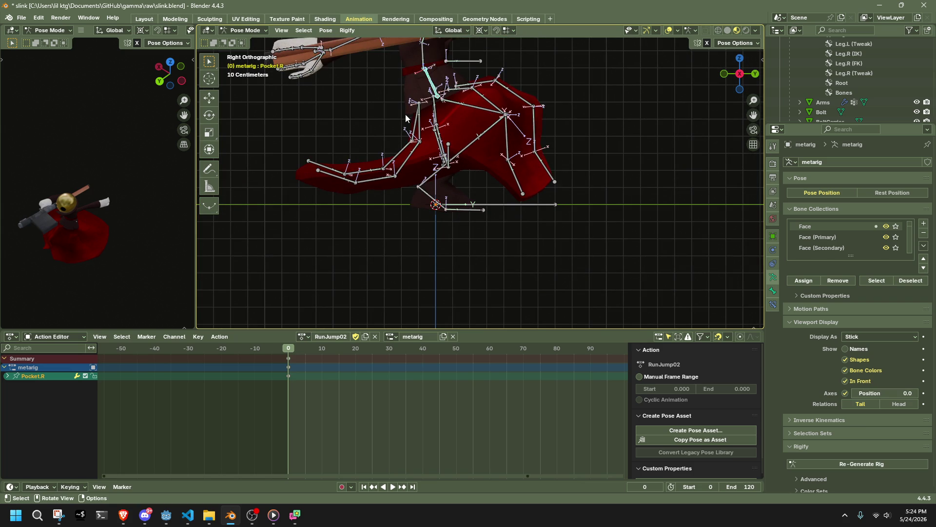
pyautogui.moveTo(413, 127)
pyautogui.mouseDown(button='middle')
pyautogui.moveTo(441, 130)
pyautogui.moveTo(460, 119)
pyautogui.mouseUp(button='middle')
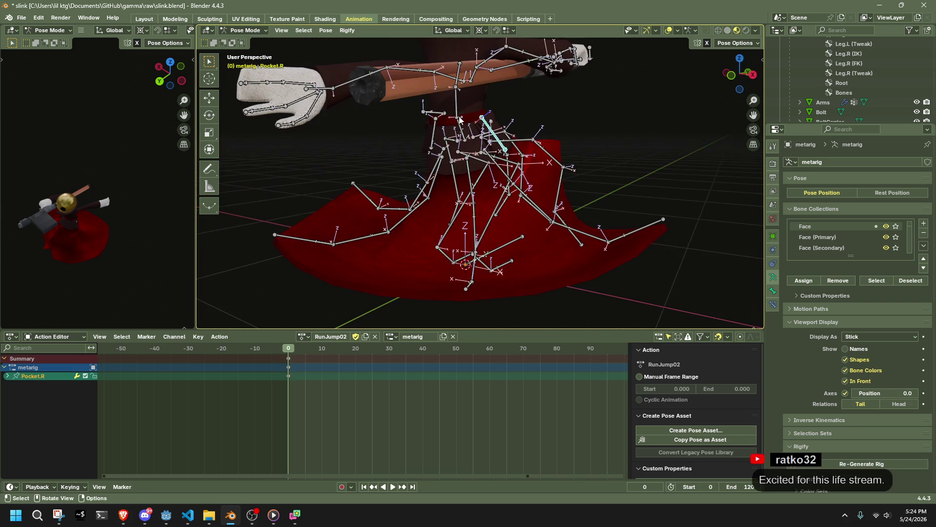
# Step: Select the Pelvis bone in the right side view, briefly checking the reference video
pyautogui.click(461, 123)
pyautogui.click(752, 76)
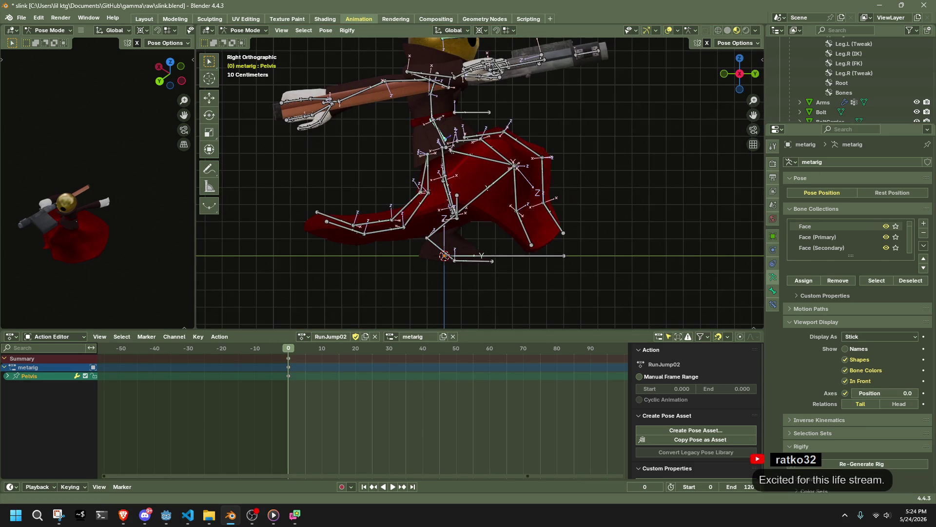
pyautogui.hotkey('alt', 'Tab')
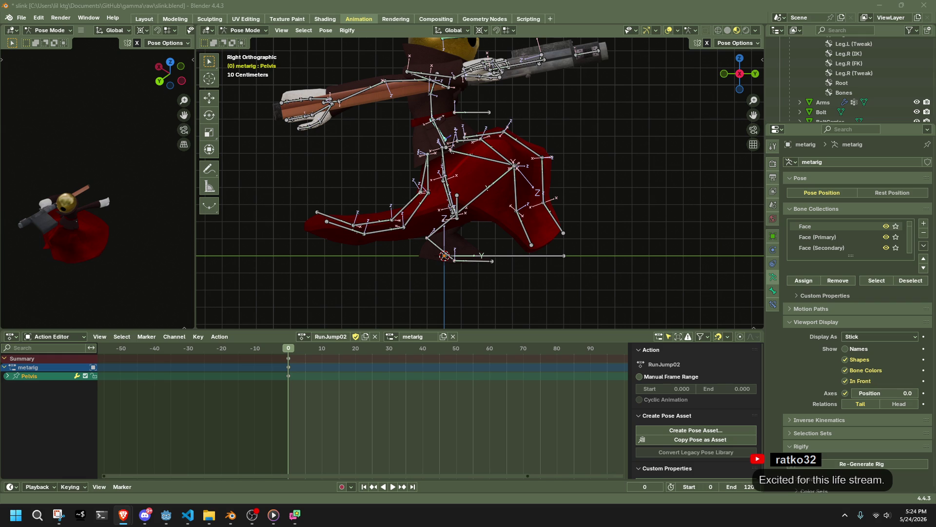
pyautogui.hotkey('alt', 'Tab')
pyautogui.scroll(-3, 594, 168)
pyautogui.moveTo(594, 169); pyautogui.dragTo(560, 171, button='middle')
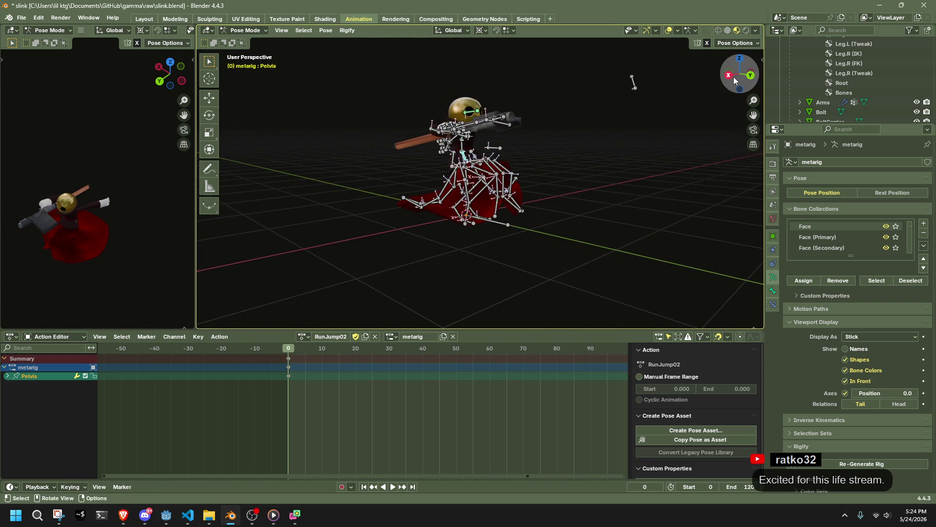
# Step: Rotate the pelvis 18.7° in Right Orthographic and bring the dive-jump video over Blender
pyautogui.click(730, 76)
pyautogui.scroll(3, 585, 142)
pyautogui.scroll(-1, 601, 133)
pyautogui.press('r')
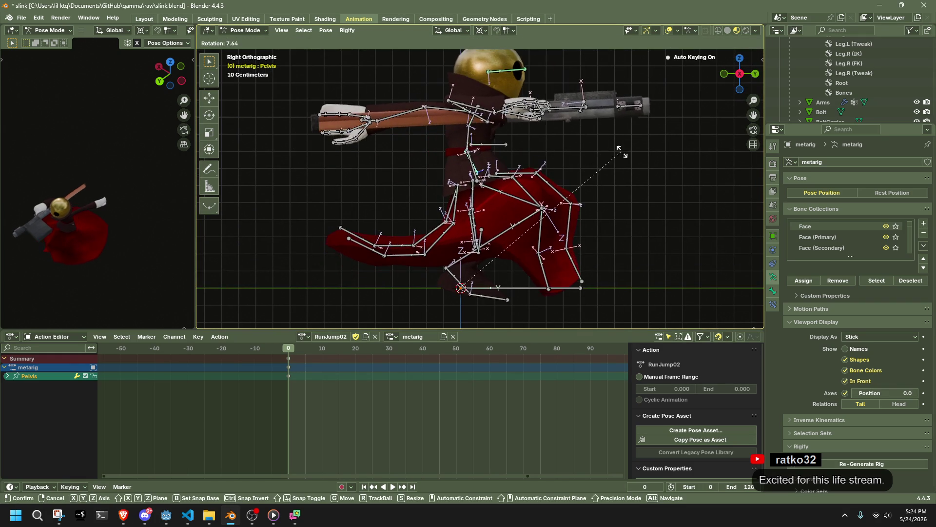
pyautogui.click(643, 184)
pyautogui.moveTo(560, 254)
pyautogui.mouseDown(button='middle')
pyautogui.moveTo(264, 227)
pyautogui.moveTo(294, 256)
pyautogui.moveTo(487, 249)
pyautogui.mouseUp(button='middle')
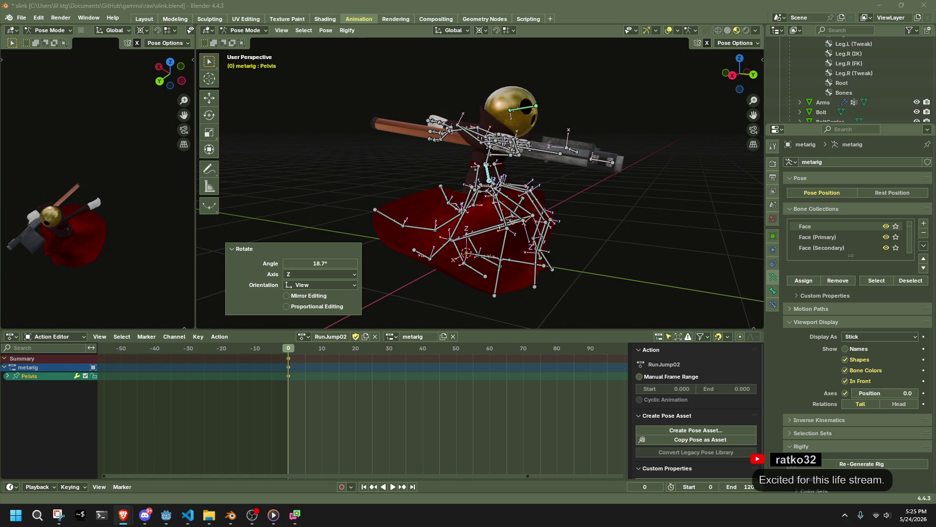
pyautogui.moveTo(935, 113)
pyautogui.mouseDown()
pyautogui.moveTo(815, 113)
pyautogui.moveTo(449, 57)
pyautogui.moveTo(349, 57)
pyautogui.mouseUp()
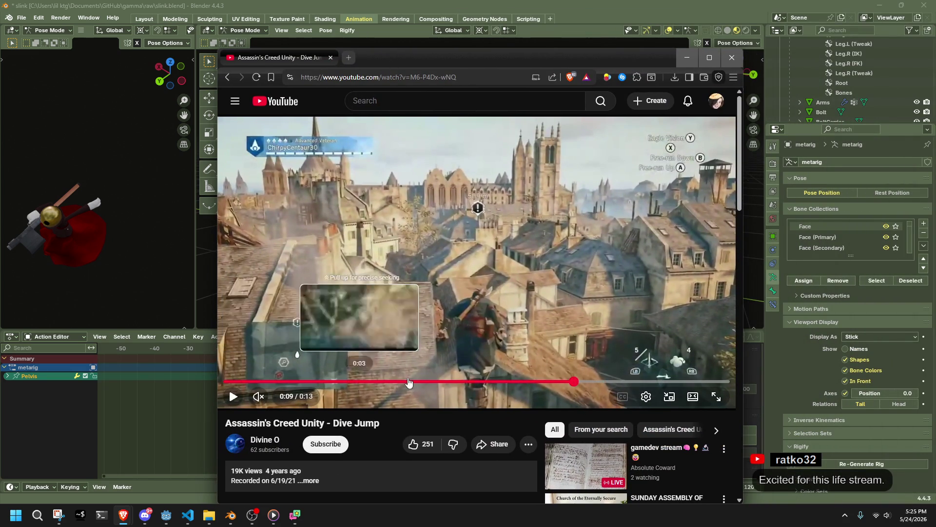
# Step: Replay the Assassin's Creed Unity dive jump from 0:07, pause at 0:11, and move the browser off-screen
pyautogui.click(506, 381)
pyautogui.click(423, 237)
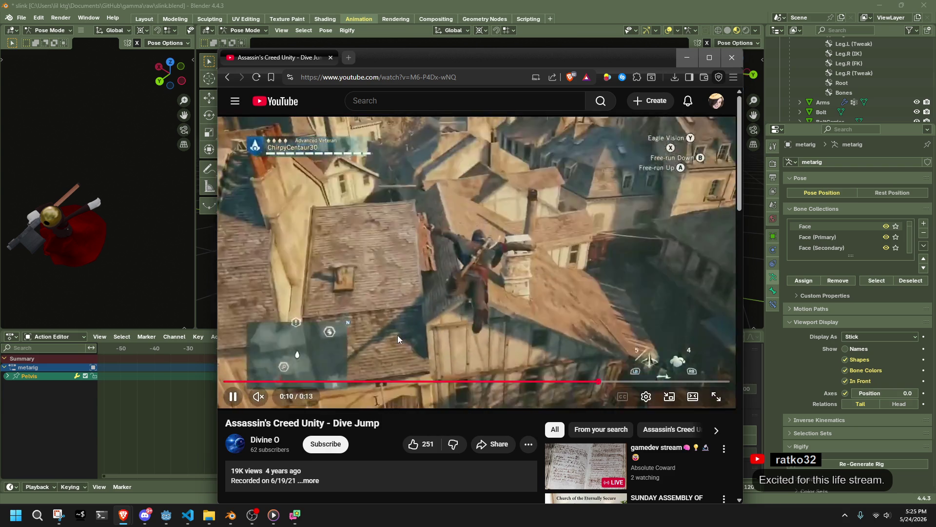
pyautogui.click(426, 268)
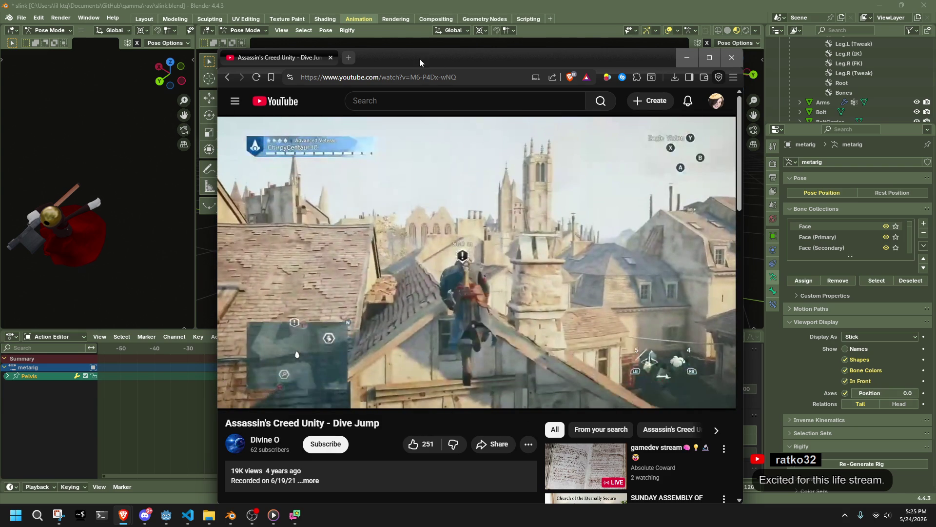
pyautogui.moveTo(395, 61); pyautogui.dragTo(935, 151)
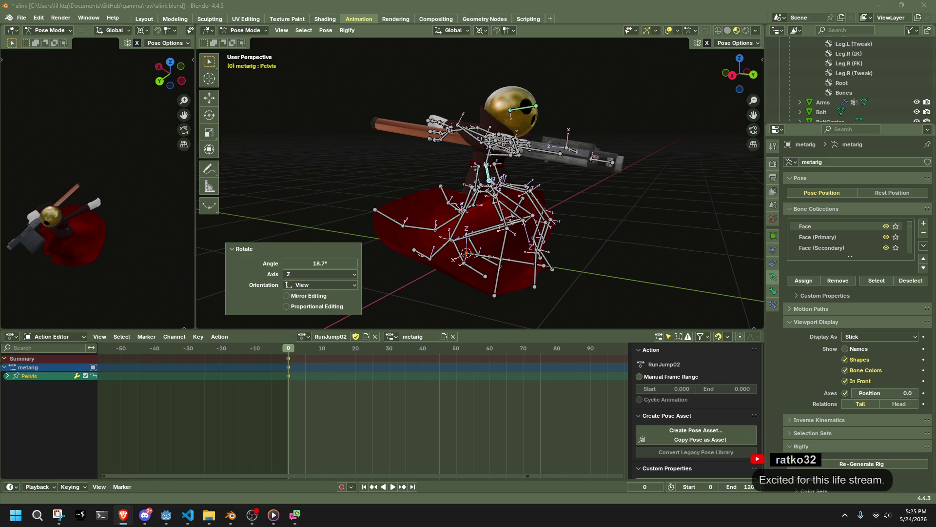
# Step: Line up a left side view of the rig and check the left hand and upper arm bones
pyautogui.moveTo(644, 191)
pyautogui.mouseDown(button='middle')
pyautogui.moveTo(371, 184)
pyautogui.moveTo(422, 196)
pyautogui.moveTo(694, 123)
pyautogui.mouseUp(button='middle')
pyautogui.click(755, 74)
pyautogui.moveTo(731, 97)
pyautogui.mouseDown(button='middle')
pyautogui.moveTo(566, 164)
pyautogui.moveTo(472, 156)
pyautogui.moveTo(488, 145)
pyautogui.mouseUp(button='middle')
pyautogui.click(566, 163)
pyautogui.click(487, 146)
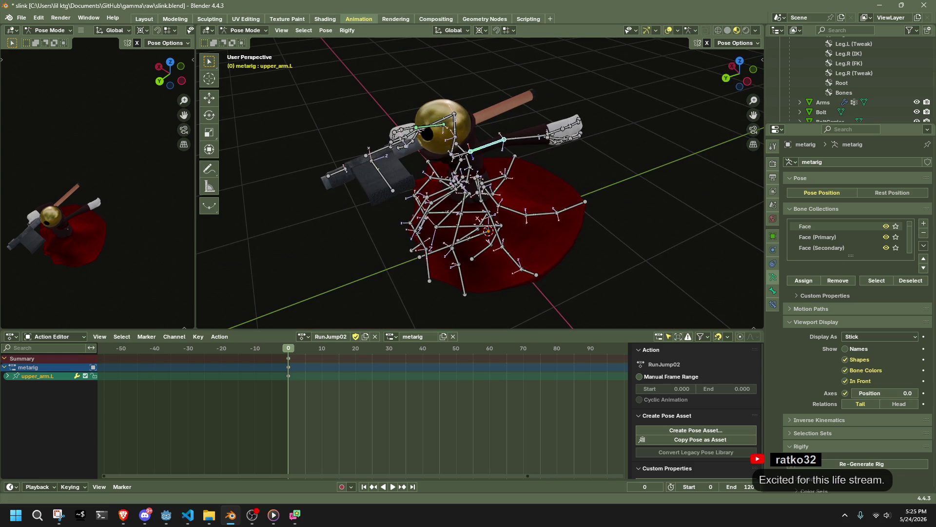
pyautogui.hotkey('alt', 'Tab')
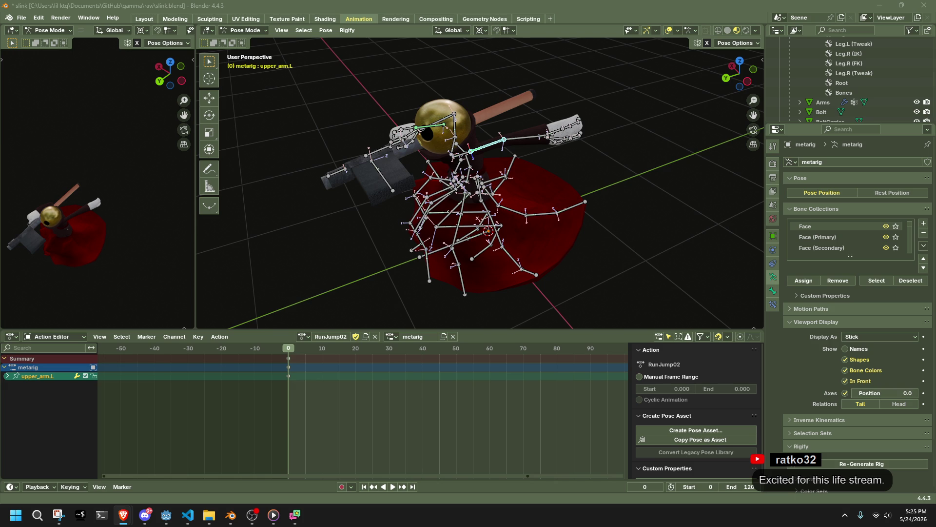
pyautogui.moveTo(561, 264); pyautogui.dragTo(600, 261, button='middle')
pyautogui.click(746, 86)
# Step: Move the left forearm with auto-IK so the left arm extends outward
pyautogui.click(512, 132)
pyautogui.press('g')
pyautogui.click(476, 150)
pyautogui.moveTo(476, 150)
pyautogui.mouseDown(button='middle')
pyautogui.moveTo(393, 180)
pyautogui.moveTo(384, 192)
pyautogui.moveTo(518, 145)
pyautogui.moveTo(309, 184)
pyautogui.moveTo(314, 175)
pyautogui.mouseUp(button='middle')
pyautogui.press('g')
pyautogui.click(390, 193)
# Step: Rotate the left upper arm around its Z axis into the new position
pyautogui.click(518, 145)
pyautogui.press('r')
pyautogui.press('z')
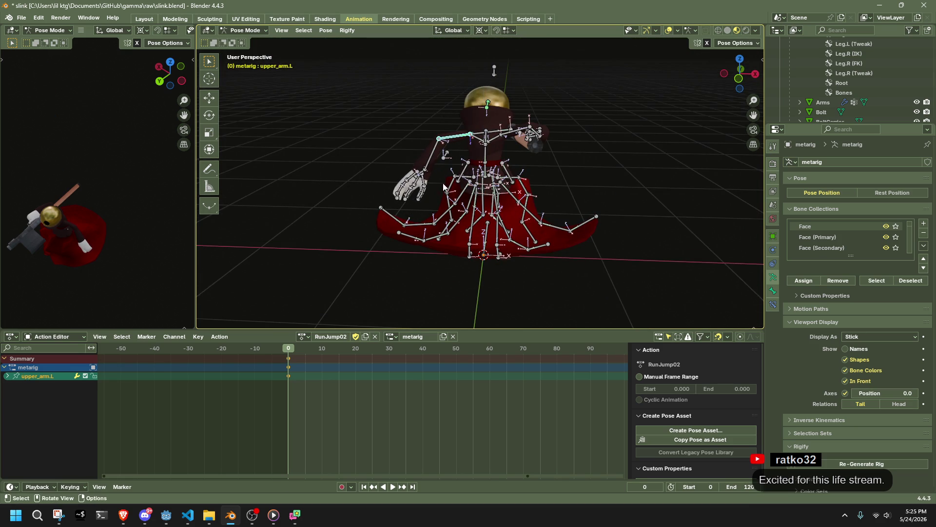
pyautogui.click(342, 173)
pyautogui.click(452, 31)
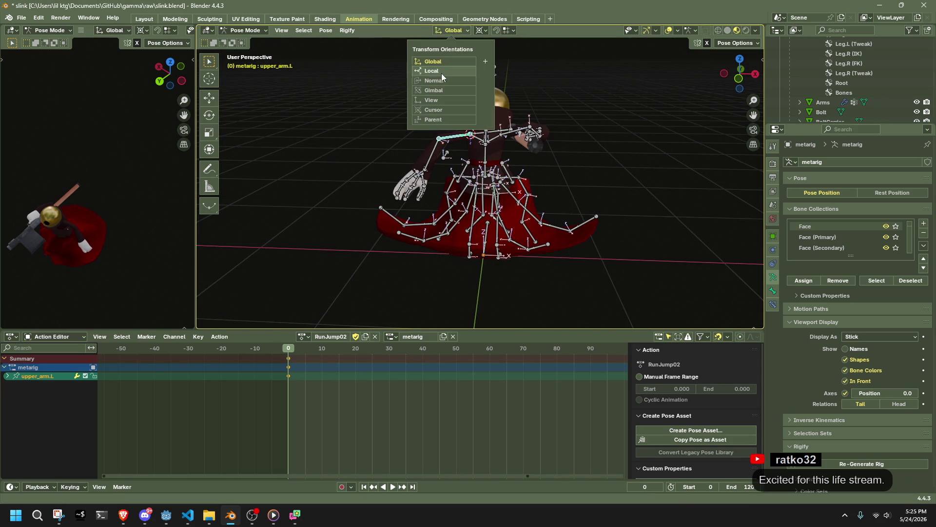
# Step: Rotate the left upper arm -26.8° around Z in Normal orientation
pyautogui.click(445, 81)
pyautogui.press('r')
pyautogui.press('z')
pyautogui.click(566, 171)
pyautogui.moveTo(565, 170)
pyautogui.mouseDown(button='middle')
pyautogui.moveTo(628, 145)
pyautogui.moveTo(564, 173)
pyautogui.moveTo(619, 216)
pyautogui.moveTo(516, 180)
pyautogui.mouseUp(button='middle')
pyautogui.scroll(2, 564, 173)
pyautogui.scroll(4, 516, 179)
# Step: Select the left thumb, index and ring finger bones for curling
pyautogui.click(467, 149)
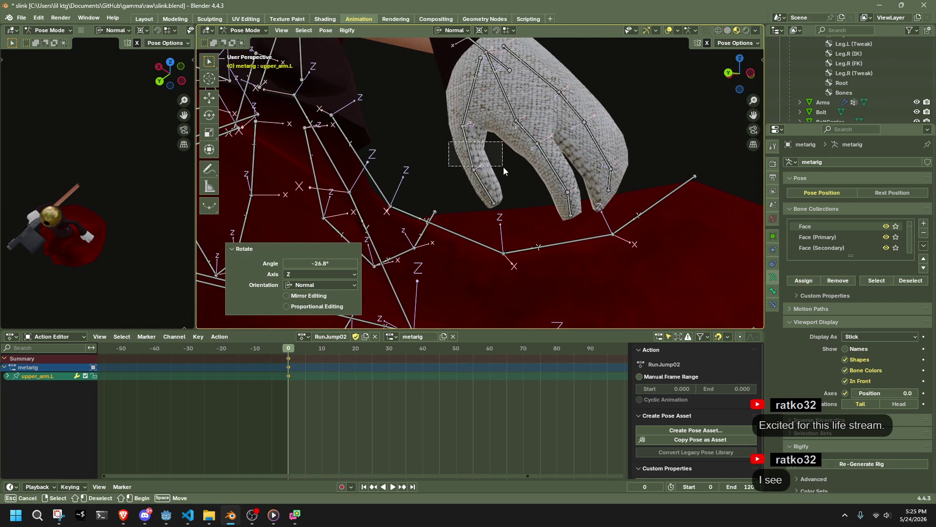
pyautogui.keyDown('shift'); pyautogui.click(482, 194); pyautogui.keyUp('shift')
pyautogui.keyDown('shift'); pyautogui.click(560, 170); pyautogui.keyUp('shift')
pyautogui.moveTo(558, 195); pyautogui.dragTo(581, 214)
pyautogui.moveTo(581, 214); pyautogui.dragTo(552, 197, button='middle')
pyautogui.press('b')
pyautogui.moveTo(575, 132); pyautogui.dragTo(591, 210)
pyautogui.moveTo(591, 211)
pyautogui.mouseDown(button='middle')
pyautogui.moveTo(627, 139)
pyautogui.moveTo(646, 131)
pyautogui.moveTo(613, 125)
pyautogui.moveTo(440, 174)
pyautogui.moveTo(454, 171)
pyautogui.mouseUp(button='middle')
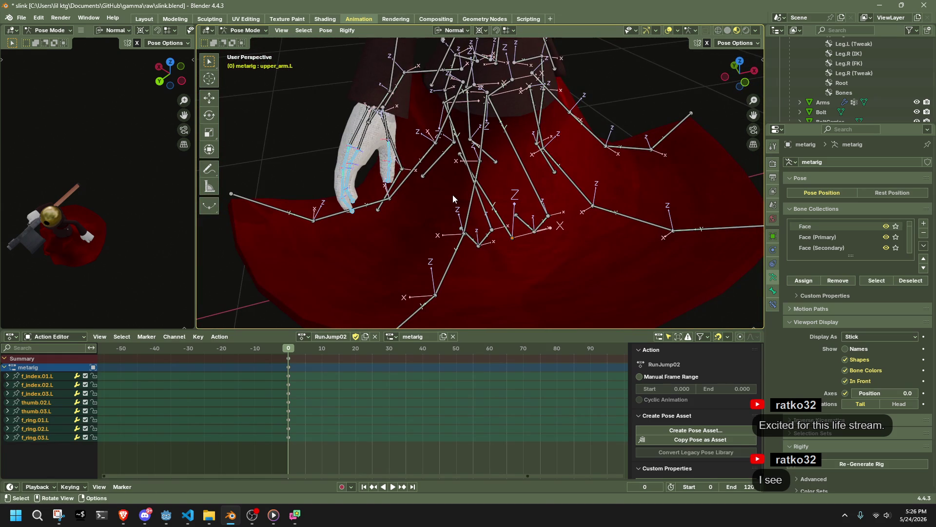
pyautogui.press('r')
pyautogui.press('Escape')
# Step: Set the pivot to Individual Origins and curl the selected fingers 58.5° around X
pyautogui.click(721, 43)
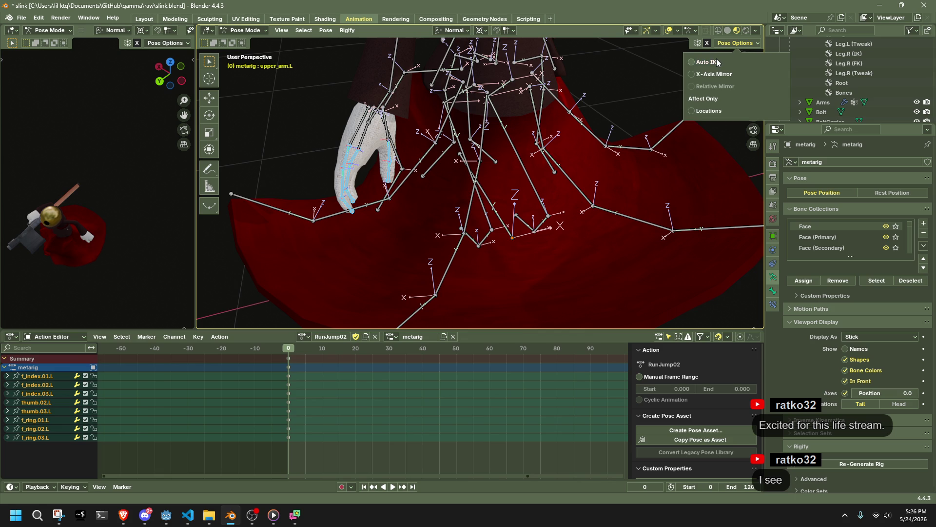
pyautogui.click(482, 30)
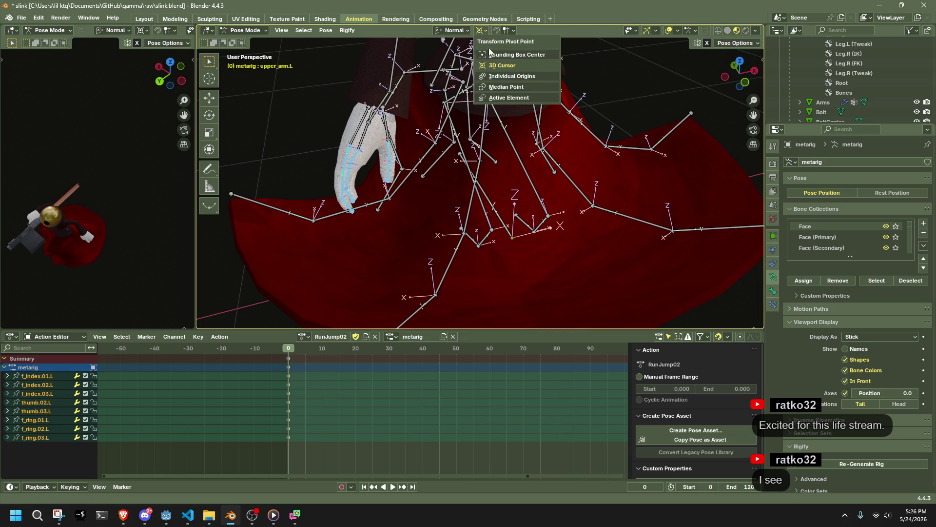
pyautogui.click(496, 76)
pyautogui.press('r')
pyautogui.press('x')
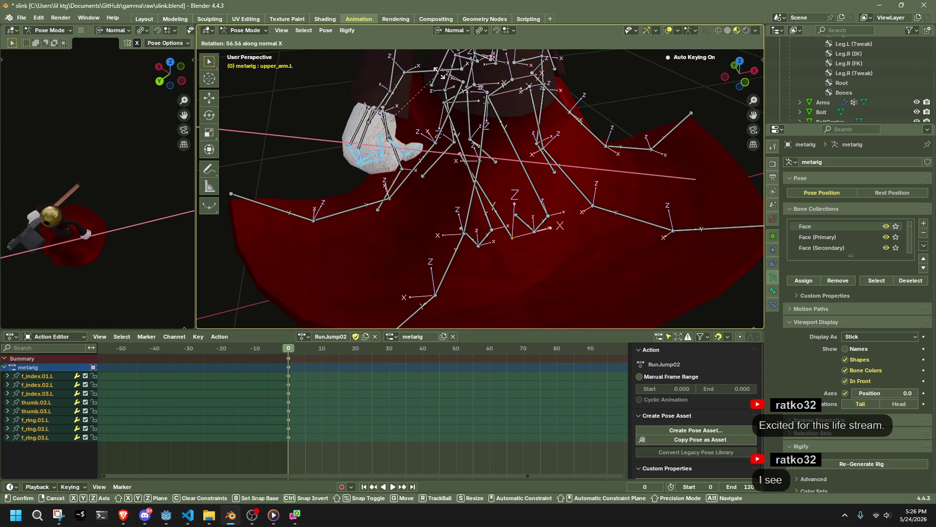
pyautogui.click(429, 82)
pyautogui.moveTo(429, 83)
pyautogui.mouseDown(button='middle')
pyautogui.moveTo(399, 96)
pyautogui.moveTo(425, 97)
pyautogui.mouseUp(button='middle')
# Step: Twist the fingers slightly around local Z, then clear their rotation back to rest
pyautogui.press('r')
pyautogui.press('z')
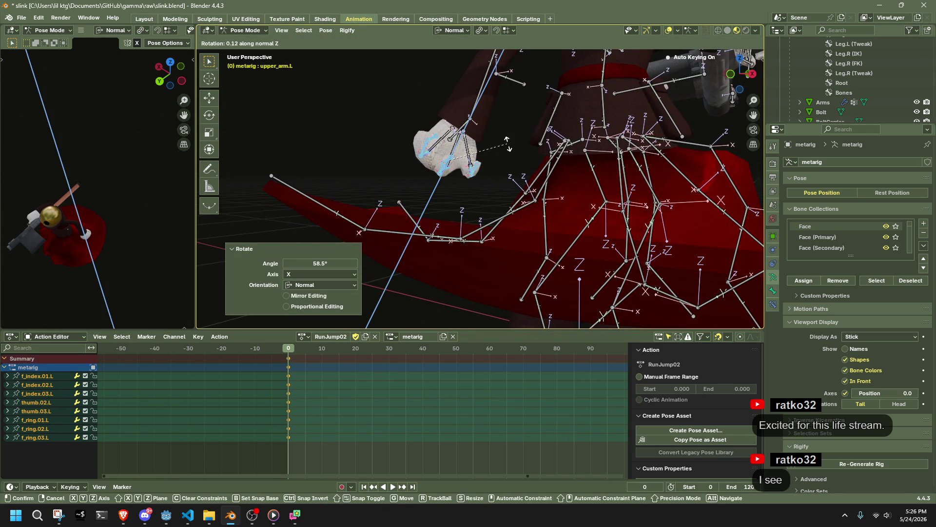
pyautogui.click(500, 159)
pyautogui.scroll(3, 500, 159)
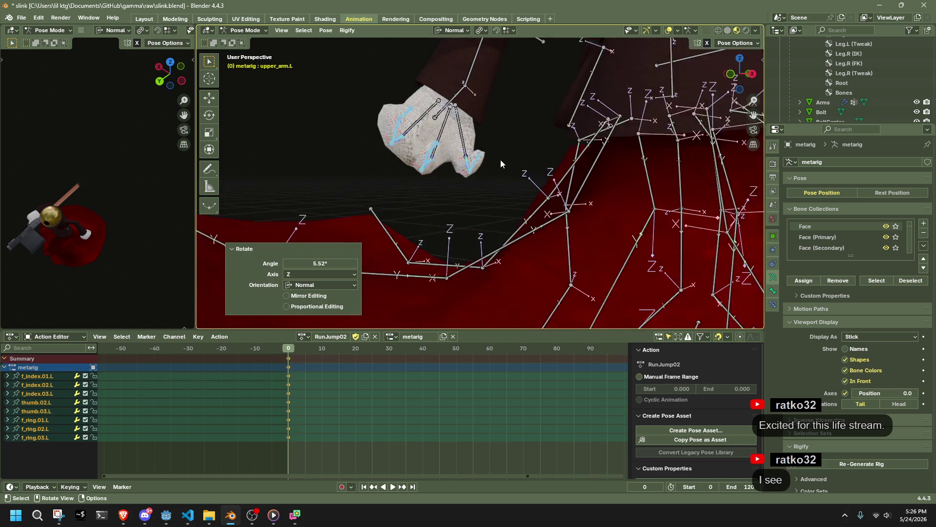
pyautogui.hotkey('alt', 'r')
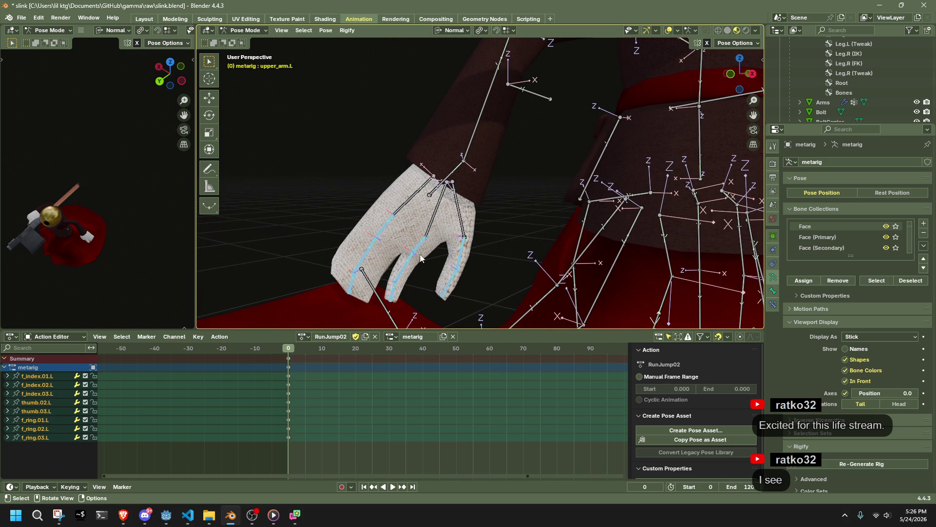
# Step: Curl the left index and ring finger bones 67.8° around their local X axis
pyautogui.click(415, 259)
pyautogui.keyDown('shift'); pyautogui.click(410, 258); pyautogui.keyUp('shift')
pyautogui.keyDown('shift'); pyautogui.click(400, 282); pyautogui.keyUp('shift')
pyautogui.keyDown('shift'); pyautogui.click(367, 258); pyautogui.keyUp('shift')
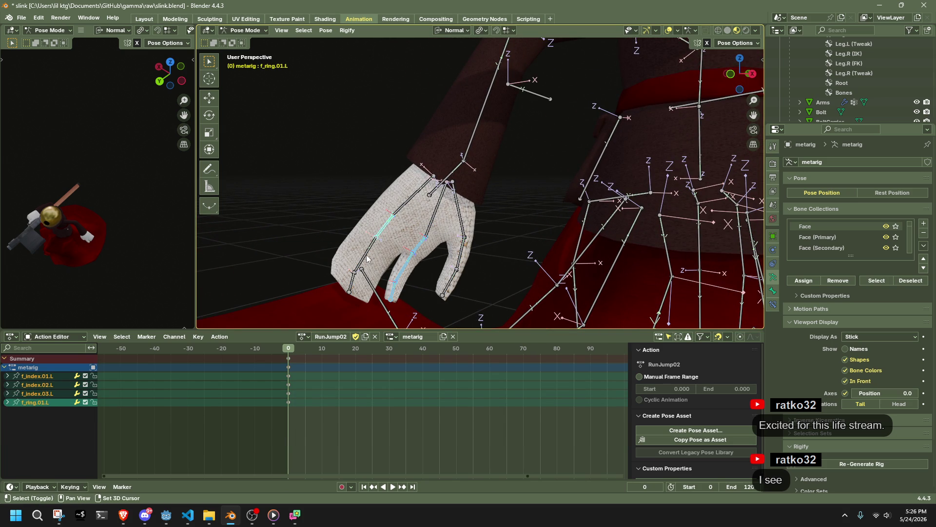
pyautogui.keyDown('shift'); pyautogui.click(358, 271); pyautogui.keyUp('shift')
pyautogui.keyDown('shift'); pyautogui.click(351, 283); pyautogui.keyUp('shift')
pyautogui.press('r')
pyautogui.press('x')
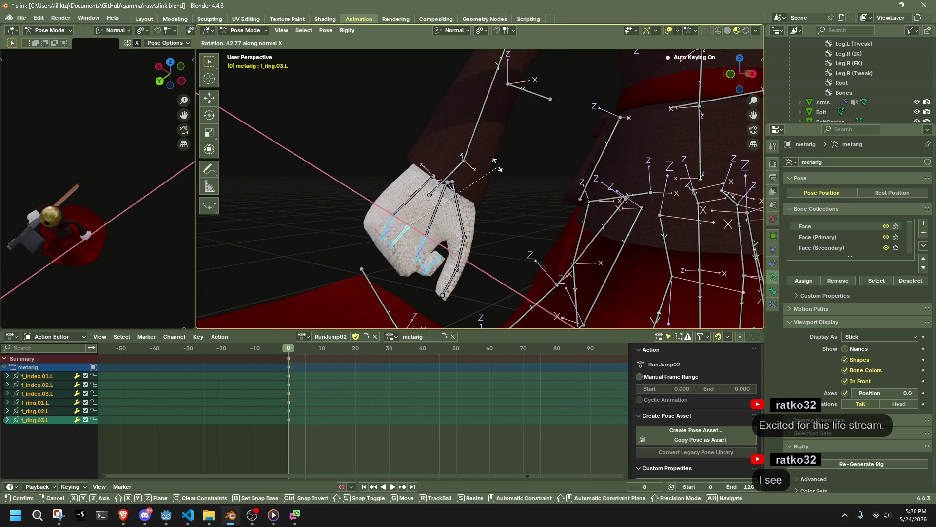
pyautogui.click(470, 139)
pyautogui.moveTo(470, 138)
pyautogui.mouseDown(button='middle')
pyautogui.moveTo(567, 192)
pyautogui.moveTo(619, 176)
pyautogui.moveTo(540, 221)
pyautogui.moveTo(543, 174)
pyautogui.moveTo(406, 184)
pyautogui.moveTo(301, 143)
pyautogui.mouseUp(button='middle')
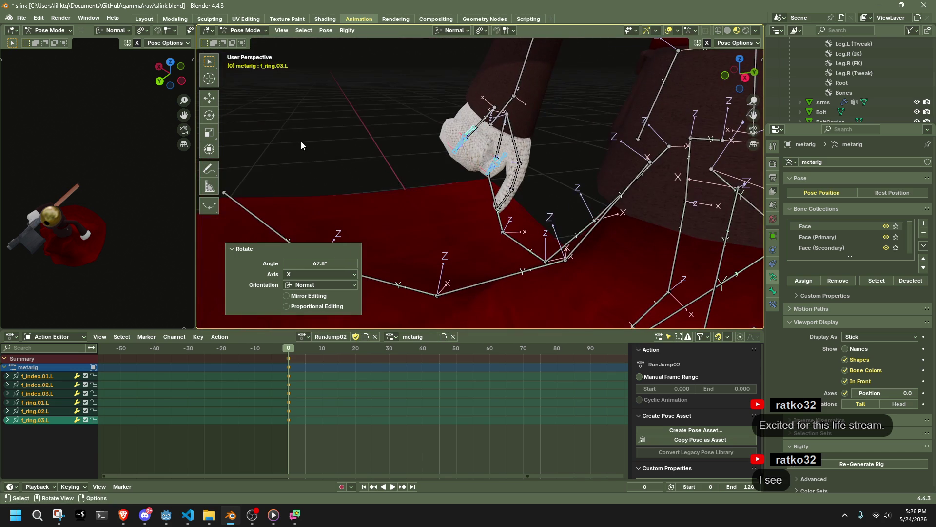
# Step: Rotate the left thumb tip, then turn on Auto IK and drag the thumb chain into a grip
pyautogui.click(490, 201)
pyautogui.moveTo(491, 201); pyautogui.dragTo(523, 214, button='middle')
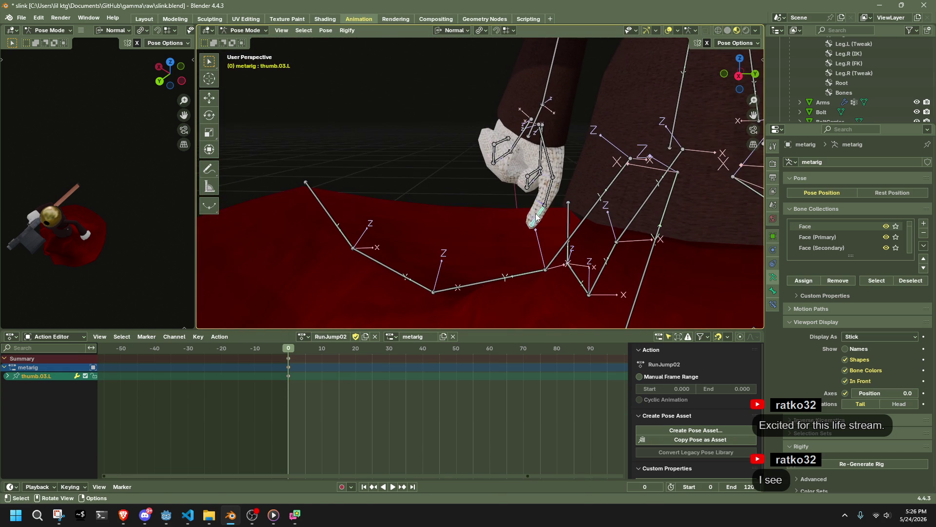
pyautogui.press('r')
pyautogui.click(509, 169)
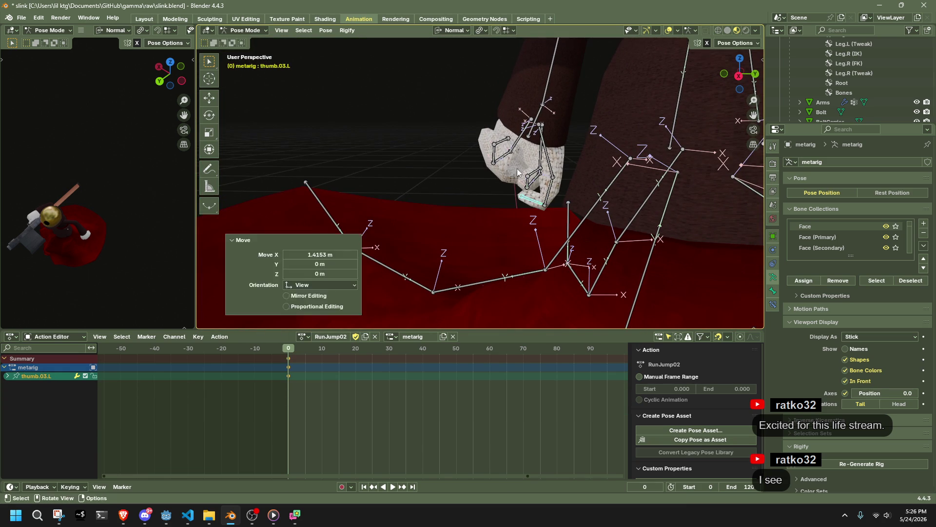
pyautogui.click(736, 43)
pyautogui.click(699, 63)
pyautogui.press('g')
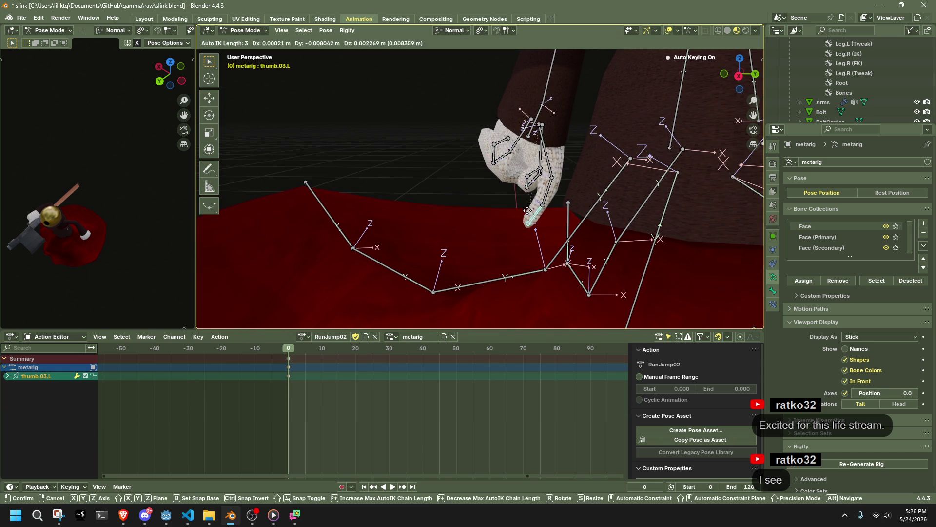
pyautogui.click(542, 177)
pyautogui.scroll(6, 543, 177)
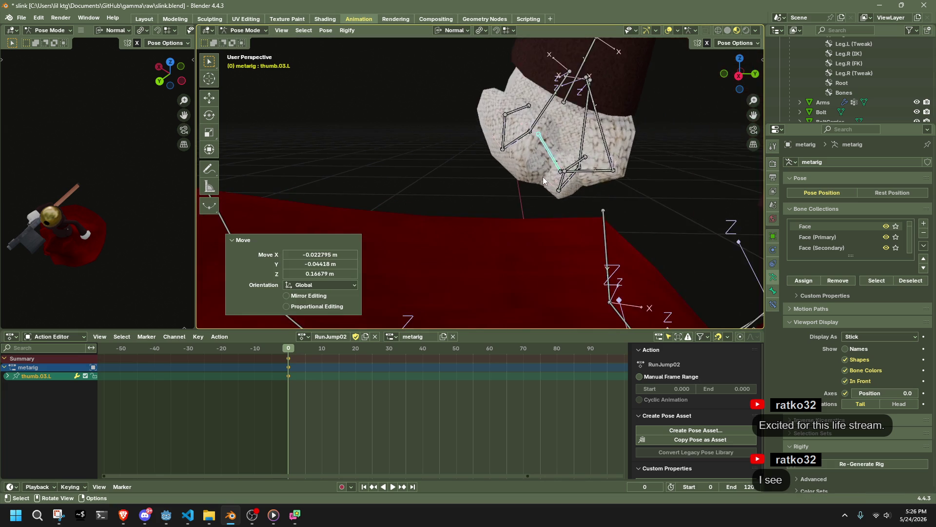
pyautogui.scroll(-6, 456, 143)
# Step: Grab the left index fingertip with auto-IK to reshape the finger
pyautogui.moveTo(456, 143)
pyautogui.mouseDown(button='middle')
pyautogui.moveTo(476, 181)
pyautogui.moveTo(453, 173)
pyautogui.mouseUp(button='middle')
pyautogui.click(429, 156)
pyautogui.press('g')
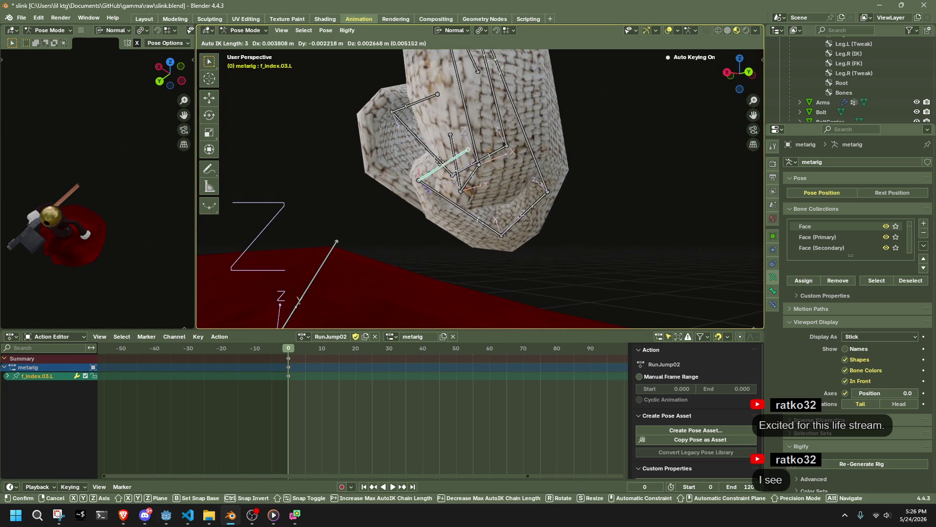
pyautogui.click(361, 133)
pyautogui.moveTo(376, 139)
pyautogui.mouseDown(button='middle')
pyautogui.moveTo(407, 163)
pyautogui.moveTo(640, 137)
pyautogui.moveTo(671, 125)
pyautogui.mouseUp(button='middle')
pyautogui.click(671, 124)
pyautogui.scroll(-5, 632, 147)
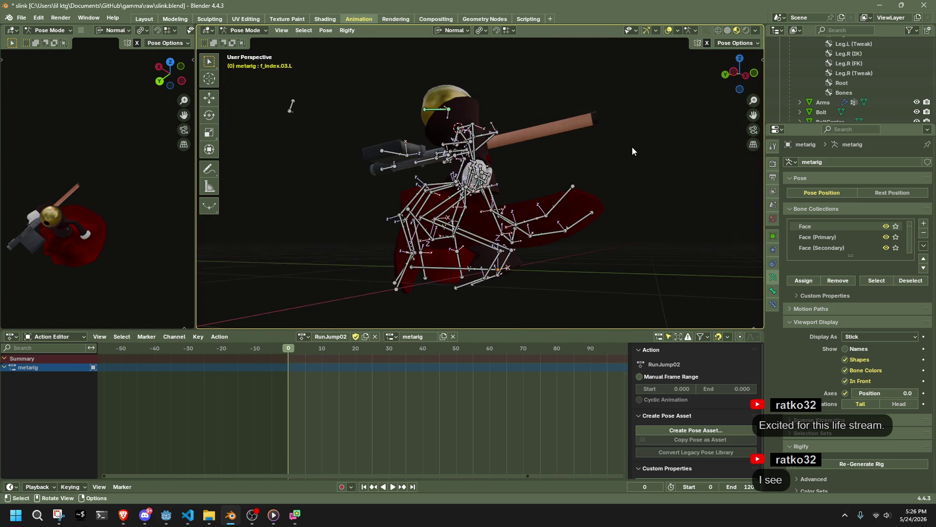
# Step: Rotate the right upper arm 45.8° around its local Z axis
pyautogui.press('a')
pyautogui.scroll(4, 574, 171)
pyautogui.moveTo(575, 171)
pyautogui.mouseDown(button='middle')
pyautogui.moveTo(606, 195)
pyautogui.moveTo(657, 192)
pyautogui.moveTo(551, 180)
pyautogui.moveTo(638, 229)
pyautogui.moveTo(506, 166)
pyautogui.moveTo(562, 145)
pyautogui.moveTo(440, 158)
pyautogui.moveTo(635, 187)
pyautogui.moveTo(702, 136)
pyautogui.mouseUp(button='middle')
pyautogui.hotkey('alt', 'a')
pyautogui.click(546, 134)
pyautogui.press('r')
pyautogui.press('z')
pyautogui.click(472, 176)
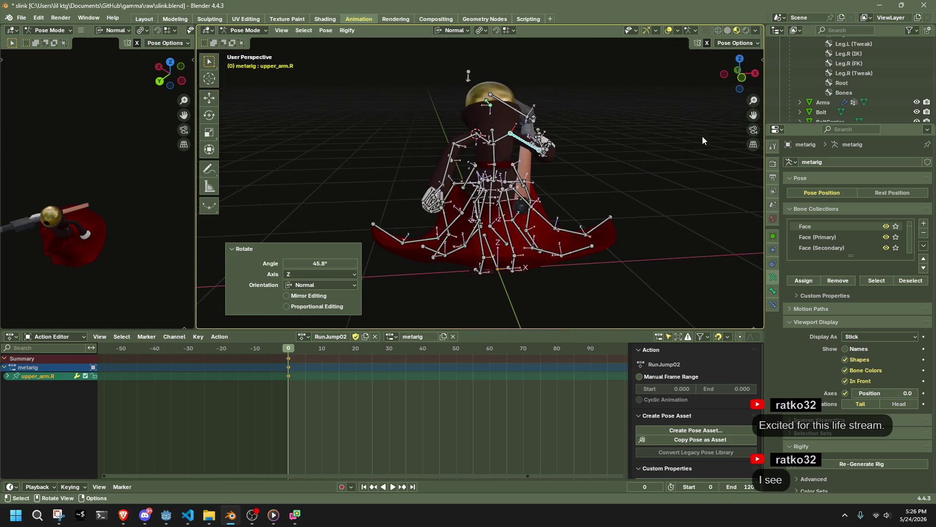
# Step: Move the right forearm with auto-IK about -0.075 m in Y and -0.130 m in Z
pyautogui.click(756, 74)
pyautogui.moveTo(519, 164); pyautogui.dragTo(508, 178)
pyautogui.moveTo(508, 178); pyautogui.dragTo(642, 177, button='middle')
pyautogui.moveTo(566, 194)
pyautogui.mouseDown(button='middle')
pyautogui.moveTo(487, 193)
pyautogui.moveTo(598, 189)
pyautogui.moveTo(720, 107)
pyautogui.mouseUp(button='middle')
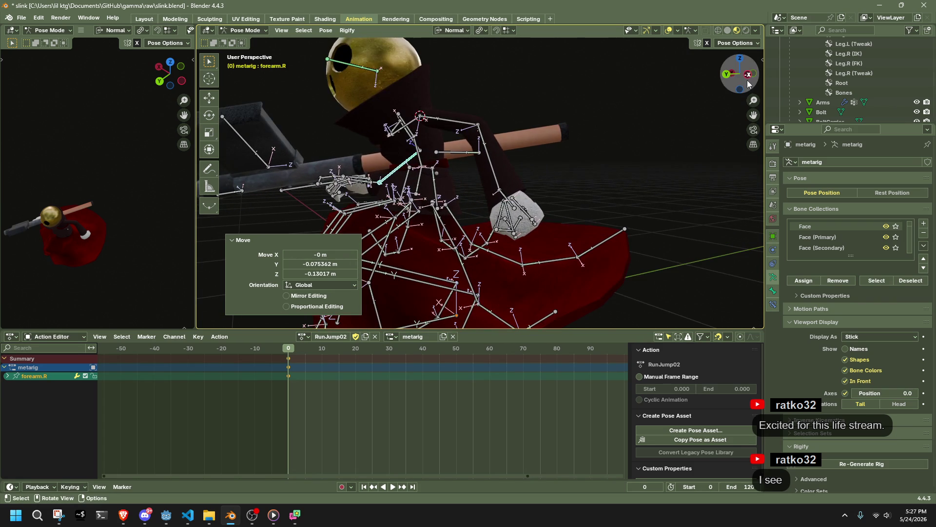
pyautogui.moveTo(482, 299); pyautogui.dragTo(489, 202, button='middle')
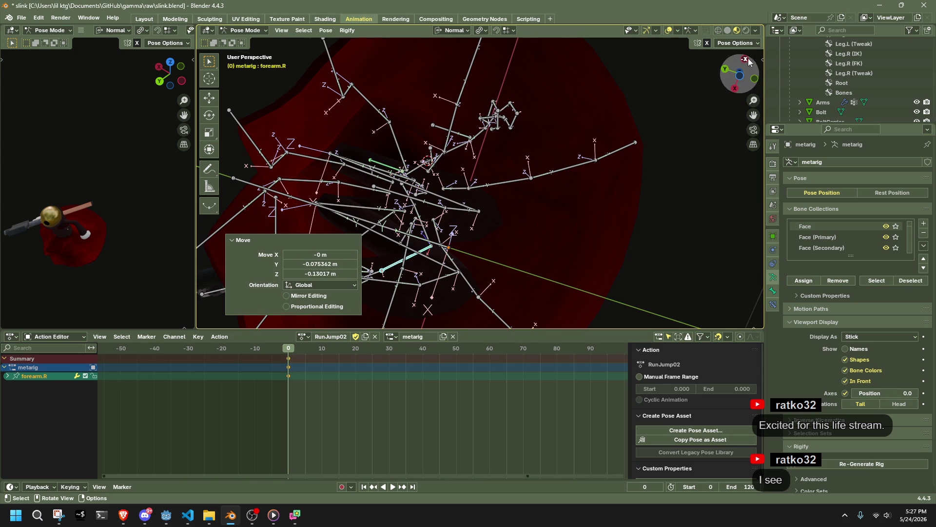
pyautogui.click(744, 59)
pyautogui.keyDown('shift'); pyautogui.moveTo(513, 317); pyautogui.dragTo(514, 197, button='middle'); pyautogui.keyUp('shift')
# Step: Tilt the left foot by rotating it around its local Z and then X axes
pyautogui.click(512, 197)
pyautogui.press('r')
pyautogui.press('z')
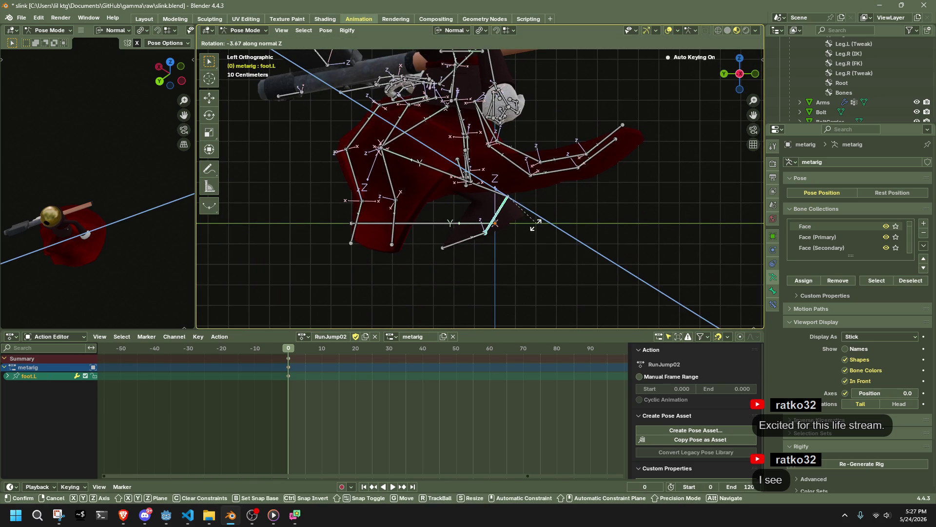
pyautogui.click(510, 232)
pyautogui.keyDown('shift'); pyautogui.click(520, 224); pyautogui.keyUp('shift')
pyautogui.press('b')
pyautogui.click(501, 213)
pyautogui.press('r')
pyautogui.press('y')
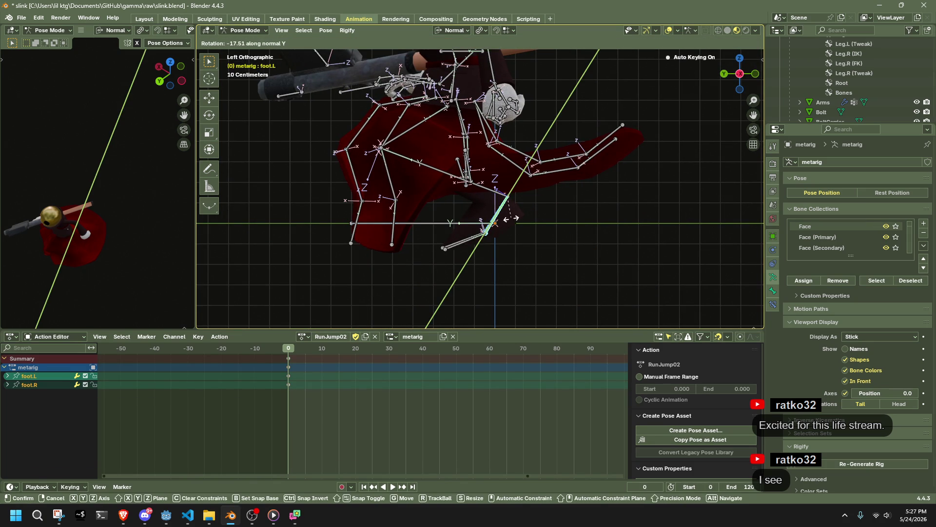
pyautogui.press('x')
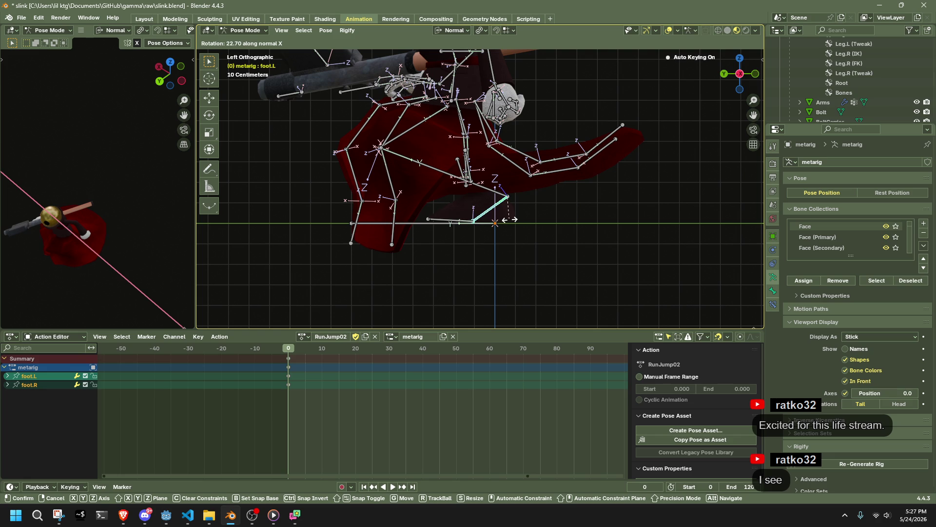
pyautogui.click(477, 255)
# Step: Box-select the two rear dress tail bones in Left view and lower them with auto-IK
pyautogui.moveTo(476, 255)
pyautogui.mouseDown(button='middle')
pyautogui.moveTo(486, 264)
pyautogui.moveTo(727, 254)
pyautogui.mouseUp(button='middle')
pyautogui.click(750, 76)
pyautogui.moveTo(512, 122)
pyautogui.mouseDown(button='middle')
pyautogui.moveTo(482, 240)
pyautogui.moveTo(554, 268)
pyautogui.moveTo(670, 253)
pyautogui.moveTo(702, 205)
pyautogui.mouseUp(button='middle')
pyautogui.click(736, 65)
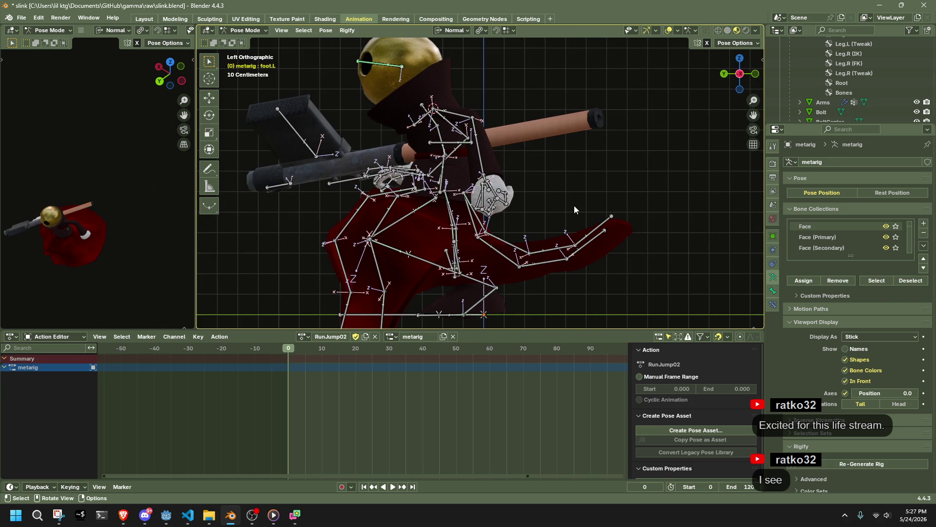
pyautogui.moveTo(575, 209); pyautogui.dragTo(633, 260)
pyautogui.press('g')
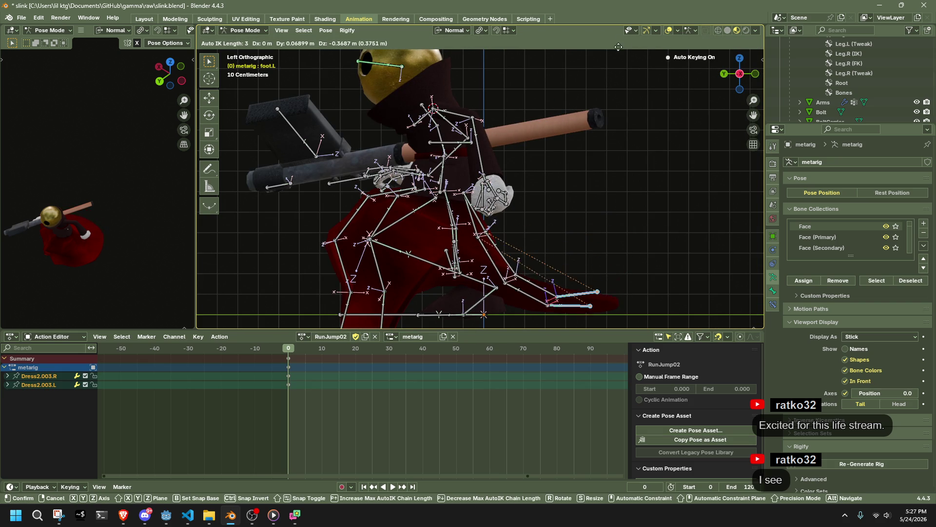
pyautogui.click(619, 46)
pyautogui.scroll(-1, 591, 131)
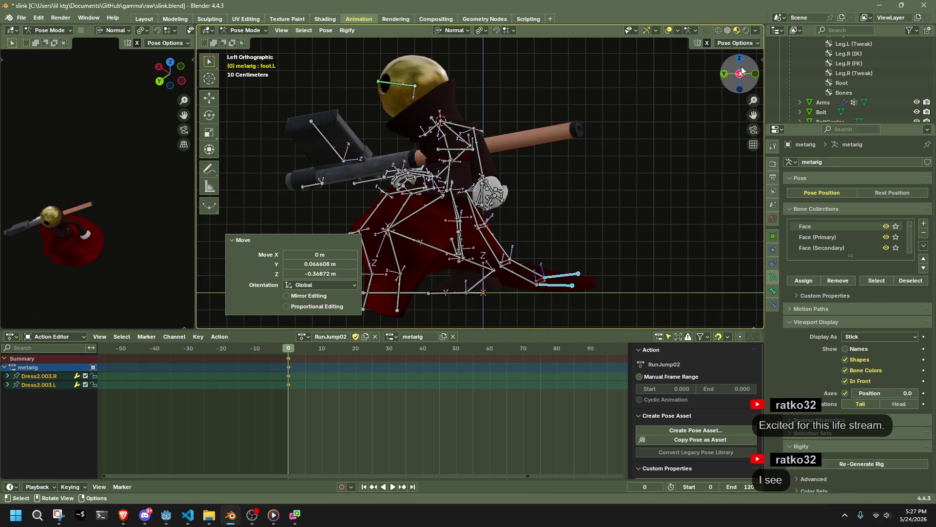
# Step: Pull the Dress1.003.L chain down with auto-IK from the front view
pyautogui.click(755, 73)
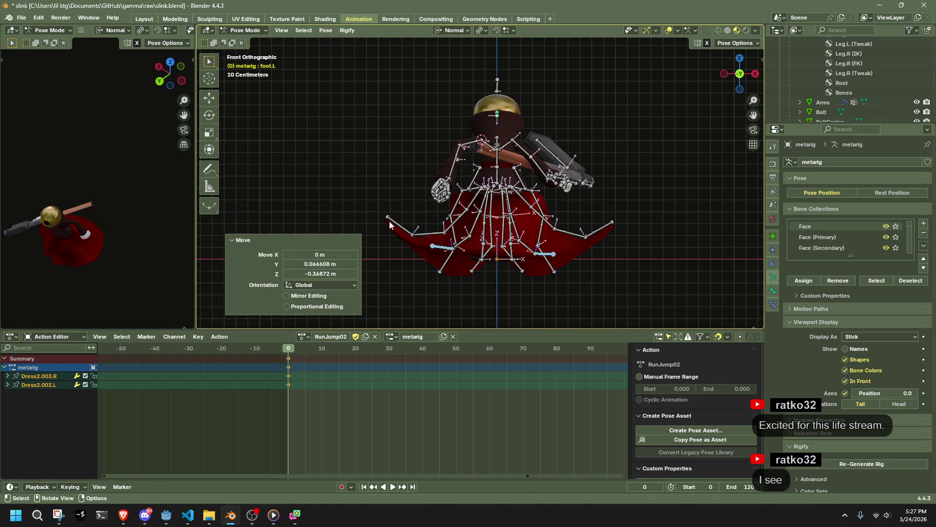
pyautogui.click(390, 221)
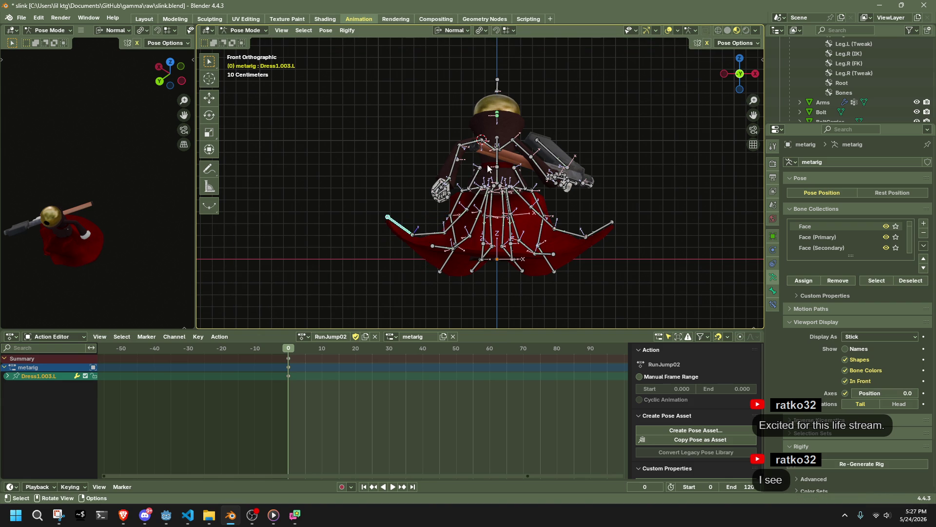
pyautogui.press('g')
pyautogui.click(348, 263)
pyautogui.moveTo(348, 263)
pyautogui.mouseDown(button='middle')
pyautogui.moveTo(569, 268)
pyautogui.moveTo(684, 247)
pyautogui.moveTo(694, 168)
pyautogui.mouseUp(button='middle')
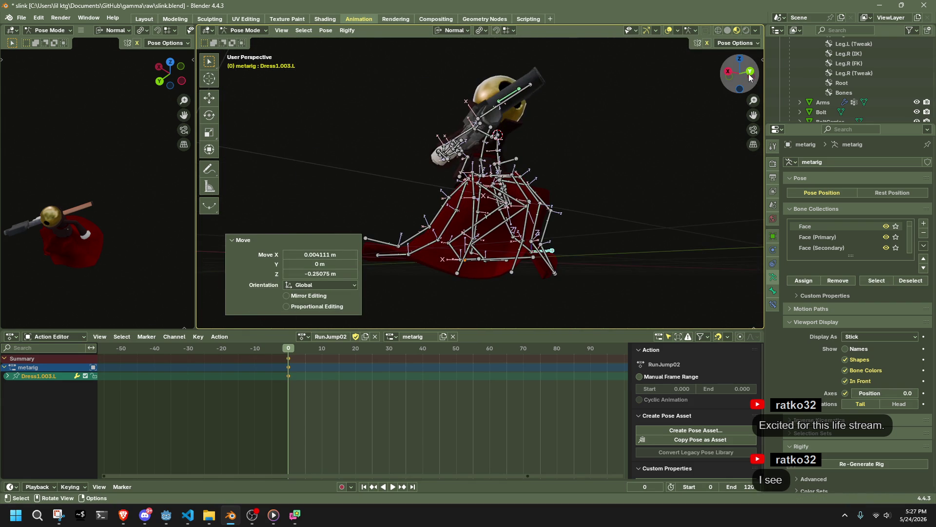
# Step: Move Dress0.003.L and Dress4.003.L about 0.243 m in Y and 0.206 m in Z, then select all bones
pyautogui.moveTo(752, 79)
pyautogui.mouseDown()
pyautogui.moveTo(528, 258)
pyautogui.moveTo(435, 273)
pyautogui.mouseUp()
pyautogui.click(415, 260)
pyautogui.click(733, 74)
pyautogui.click(385, 272)
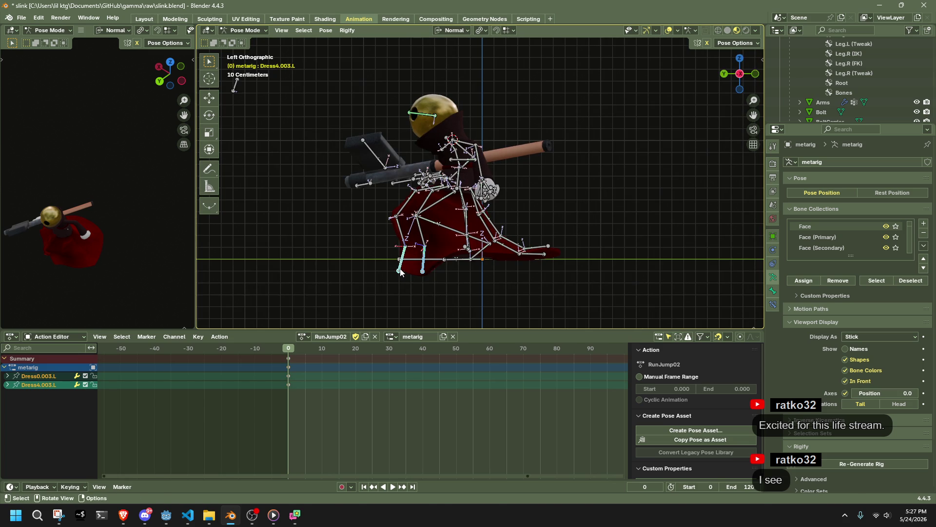
pyautogui.press('g')
pyautogui.click(385, 239)
pyautogui.moveTo(385, 239)
pyautogui.mouseDown(button='middle')
pyautogui.moveTo(507, 250)
pyautogui.moveTo(678, 227)
pyautogui.moveTo(367, 231)
pyautogui.moveTo(506, 230)
pyautogui.moveTo(587, 214)
pyautogui.mouseUp(button='middle')
pyautogui.click(678, 227)
pyautogui.press('a')
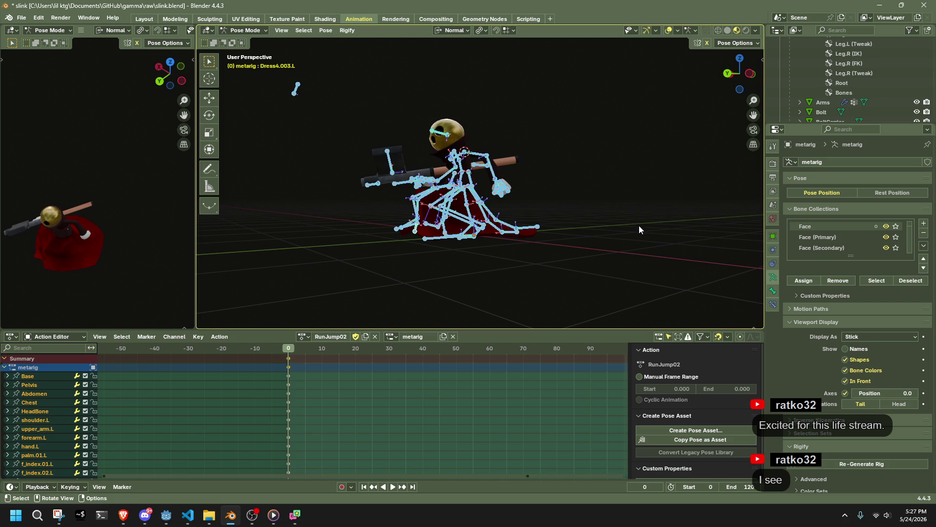
# Step: Pull the HeadLookAtBone target about 5.94 m out in Y and 0.53 m down
pyautogui.click(749, 73)
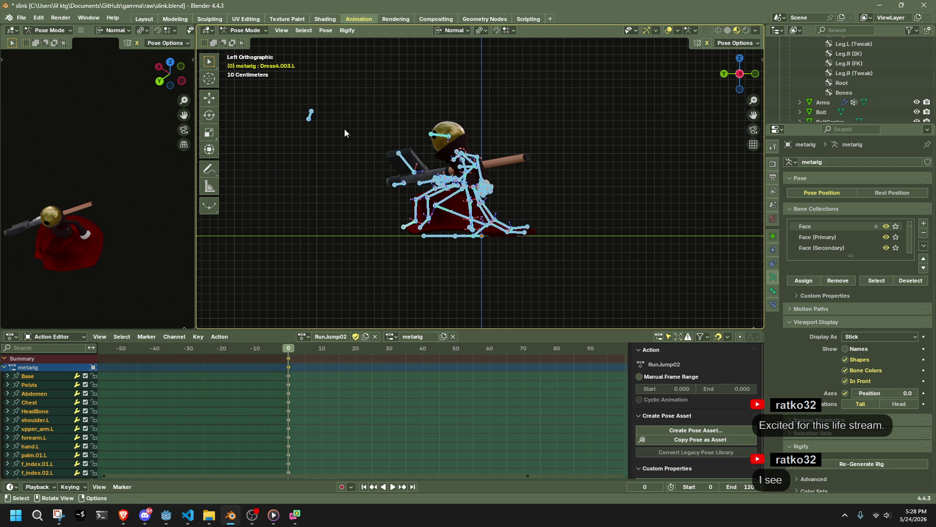
pyautogui.click(332, 127)
pyautogui.scroll(-5, 349, 165)
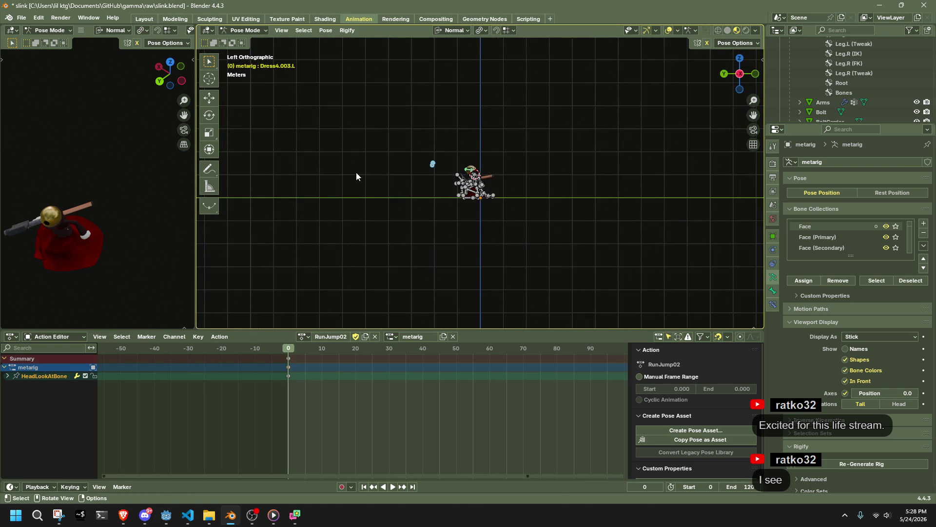
pyautogui.press('g')
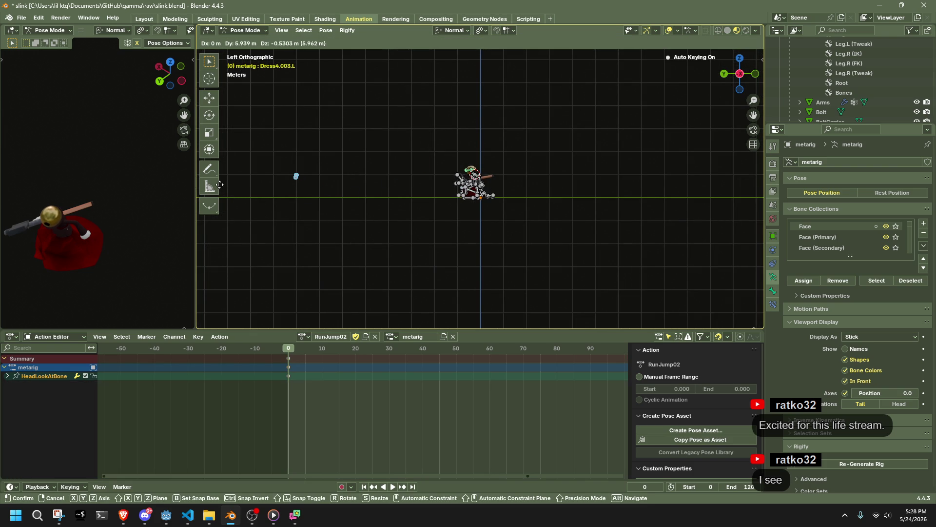
pyautogui.click(220, 184)
pyautogui.moveTo(346, 230)
pyautogui.mouseDown(button='middle')
pyautogui.moveTo(505, 286)
pyautogui.moveTo(701, 295)
pyautogui.moveTo(203, 292)
pyautogui.moveTo(324, 282)
pyautogui.moveTo(488, 195)
pyautogui.mouseUp(button='middle')
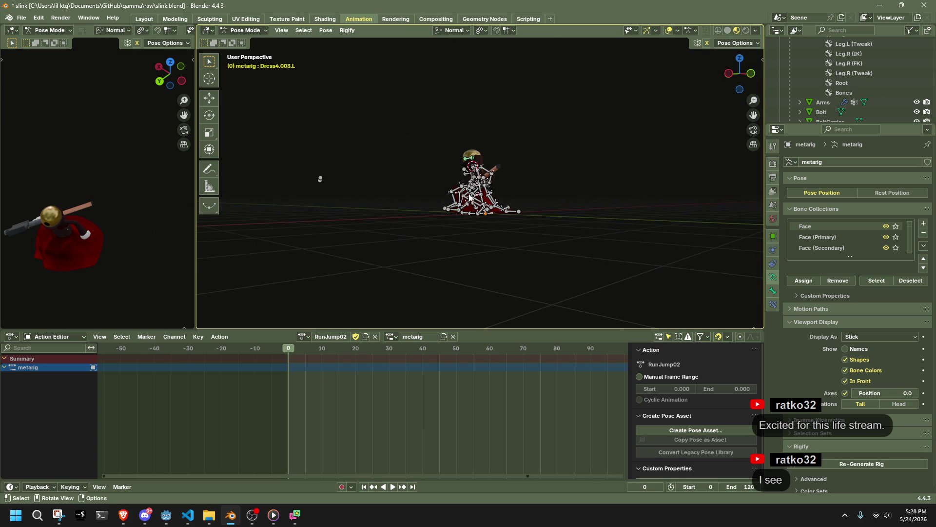
pyautogui.click(734, 79)
pyautogui.scroll(8, 416, 181)
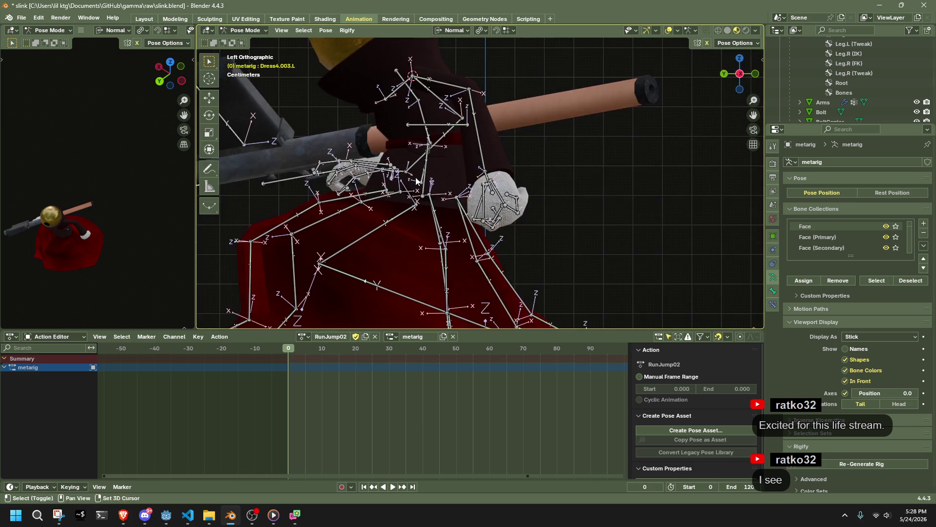
# Step: Move the Chest bone about 0.04 m forward and 0.05 m lower for the crouch pose
pyautogui.keyDown('shift'); pyautogui.moveTo(415, 180); pyautogui.dragTo(428, 193, button='middle'); pyautogui.keyUp('shift')
pyautogui.click(412, 87)
pyautogui.scroll(-4, 412, 87)
pyautogui.press('g')
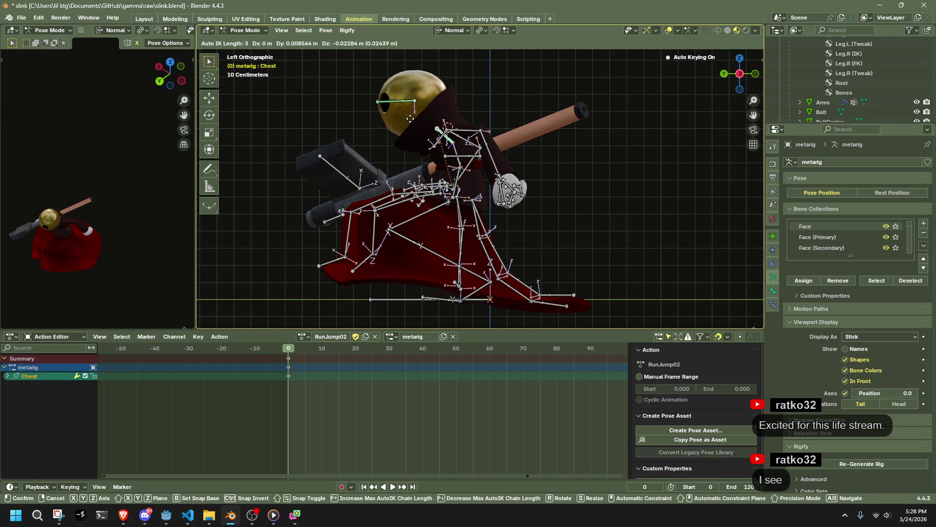
pyautogui.scroll(-1, 407, 121)
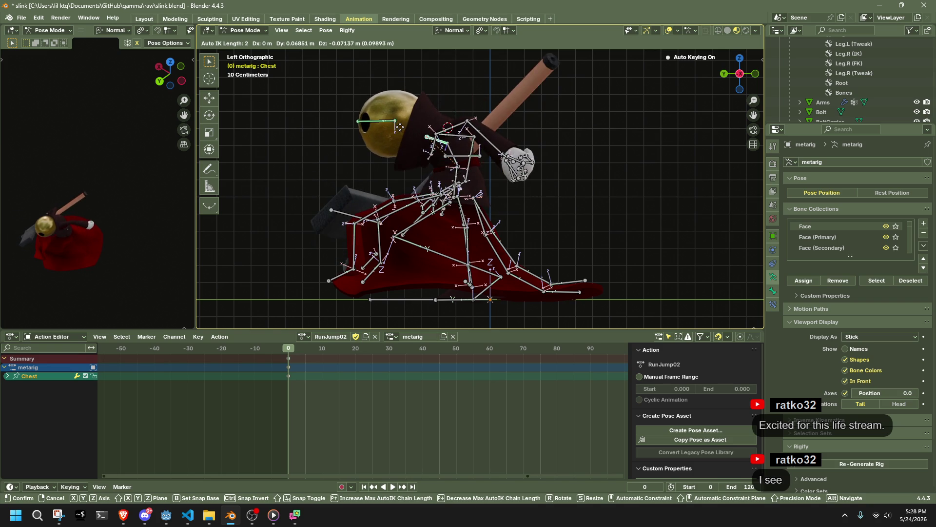
pyautogui.click(404, 123)
# Step: Play the action and stop playback at frame 5
pyautogui.moveTo(583, 183)
pyautogui.mouseDown(button='middle')
pyautogui.moveTo(482, 186)
pyautogui.moveTo(760, 185)
pyautogui.mouseUp(button='middle')
pyautogui.moveTo(292, 365)
pyautogui.mouseDown()
pyautogui.moveTo(294, 373)
pyautogui.moveTo(284, 351)
pyautogui.mouseUp()
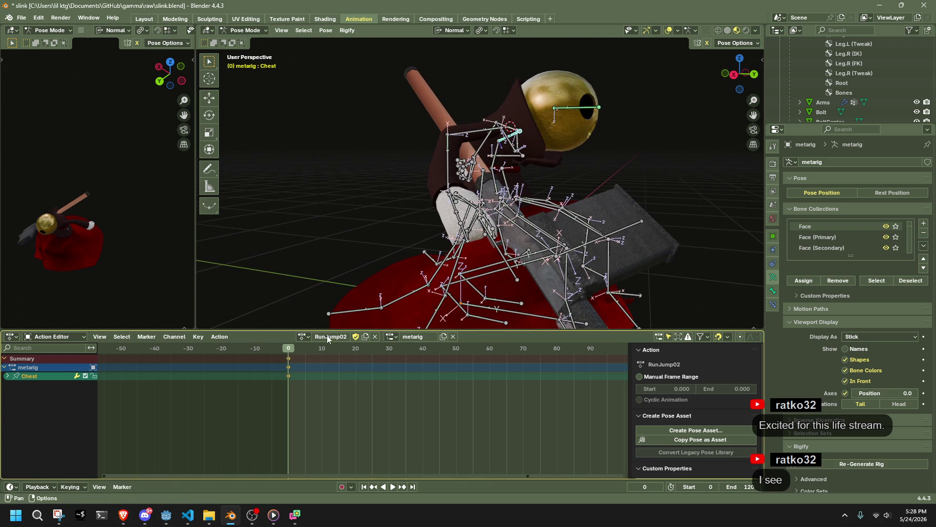
pyautogui.scroll(-3, 471, 219)
pyautogui.hotkey('ctrl', 'z')
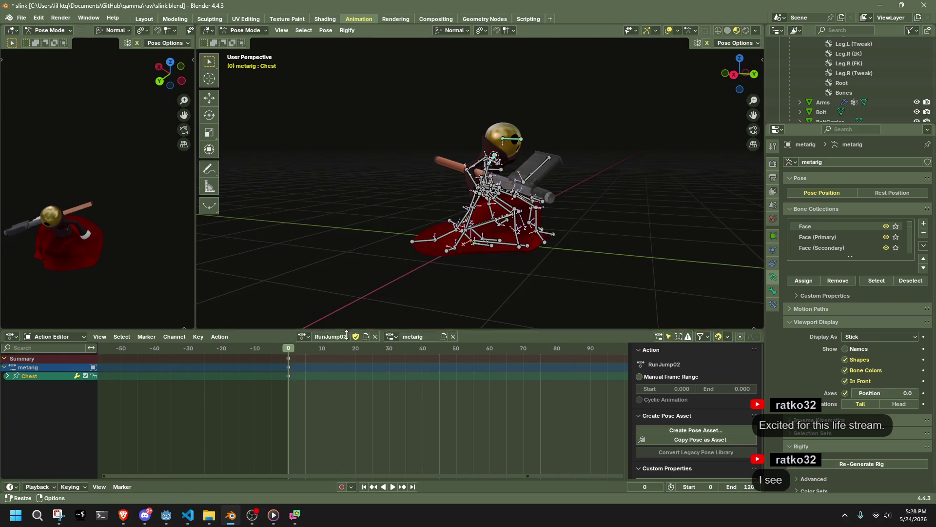
pyautogui.press('space')
pyautogui.moveTo(469, 273); pyautogui.dragTo(486, 260, button='middle')
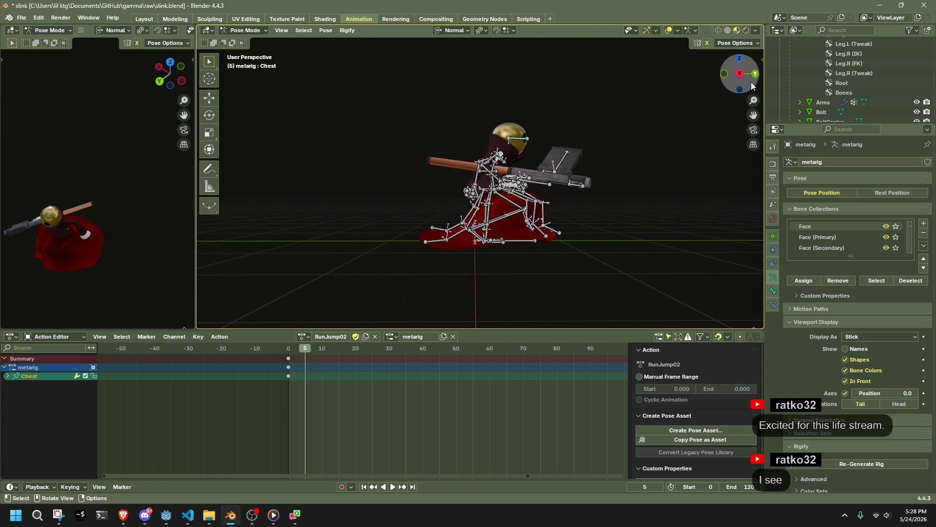
# Step: In right side view, move the Chest bone 0.017 m in Y and 0.023 m lower, then return to frame 0
pyautogui.click(739, 74)
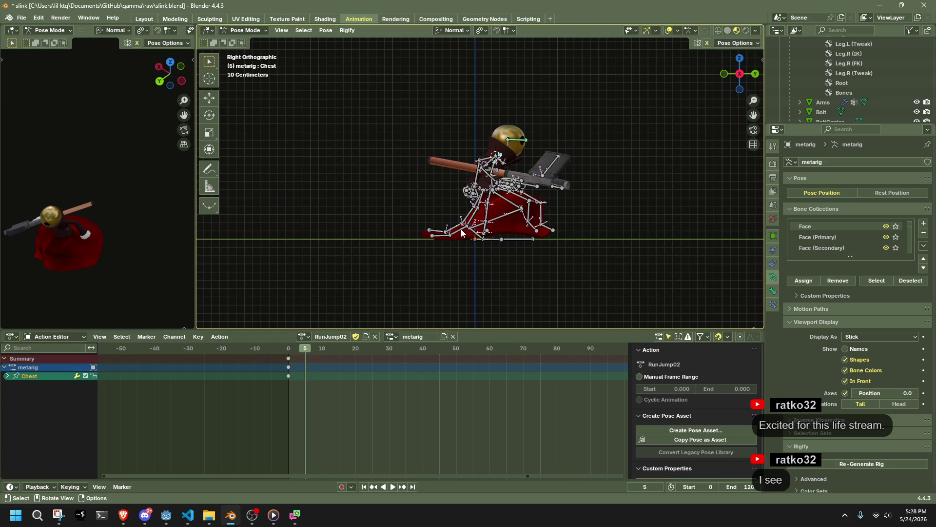
pyautogui.scroll(2, 456, 234)
pyautogui.scroll(1, 452, 253)
pyautogui.scroll(1, 487, 195)
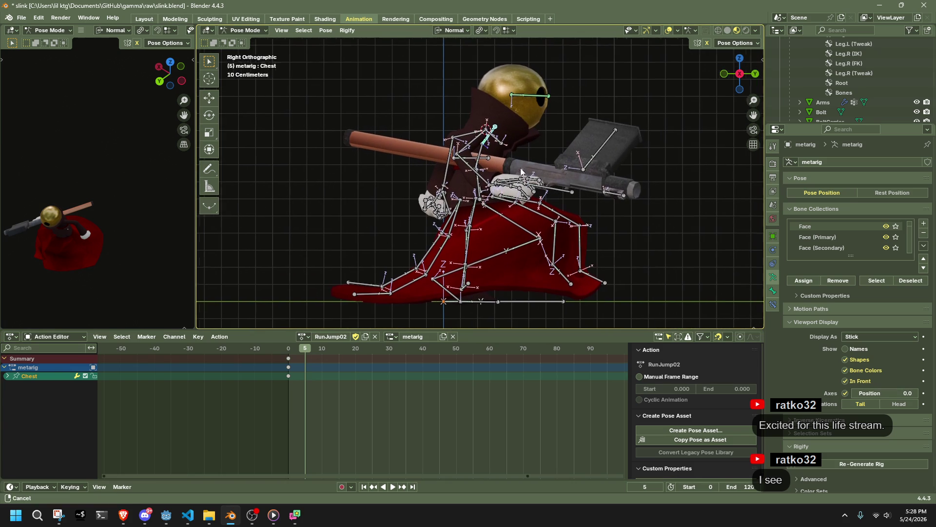
pyautogui.press('a')
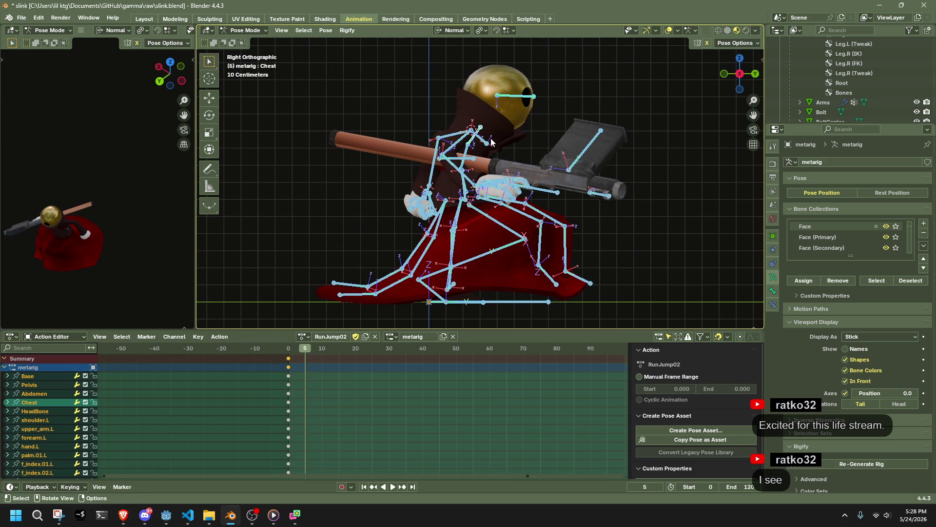
pyautogui.click(487, 132)
pyautogui.press('g')
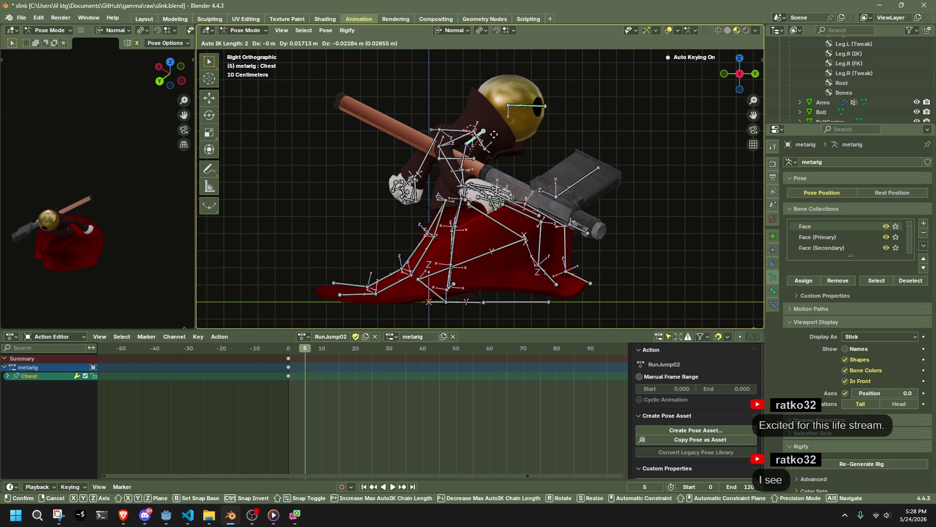
pyautogui.click(494, 134)
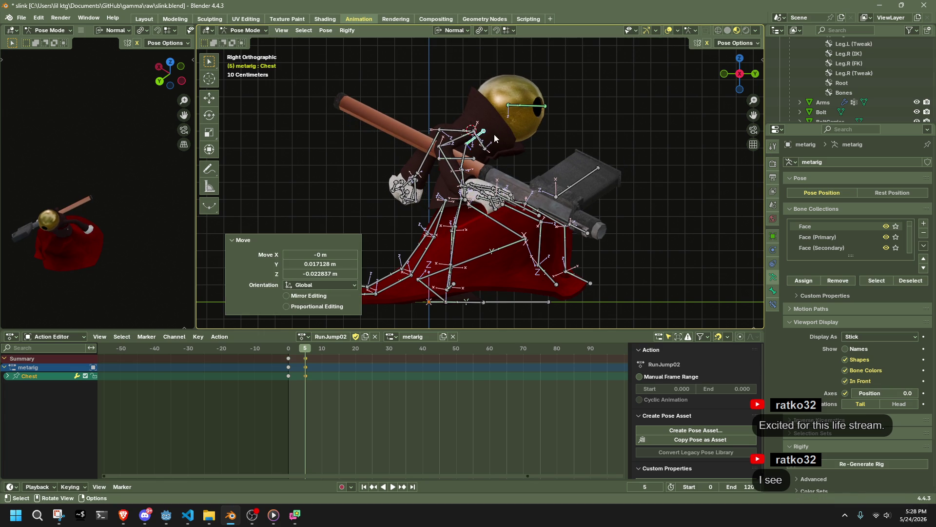
pyautogui.click(289, 349)
pyautogui.moveTo(374, 244); pyautogui.dragTo(482, 180, button='middle')
pyautogui.click(716, 46)
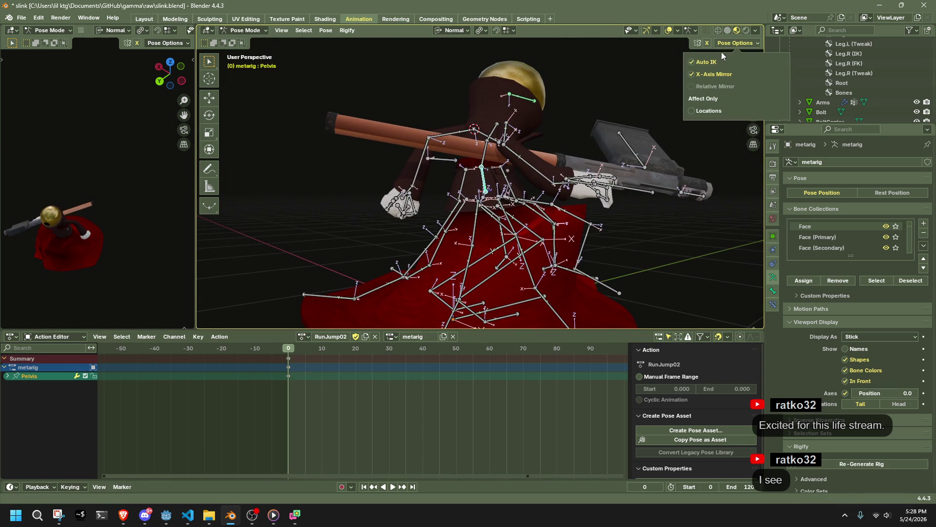
# Step: Shift the Pelvis forward along Y, then raise it along the global Z axis
pyautogui.click(750, 74)
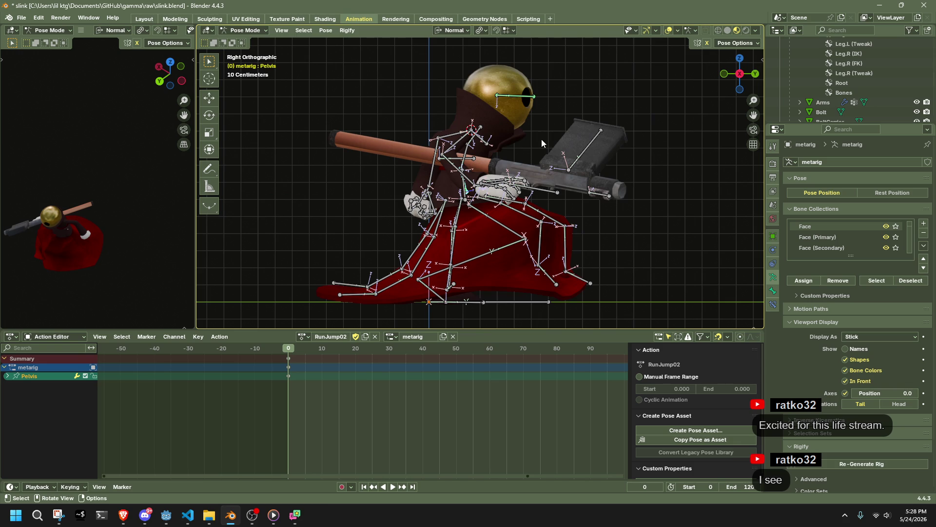
pyautogui.press('g')
pyautogui.press('y')
pyautogui.press('y')
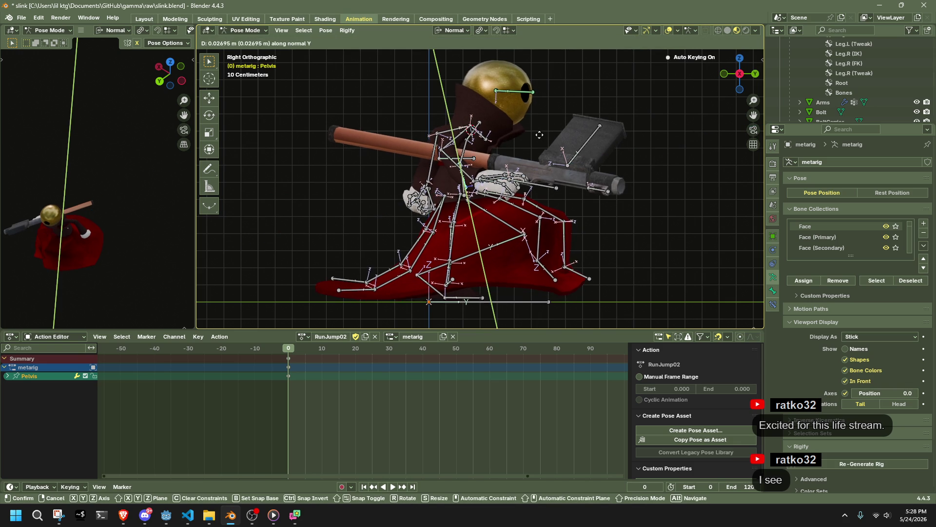
pyautogui.click(489, 227)
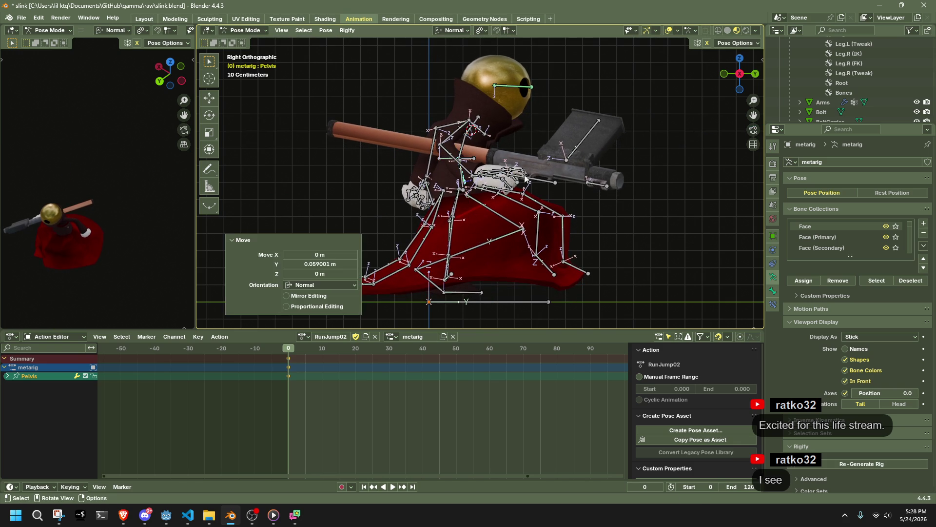
pyautogui.click(461, 30)
pyautogui.click(445, 58)
pyautogui.press('g')
pyautogui.press('z')
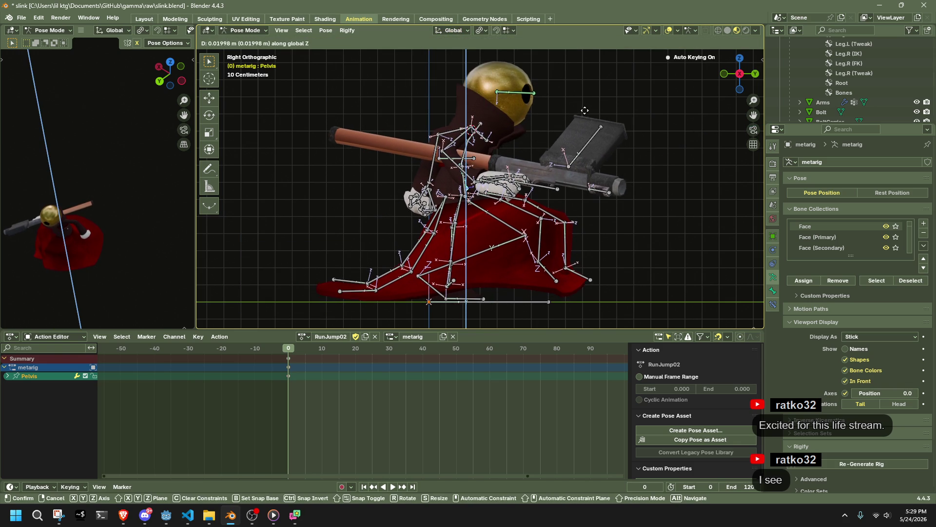
pyautogui.click(493, 211)
# Step: With Auto IK enabled, lower the right shin along Z
pyautogui.click(462, 248)
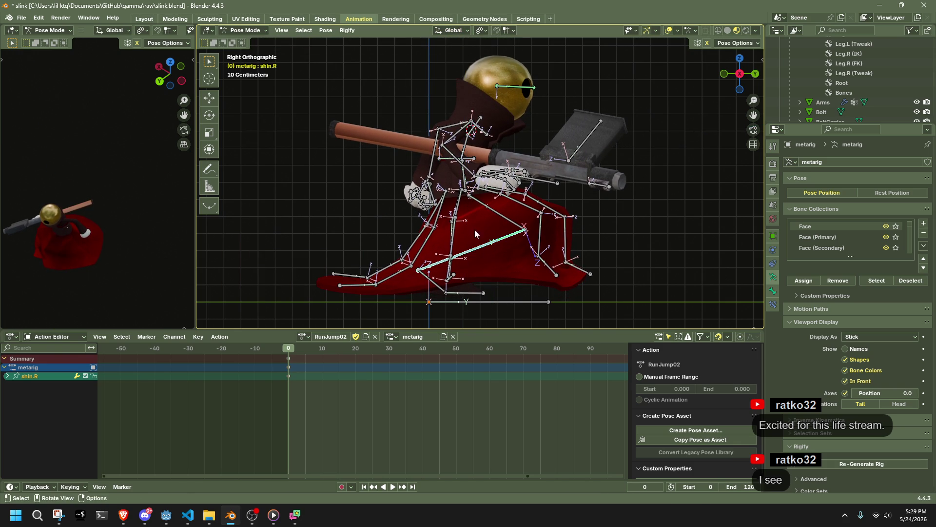
pyautogui.click(735, 45)
pyautogui.click(713, 65)
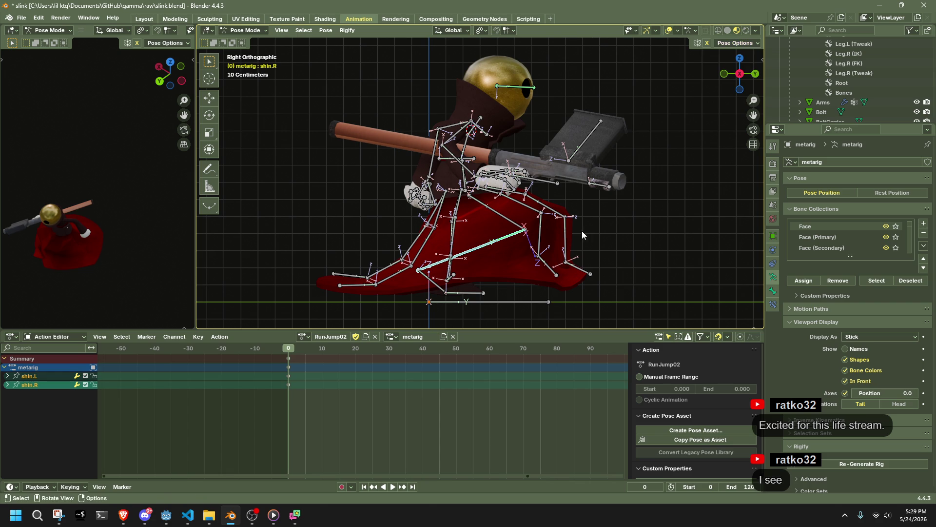
pyautogui.press('g')
pyautogui.press('z')
pyautogui.click(559, 253)
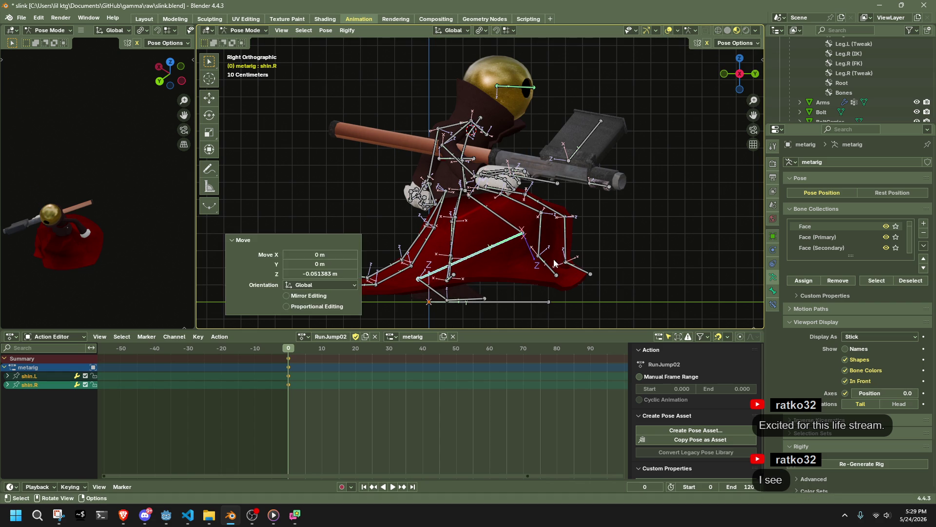
# Step: Play the action to frame 5 and return to frame 0
pyautogui.press('a')
pyautogui.press('space')
pyautogui.moveTo(294, 350)
pyautogui.mouseDown()
pyautogui.moveTo(304, 350)
pyautogui.moveTo(288, 353)
pyautogui.mouseUp()
pyautogui.press('space')
pyautogui.click(462, 259)
pyautogui.hotkey('ctrl', 'z')
pyautogui.hotkey('ctrl', 'z')
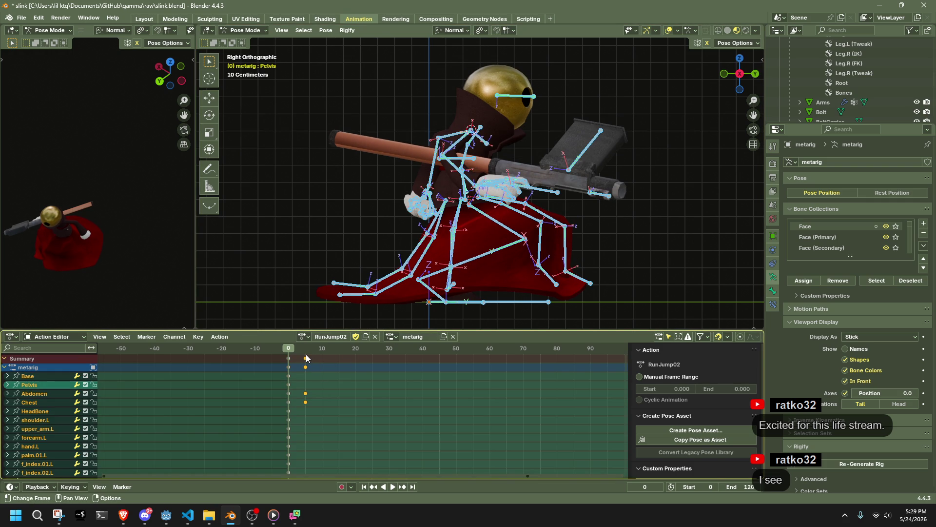
# Step: Select all keyframes in the action and return to frame 0
pyautogui.click(306, 354)
pyautogui.click(306, 351)
pyautogui.press('a')
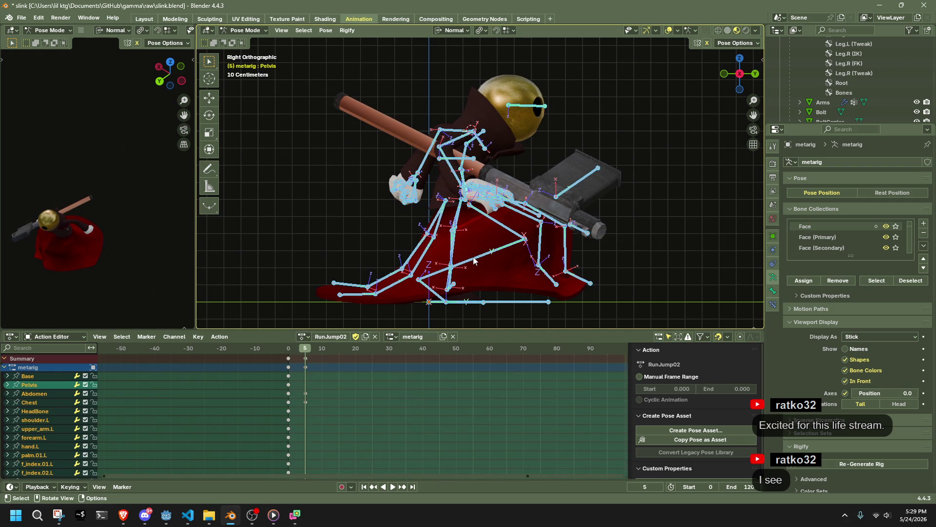
pyautogui.click(288, 350)
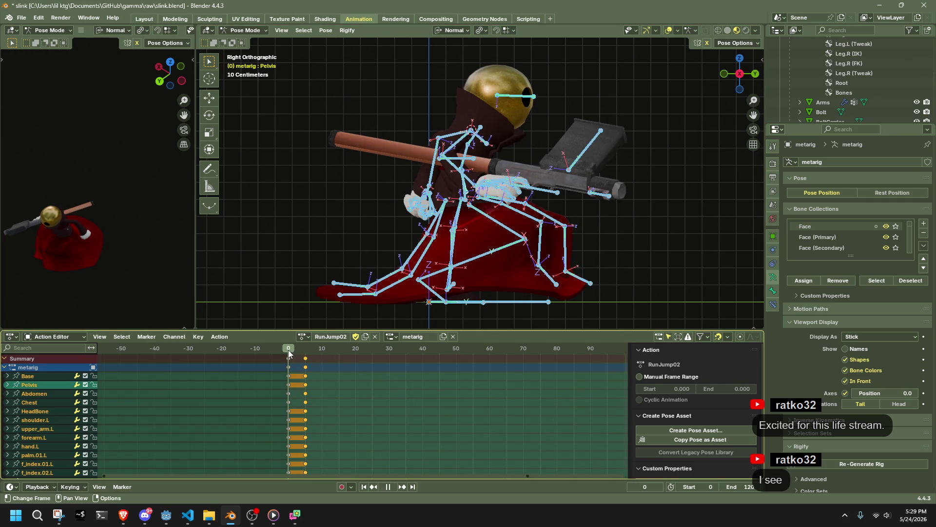
# Step: In right side view with Global orientation, raise the selected bones along Z
pyautogui.click(726, 46)
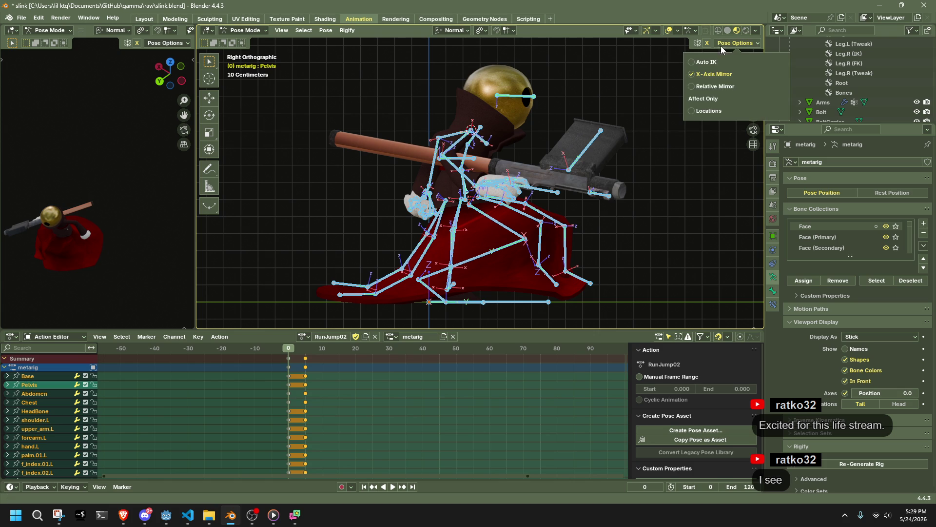
pyautogui.click(497, 191)
pyautogui.moveTo(497, 192); pyautogui.dragTo(514, 191, button='middle')
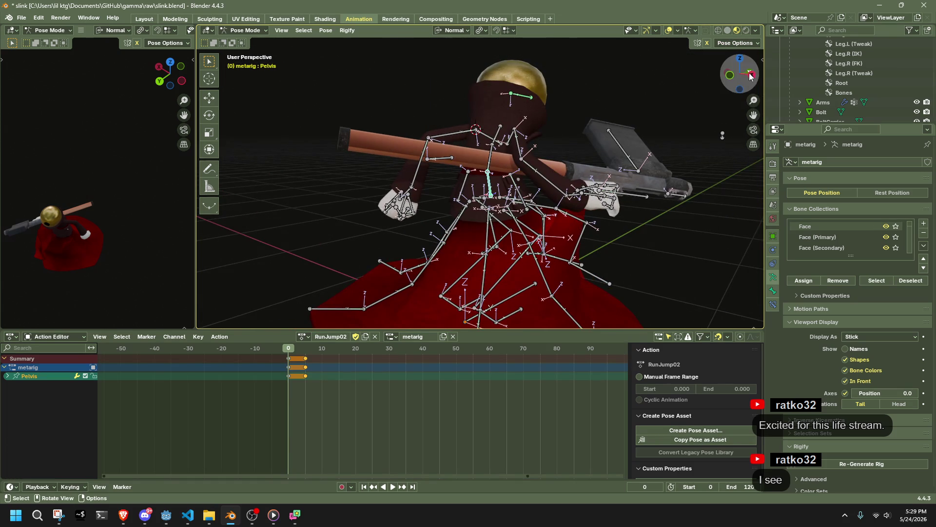
pyautogui.click(750, 75)
pyautogui.click(739, 75)
pyautogui.click(750, 74)
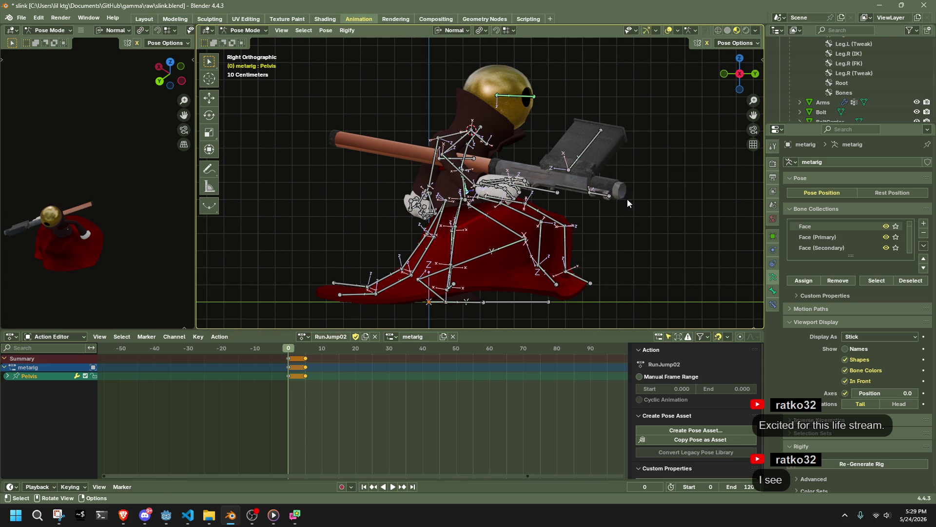
pyautogui.press('r')
pyautogui.press('Escape')
pyautogui.click(452, 30)
pyautogui.click(452, 60)
pyautogui.press('g')
pyautogui.press('z')
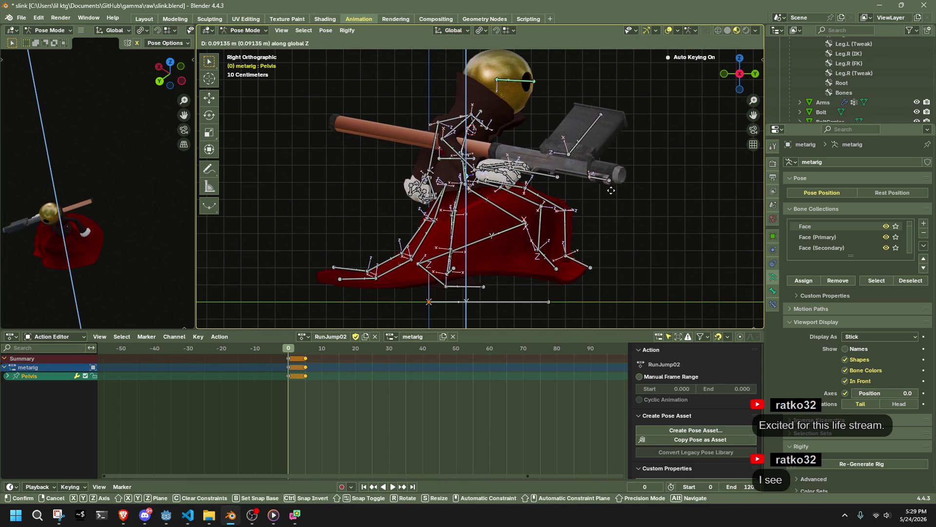
pyautogui.click(611, 191)
# Step: Lower the shin bones along Z
pyautogui.moveTo(488, 246); pyautogui.dragTo(487, 247)
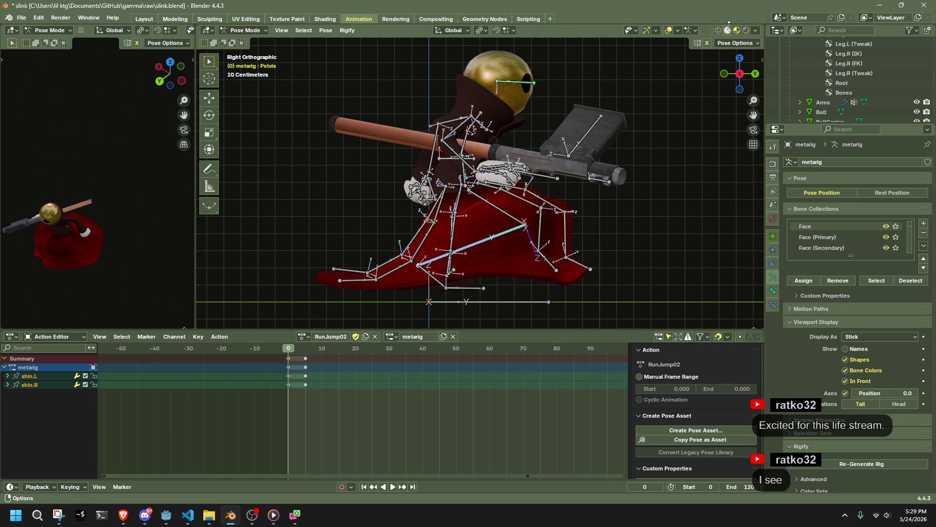
pyautogui.click(736, 43)
pyautogui.press('g')
pyautogui.press('z')
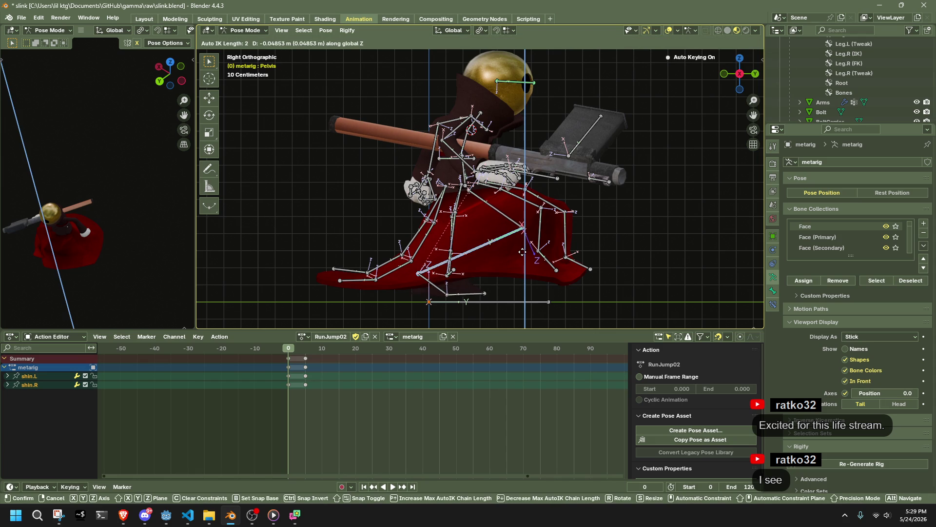
pyautogui.click(424, 280)
# Step: Raise the dress-tip bones, then delete the dress bones' keyframes
pyautogui.scroll(-1, 411, 283)
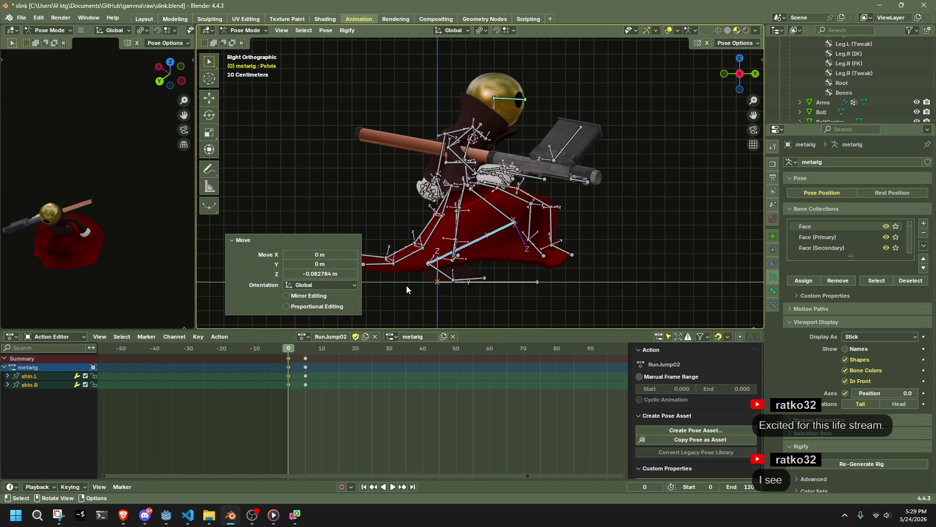
pyautogui.click(406, 285)
pyautogui.moveTo(364, 250); pyautogui.dragTo(376, 282)
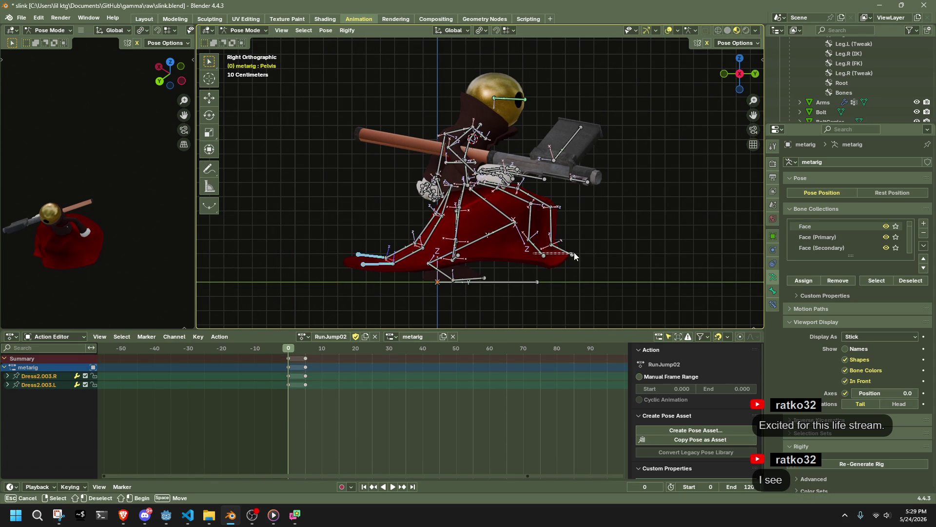
pyautogui.keyDown('shift'); pyautogui.moveTo(574, 253); pyautogui.dragTo(575, 253); pyautogui.keyUp('shift')
pyautogui.press('r')
pyautogui.press('Escape')
pyautogui.press('g')
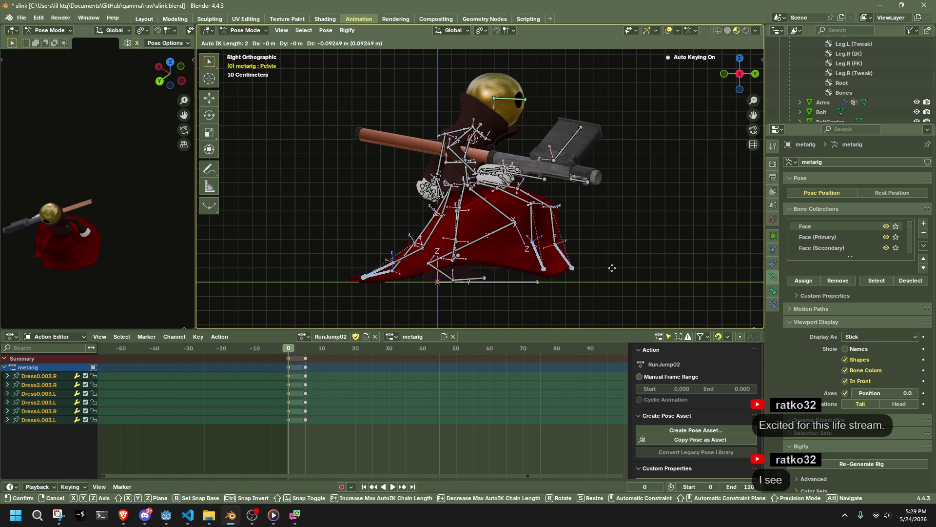
pyautogui.click(468, 259)
pyautogui.keyDown('shift'); pyautogui.click(458, 259); pyautogui.keyUp('shift')
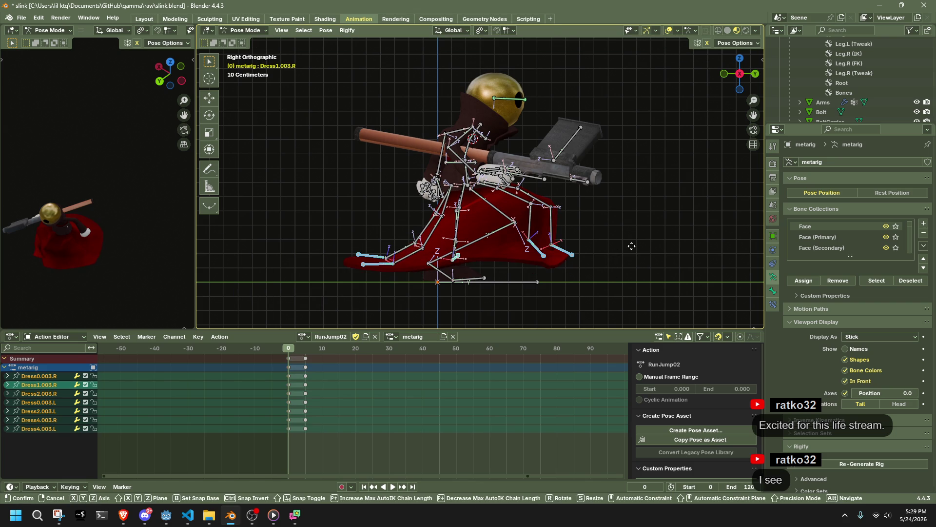
pyautogui.press('g')
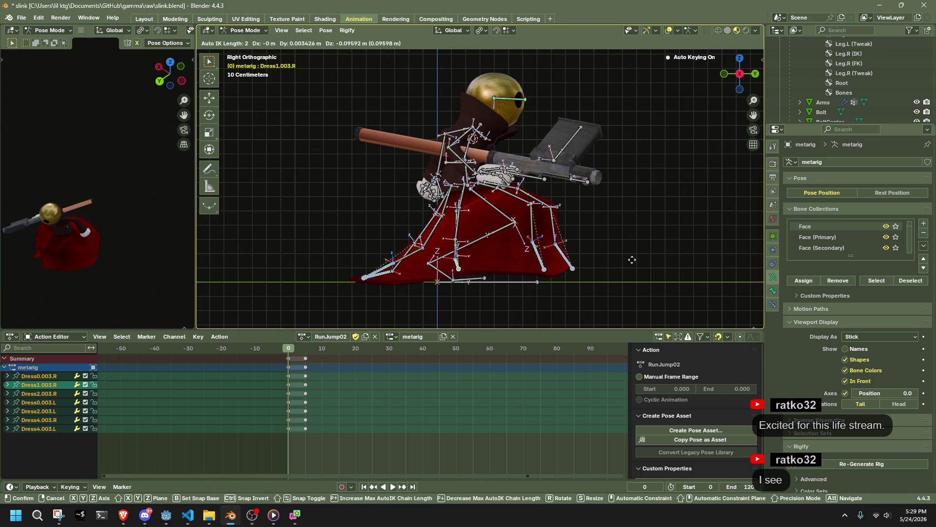
pyautogui.hotkey('alt', 'i')
pyautogui.press('Return')
# Step: Back at frame 0, raise the Pocket.R bone about 0.116 m along Z
pyautogui.moveTo(264, 348)
pyautogui.mouseDown()
pyautogui.moveTo(308, 349)
pyautogui.moveTo(289, 353)
pyautogui.moveTo(306, 358)
pyautogui.mouseUp()
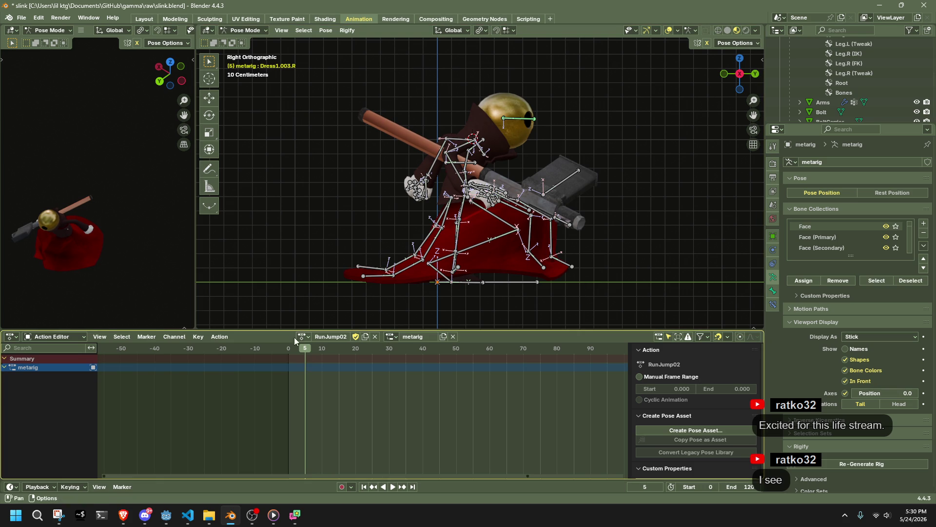
pyautogui.click(288, 348)
pyautogui.click(467, 180)
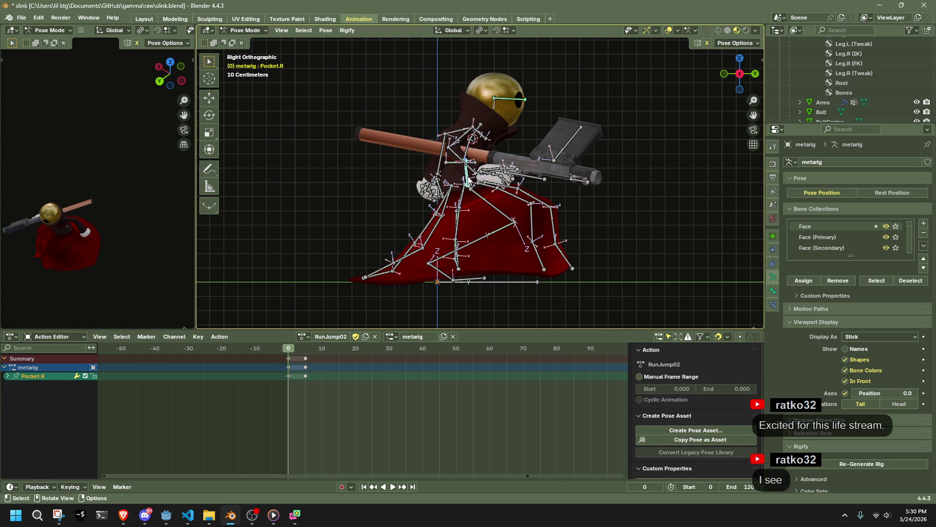
pyautogui.click(736, 43)
pyautogui.press('g')
pyautogui.press('z')
pyautogui.click(586, 161)
pyautogui.moveTo(587, 161); pyautogui.dragTo(473, 179, button='middle')
pyautogui.press('KP_3')
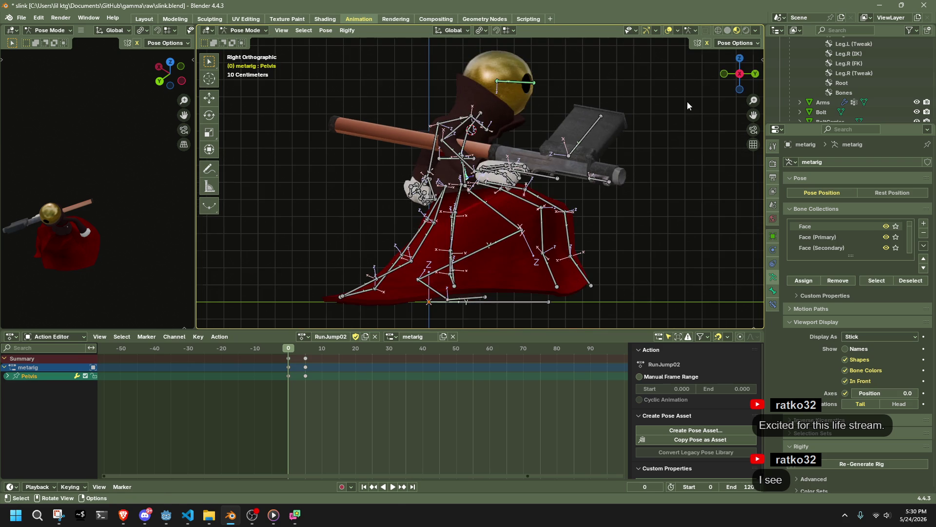
# Step: Raise the pelvis about 0.1 m along Z, then nudge it slightly back down
pyautogui.press('g')
pyautogui.press('z')
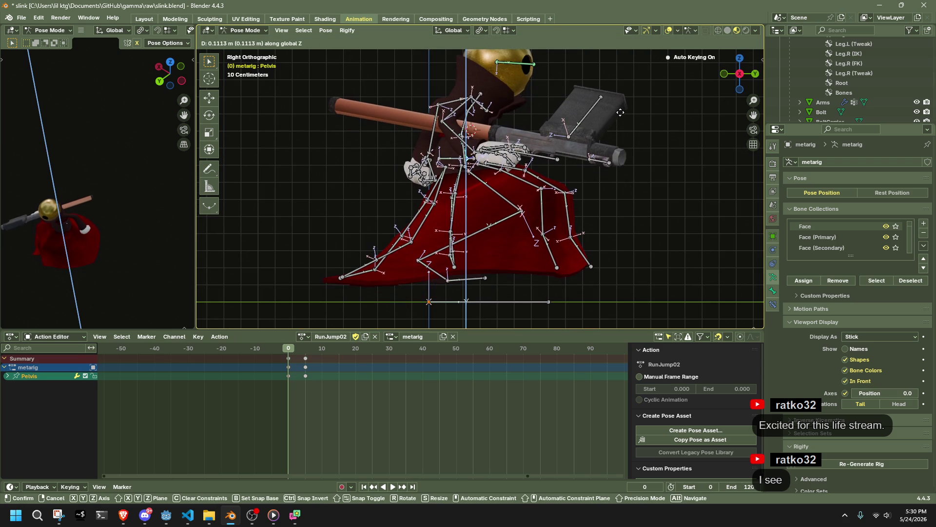
pyautogui.click(620, 117)
pyautogui.scroll(5, 514, 260)
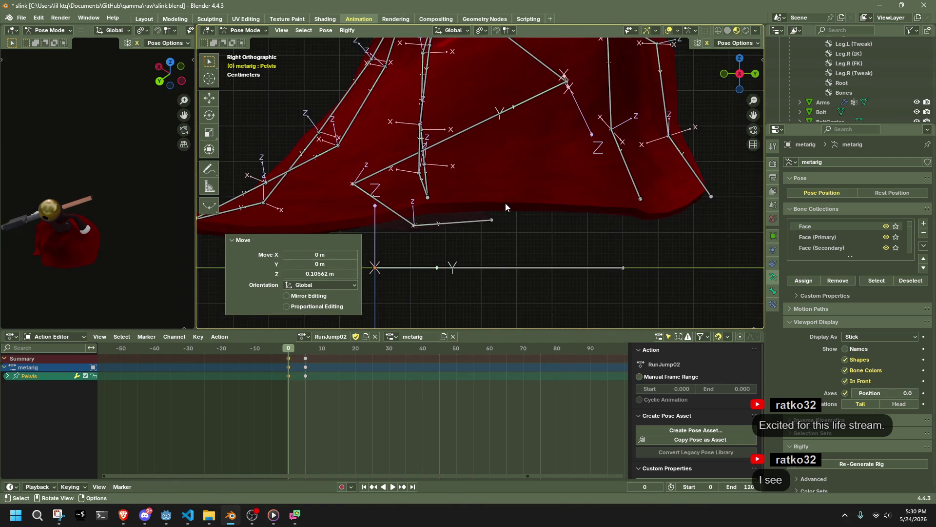
pyautogui.press('g')
pyautogui.press('z')
pyautogui.click(508, 206)
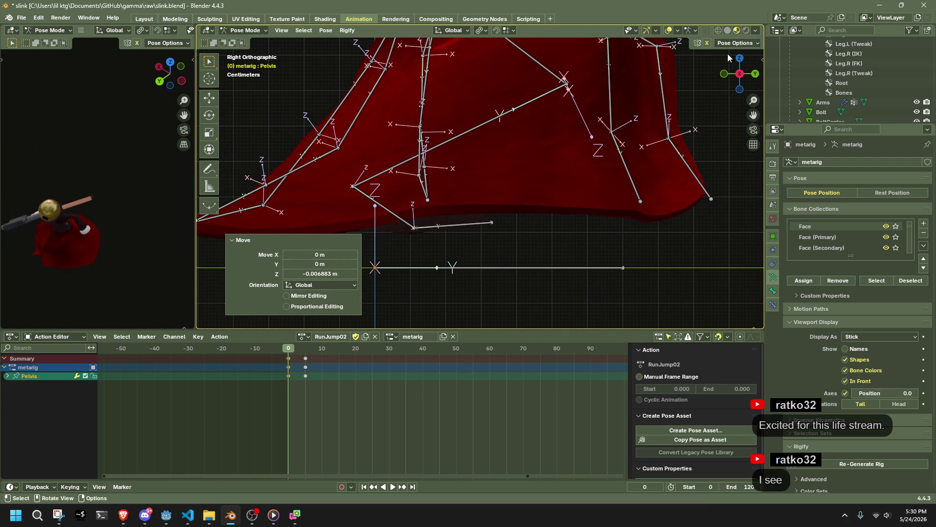
# Step: Lower the shin bones about 0.104 m along Z
pyautogui.click(466, 131)
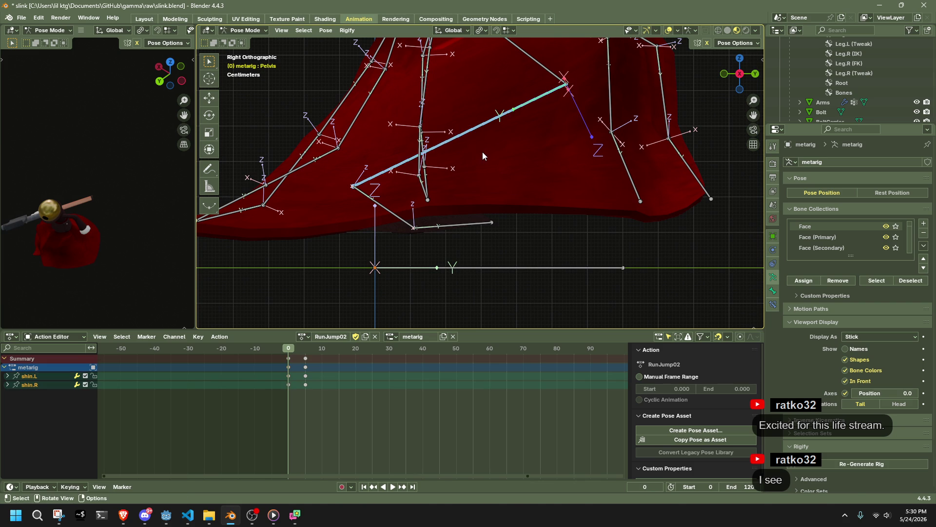
pyautogui.press('g')
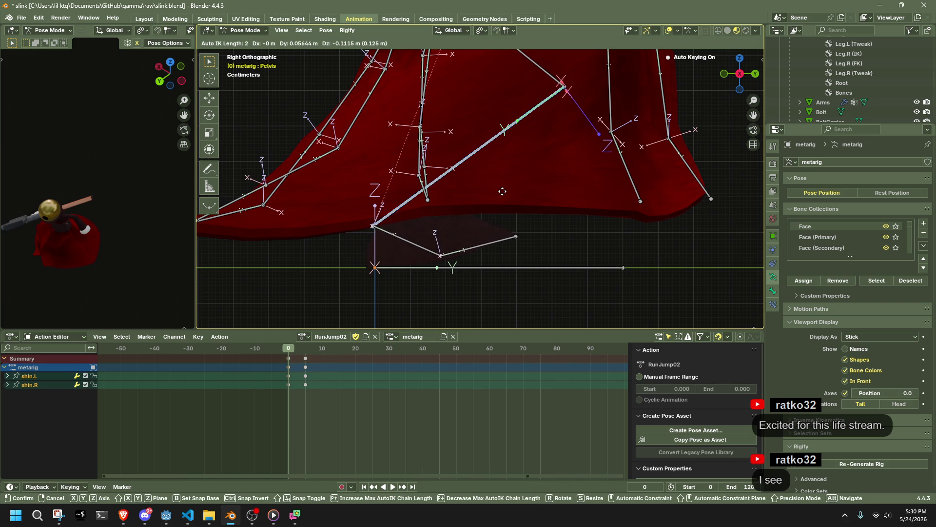
pyautogui.click(497, 195)
pyautogui.press('g')
pyautogui.press('z')
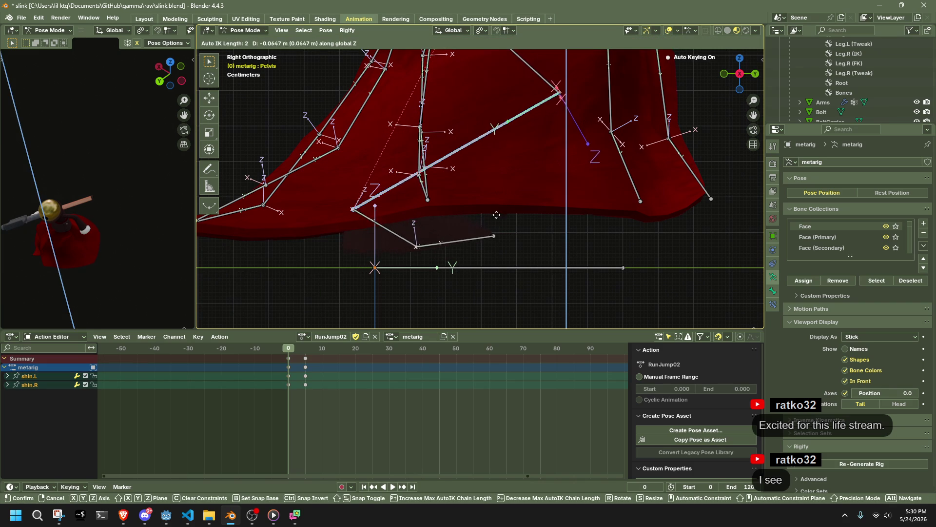
pyautogui.click(371, 239)
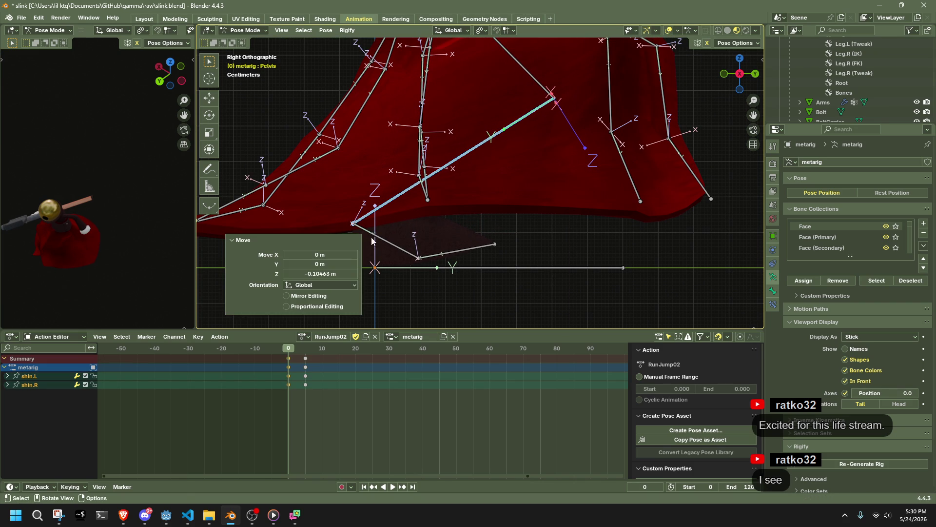
# Step: Rotate the foot bones 6.6° and tilt the toe.R bone 4.23°
pyautogui.click(419, 232)
pyautogui.press('r')
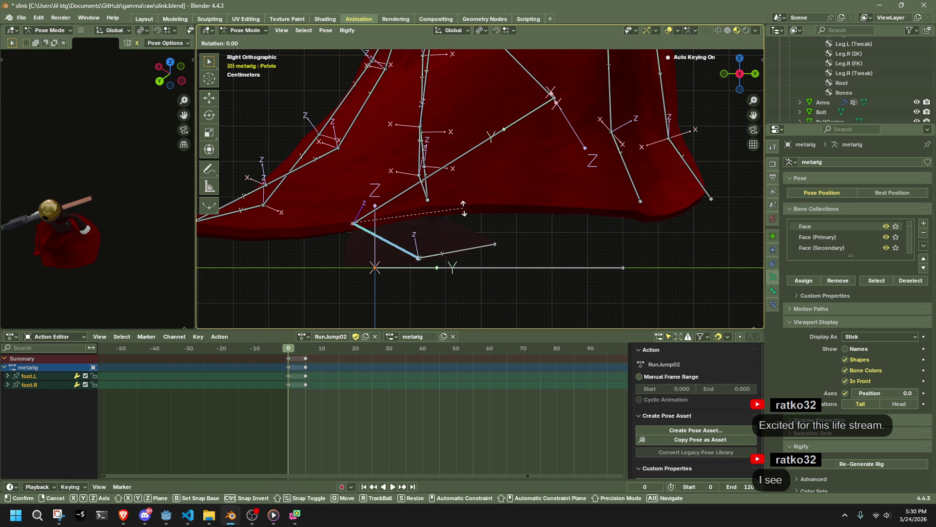
pyautogui.click(468, 224)
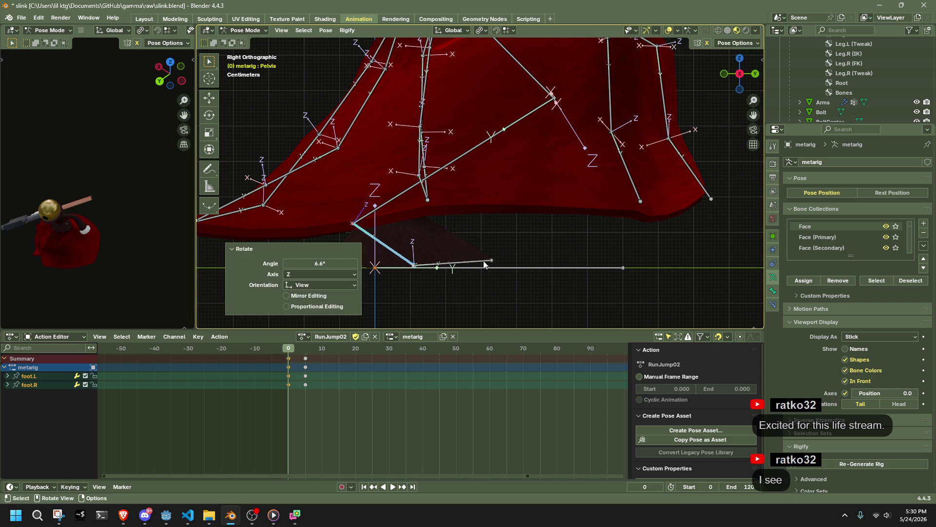
pyautogui.click(485, 263)
pyautogui.press('r')
pyautogui.click(482, 261)
pyautogui.scroll(-3, 487, 249)
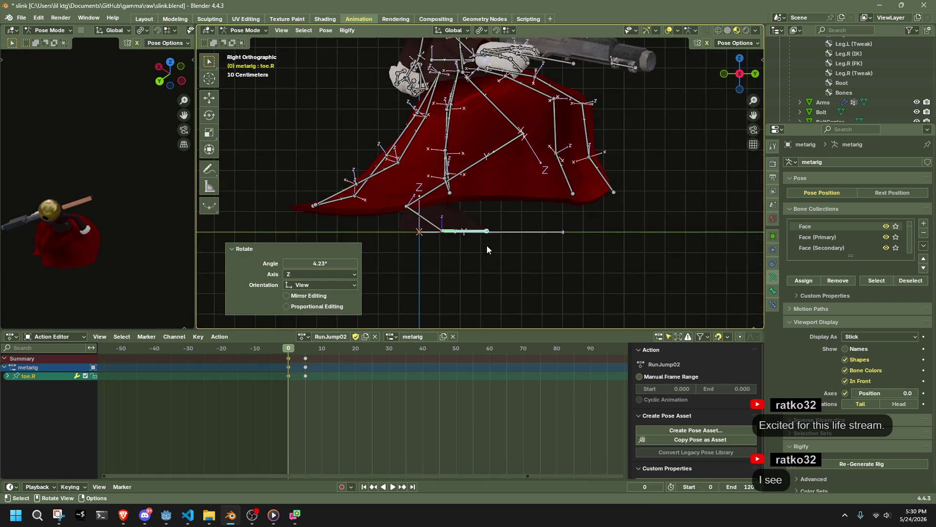
pyautogui.moveTo(551, 166); pyautogui.dragTo(627, 195)
pyautogui.click(716, 45)
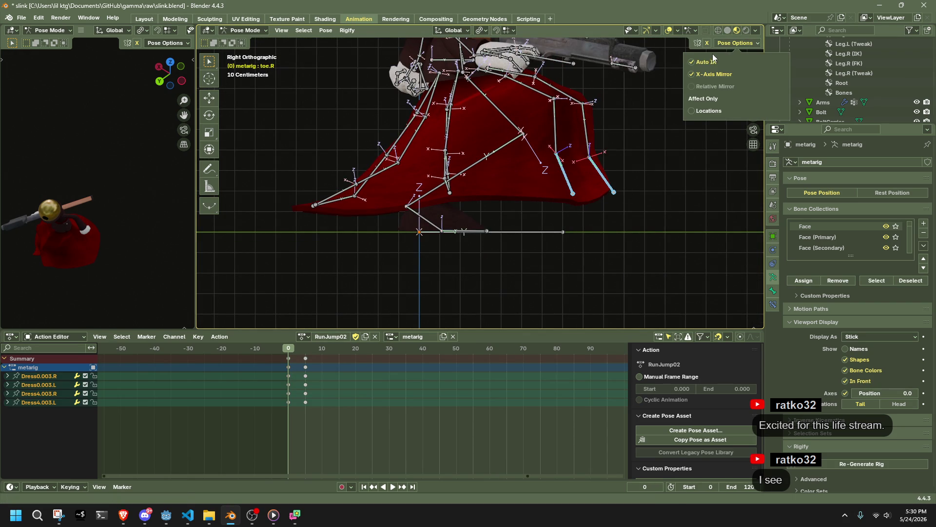
# Step: Move the Dress1.003 and Dress2.003 bones about 0.124 m lower, then deselect all bones
pyautogui.moveTo(449, 186); pyautogui.dragTo(655, 244, button='middle')
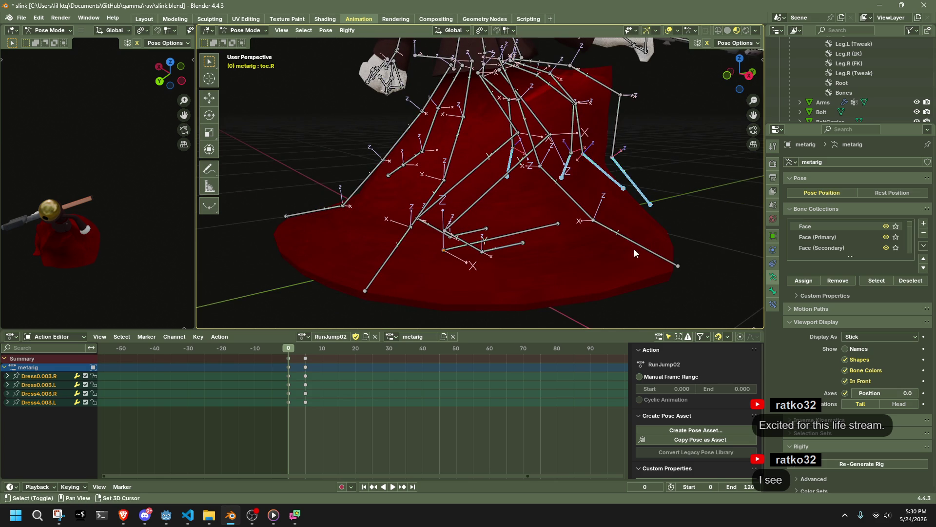
pyautogui.keyDown('shift'); pyautogui.click(400, 254); pyautogui.keyUp('shift')
pyautogui.click(749, 76)
pyautogui.scroll(4, 443, 189)
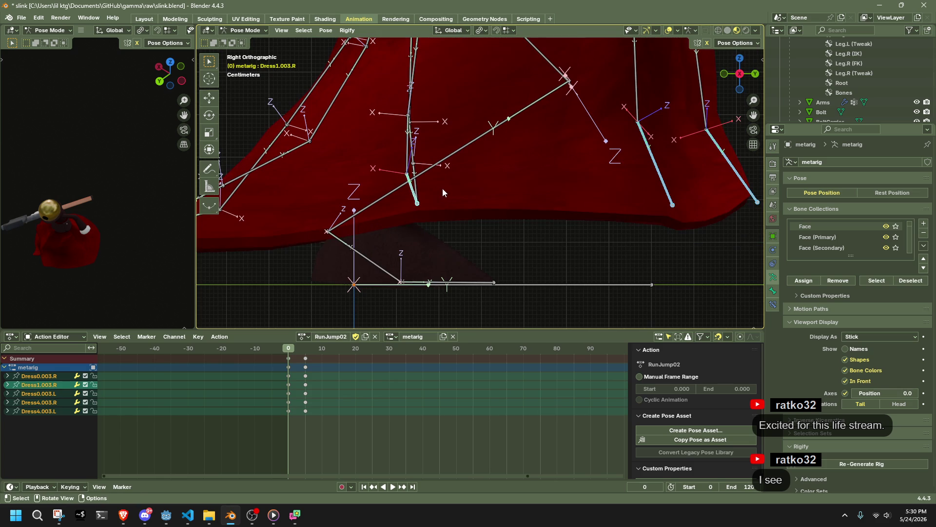
pyautogui.keyDown('shift'); pyautogui.click(426, 192); pyautogui.keyUp('shift')
pyautogui.scroll(-2, 426, 192)
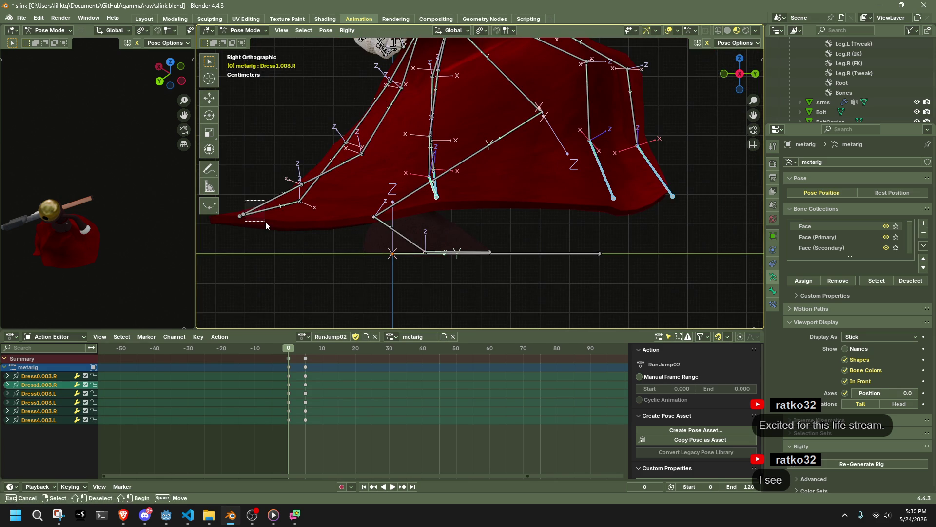
pyautogui.keyDown('shift'); pyautogui.click(268, 200); pyautogui.keyUp('shift')
pyautogui.scroll(-2, 616, 188)
pyautogui.press('g')
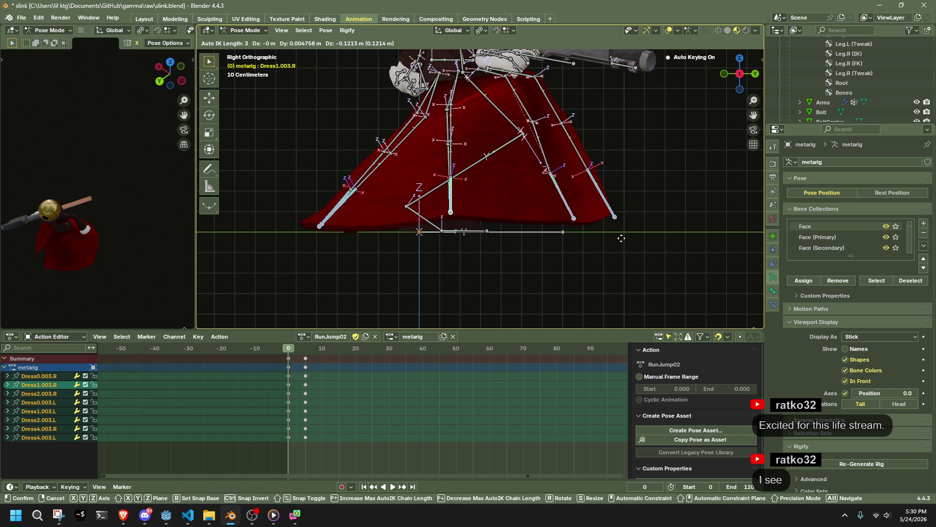
pyautogui.click(619, 242)
pyautogui.moveTo(619, 242)
pyautogui.mouseDown(button='middle')
pyautogui.moveTo(634, 221)
pyautogui.moveTo(517, 249)
pyautogui.moveTo(645, 243)
pyautogui.mouseUp(button='middle')
pyautogui.press('Tab')
pyautogui.press('Tab')
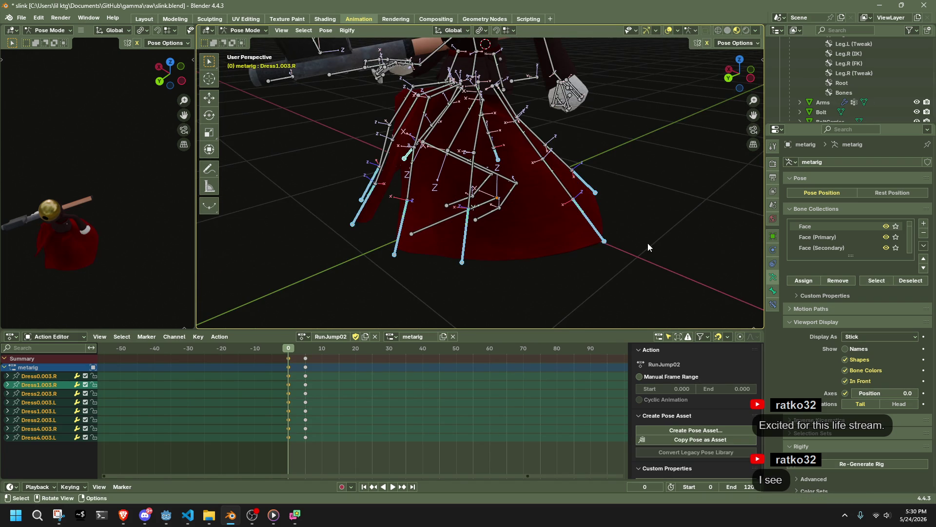
pyautogui.hotkey('alt', 'a')
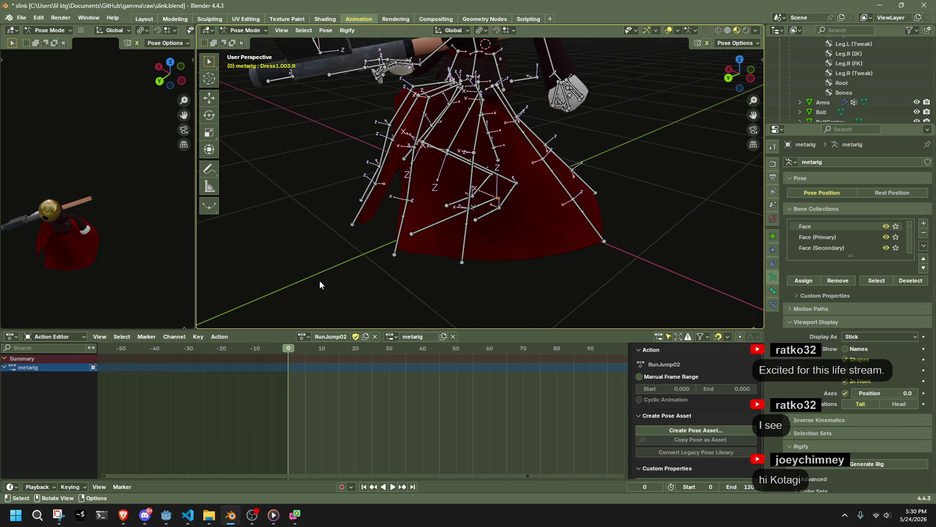
# Step: Play the RunJump02 start and stop at frame 5
pyautogui.press('space')
pyautogui.moveTo(306, 347)
pyautogui.mouseDown()
pyautogui.moveTo(292, 353)
pyautogui.moveTo(306, 356)
pyautogui.mouseUp()
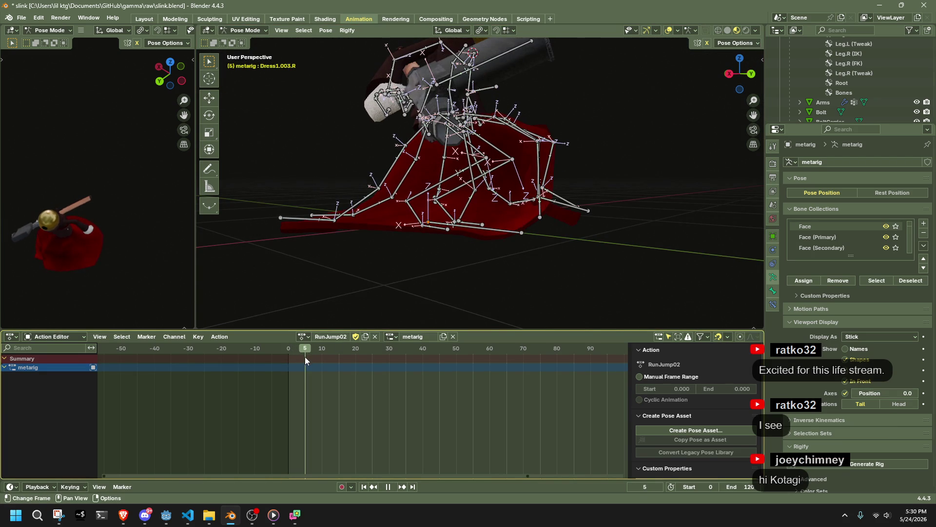
pyautogui.press('space')
# Step: Bring the Assassin's Creed Unity dive jump video over Blender and resume it
pyautogui.hotkey('alt', 'Tab')
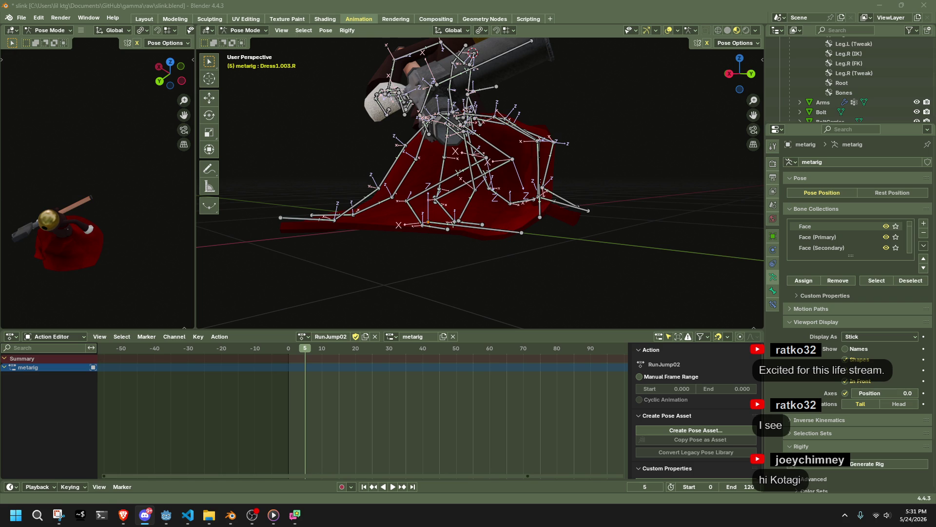
pyautogui.moveTo(561, 262)
pyautogui.mouseDown(button='middle')
pyautogui.moveTo(476, 291)
pyautogui.moveTo(347, 291)
pyautogui.moveTo(566, 302)
pyautogui.mouseUp(button='middle')
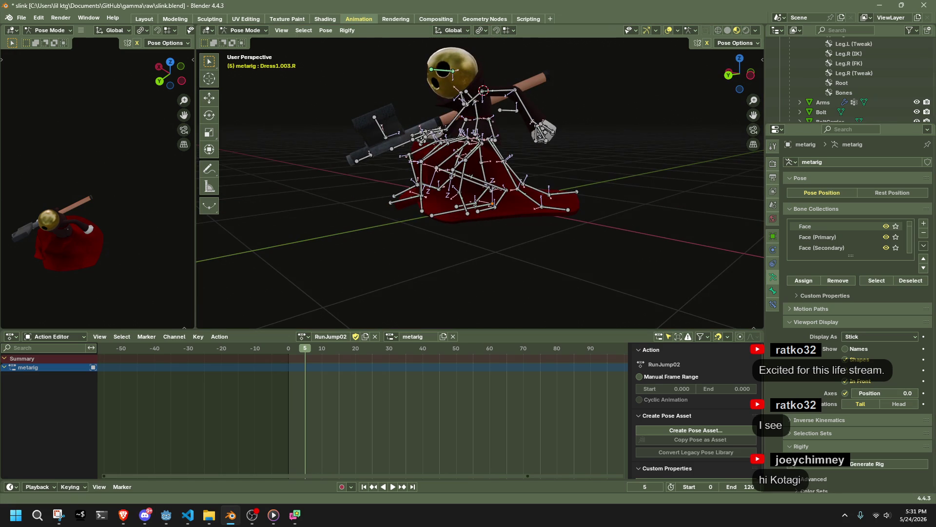
pyautogui.hotkey('alt', 'Tab')
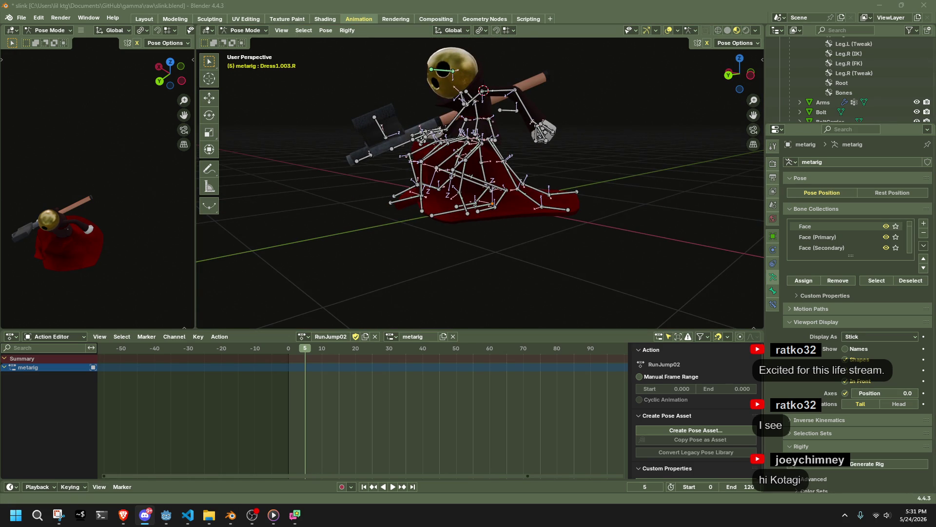
pyautogui.hotkey('alt', 'Tab')
pyautogui.moveTo(935, 166)
pyautogui.mouseDown()
pyautogui.moveTo(672, 181)
pyautogui.moveTo(474, 112)
pyautogui.mouseUp()
pyautogui.click(330, 447)
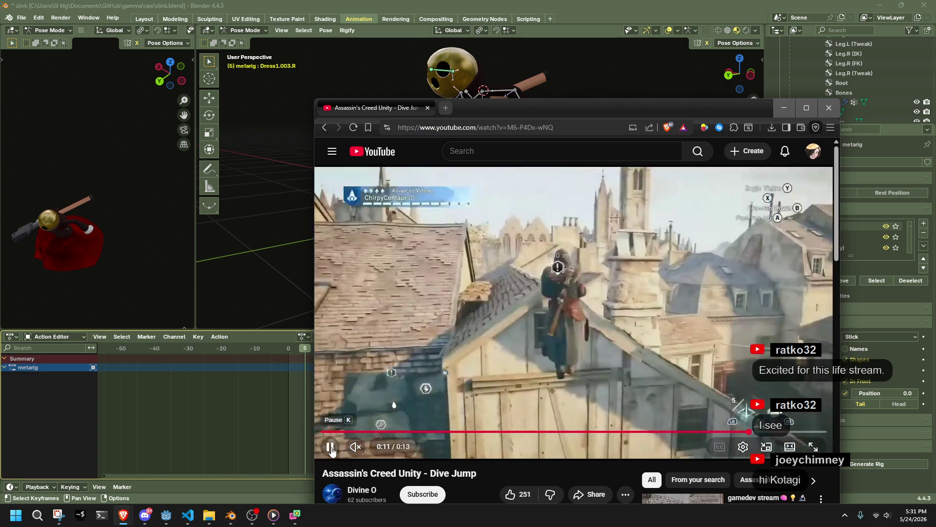
# Step: Rewind the dive clip to 0:06, replay and pause it, then move the browser aside
pyautogui.click(330, 448)
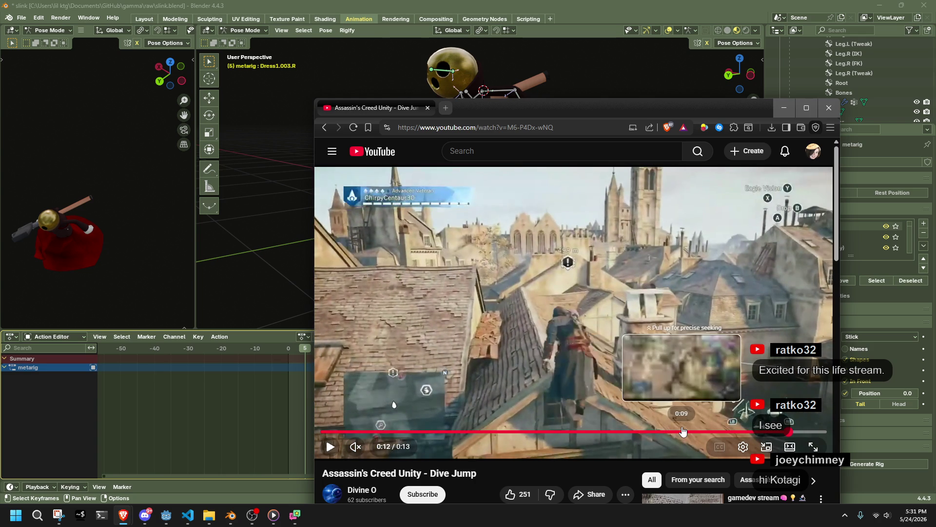
pyautogui.click(552, 431)
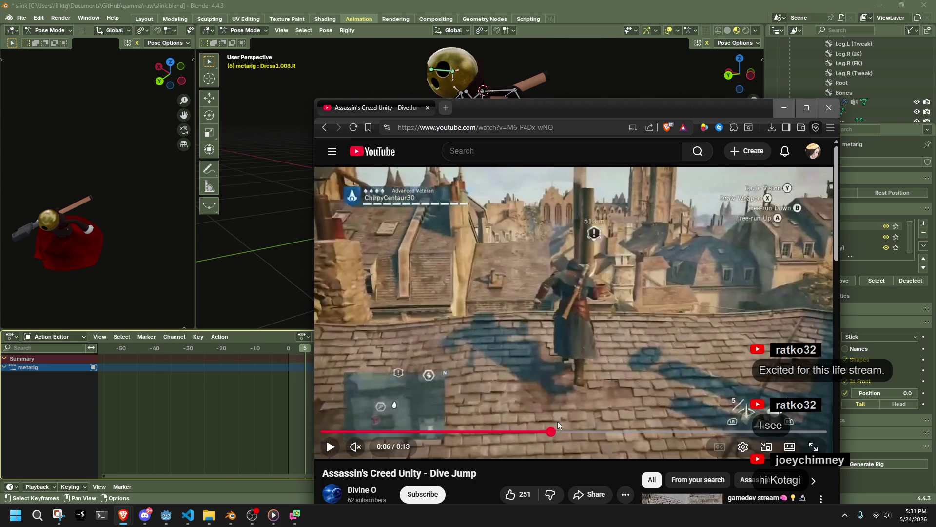
pyautogui.click(570, 398)
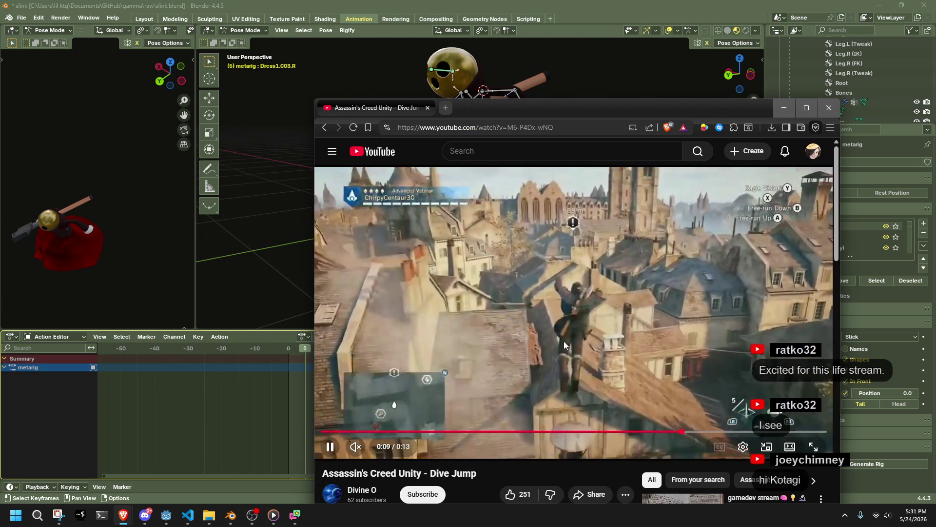
pyautogui.click(564, 341)
pyautogui.moveTo(527, 112)
pyautogui.mouseDown()
pyautogui.moveTo(577, 133)
pyautogui.moveTo(935, 176)
pyautogui.moveTo(935, 186)
pyautogui.mouseUp()
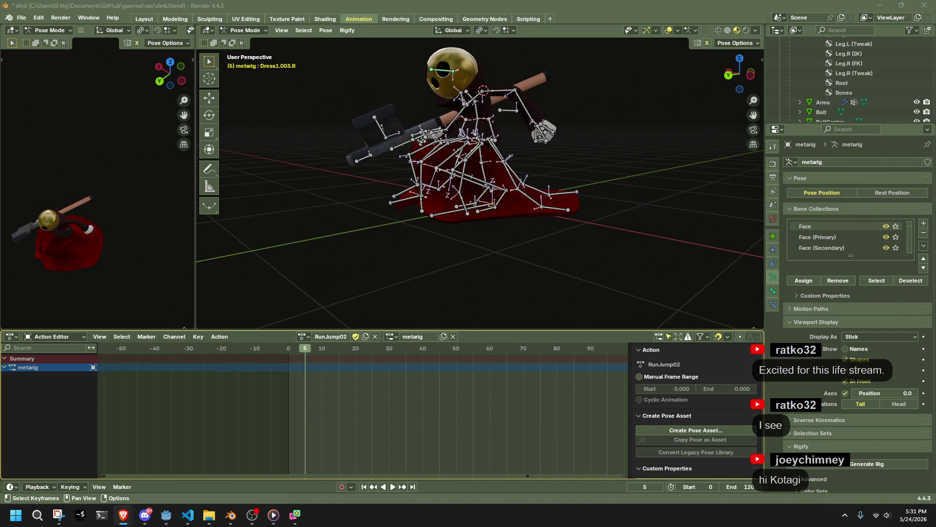
pyautogui.click(751, 75)
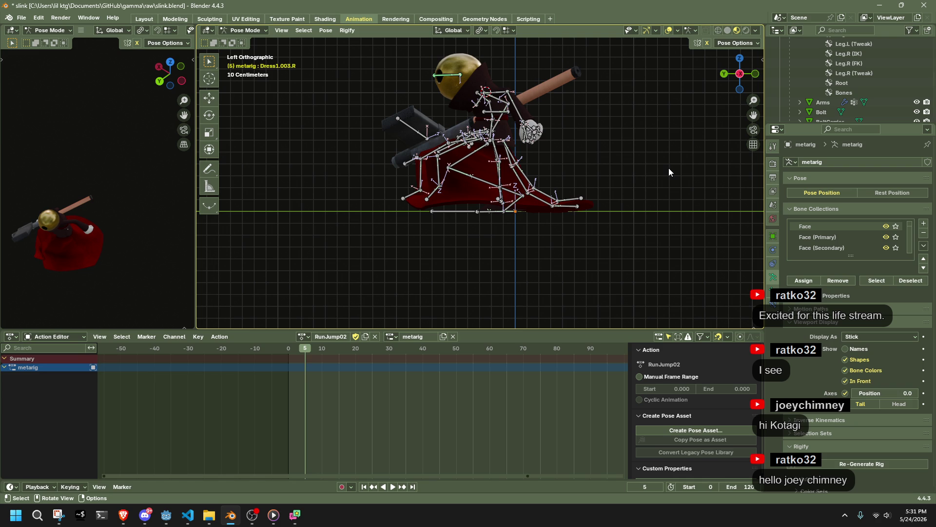
pyautogui.hotkey('alt', 'Tab')
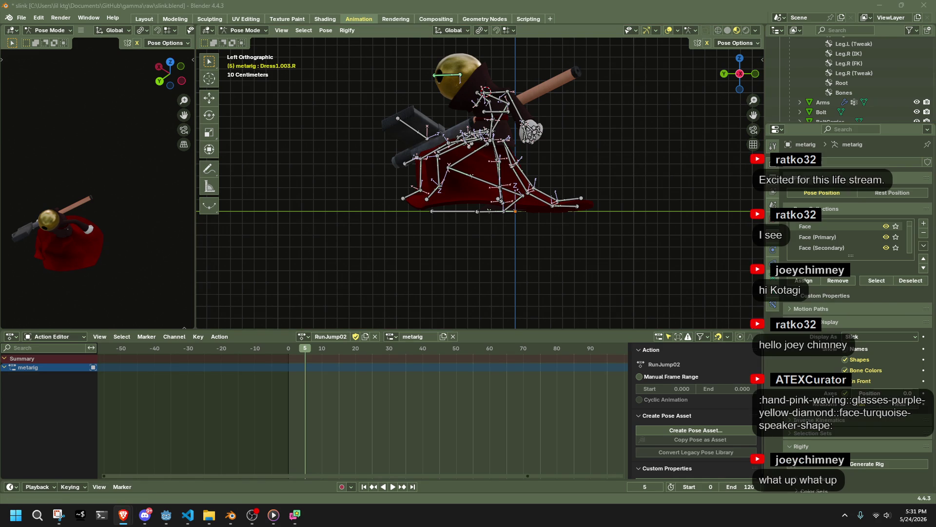
pyautogui.moveTo(696, 276)
pyautogui.mouseDown(button='middle')
pyautogui.moveTo(516, 238)
pyautogui.moveTo(435, 237)
pyautogui.moveTo(350, 254)
pyautogui.moveTo(403, 210)
pyautogui.moveTo(604, 226)
pyautogui.moveTo(602, 206)
pyautogui.mouseUp(button='middle')
pyautogui.press('a')
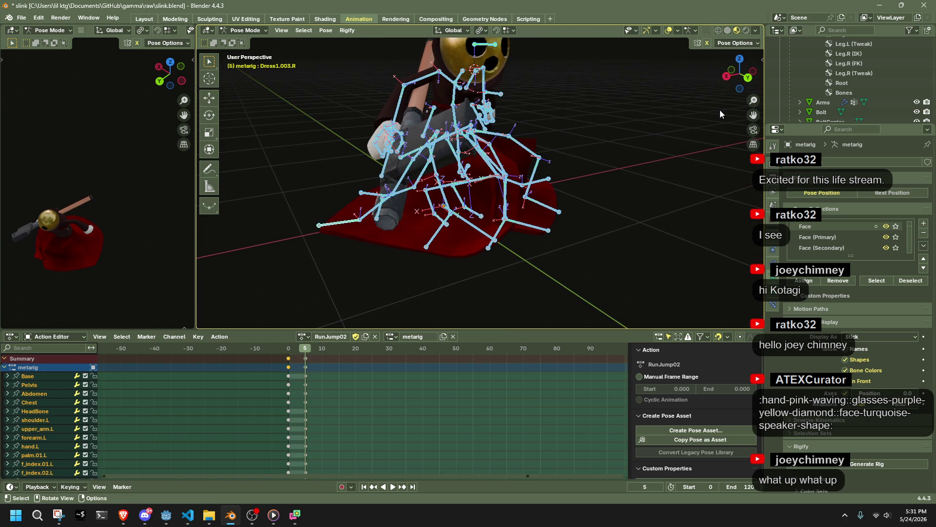
# Step: Give the keyframes at frames 0 and 5 Back easing and preview the motion
pyautogui.click(725, 78)
pyautogui.moveTo(304, 401); pyautogui.dragTo(270, 350)
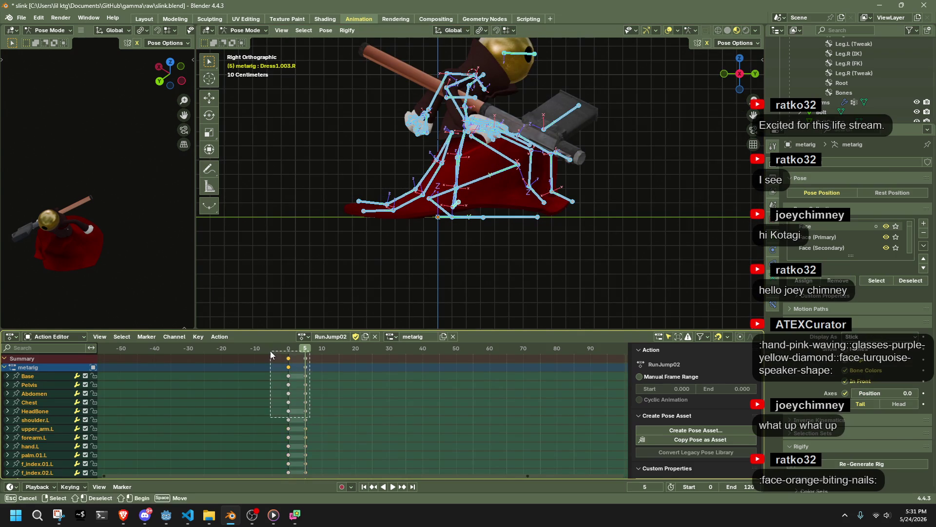
pyautogui.rightClick(290, 367)
pyautogui.moveTo(291, 368)
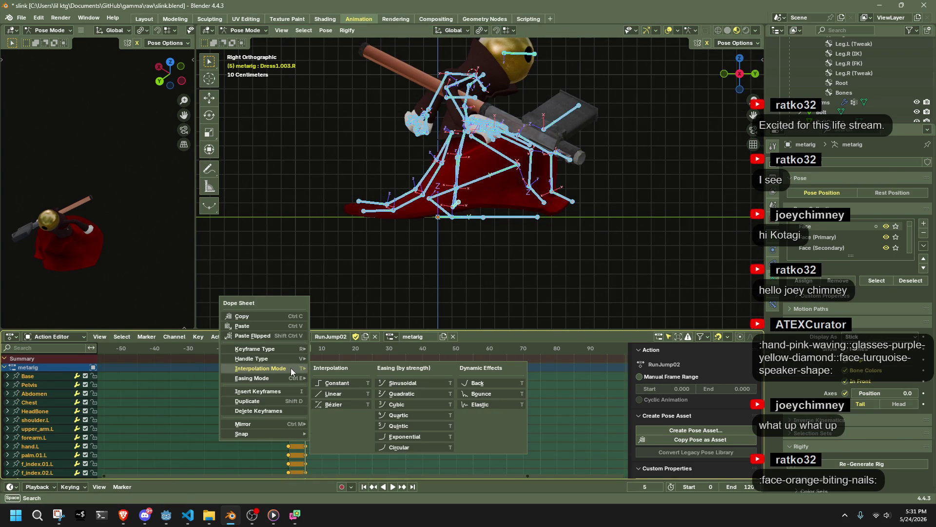
pyautogui.click(487, 380)
pyautogui.press('space')
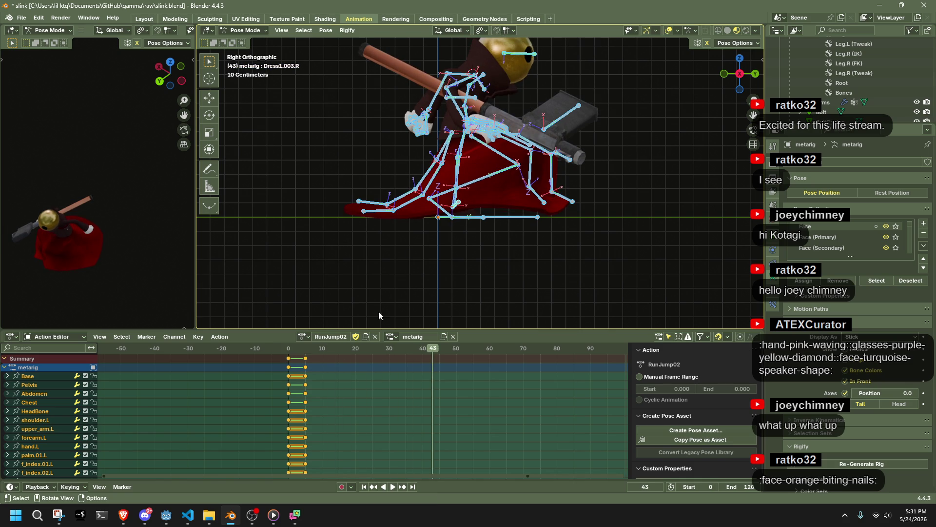
pyautogui.moveTo(289, 355); pyautogui.dragTo(306, 358)
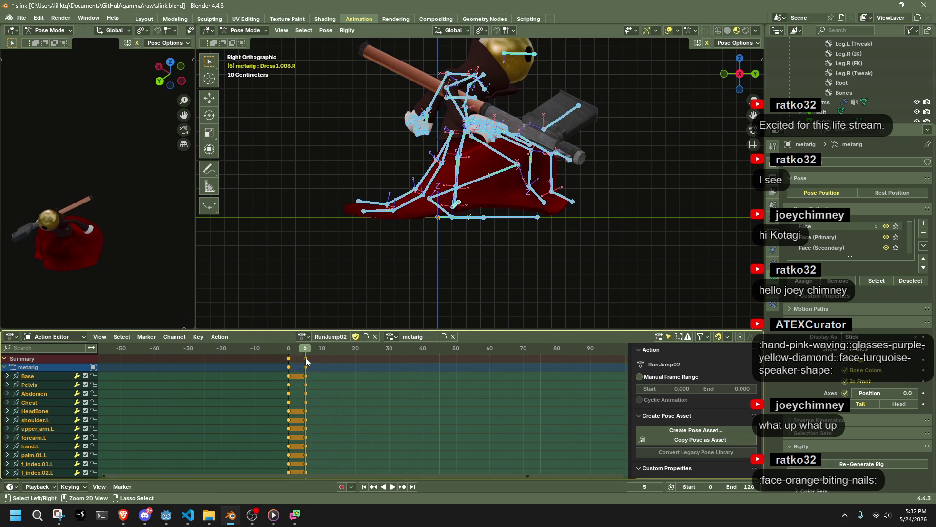
# Step: Set the keyframes' handle type to Free and their interpolation to Bounce
pyautogui.rightClick(305, 358)
pyautogui.moveTo(305, 359)
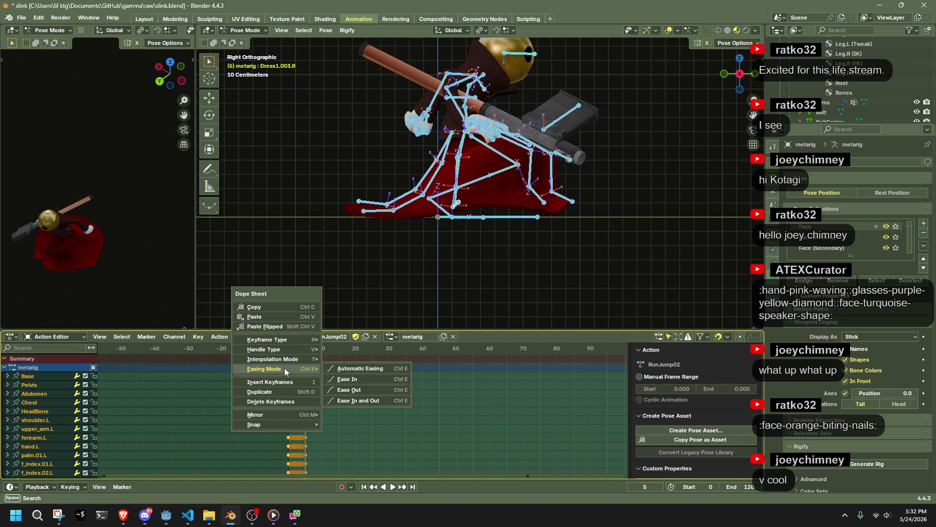
pyautogui.moveTo(279, 350)
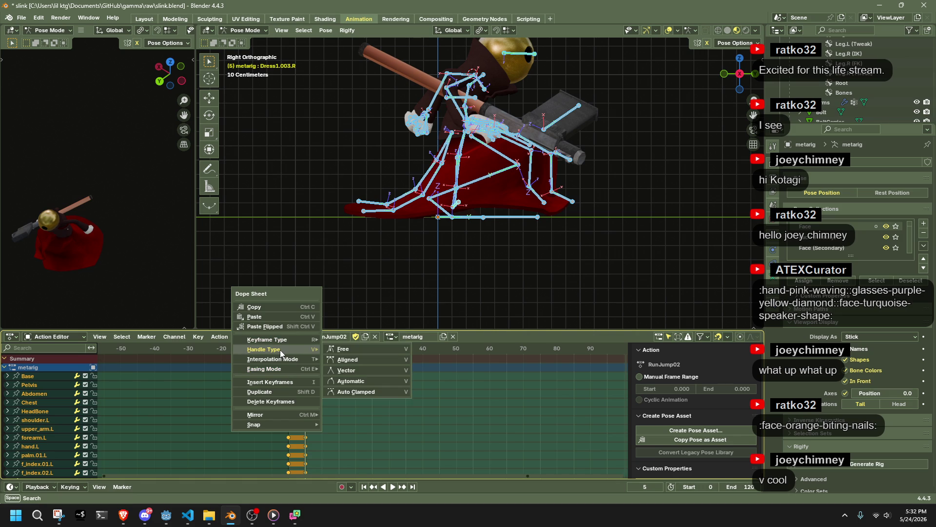
pyautogui.click(355, 353)
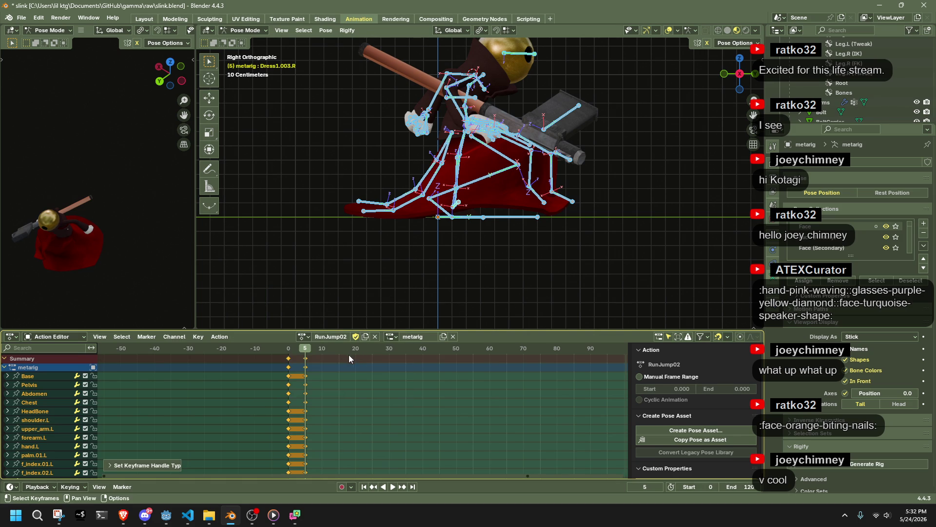
pyautogui.rightClick(297, 371)
pyautogui.moveTo(291, 383)
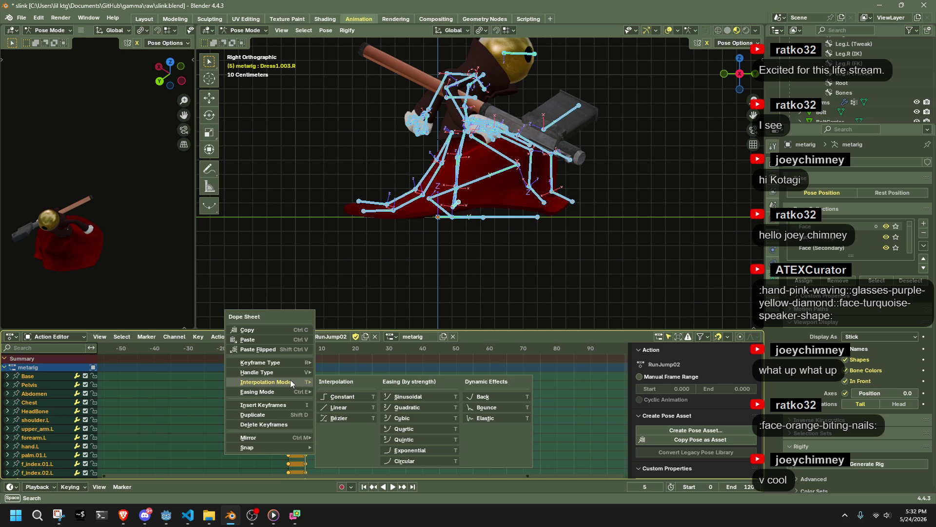
pyautogui.click(486, 409)
pyautogui.hotkey('ctrl', 'z')
pyautogui.hotkey('ctrl', 'z')
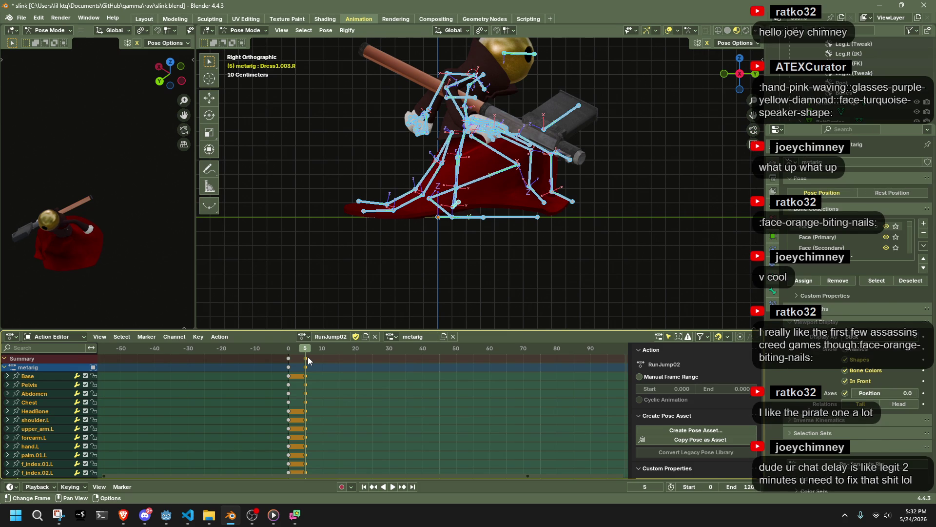
pyautogui.moveTo(439, 273)
pyautogui.mouseDown(button='middle')
pyautogui.moveTo(607, 204)
pyautogui.moveTo(525, 236)
pyautogui.moveTo(424, 233)
pyautogui.mouseUp(button='middle')
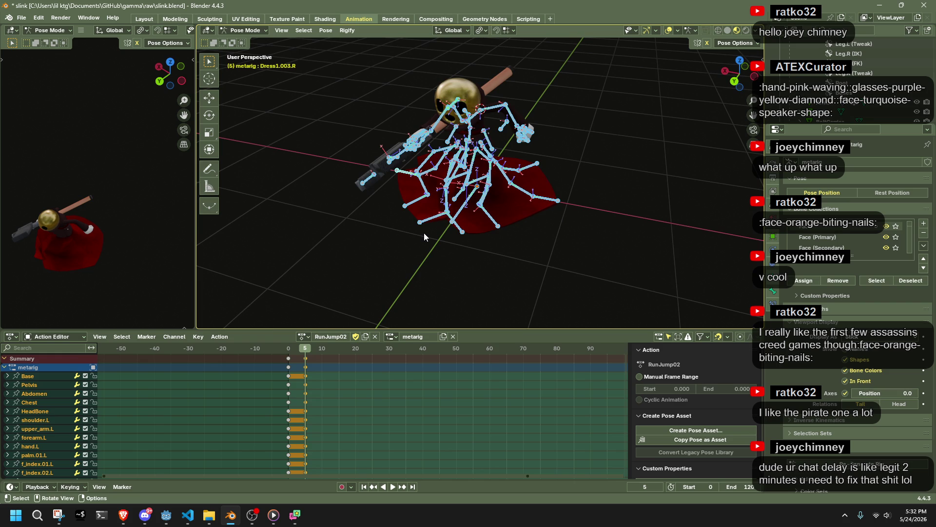
# Step: Select a dress bone and try moving it while previewing playback
pyautogui.moveTo(528, 259)
pyautogui.mouseDown(button='middle')
pyautogui.moveTo(568, 255)
pyautogui.moveTo(618, 226)
pyautogui.moveTo(597, 215)
pyautogui.mouseUp(button='middle')
pyautogui.click(598, 229)
pyautogui.scroll(3, 601, 247)
pyautogui.moveTo(602, 248)
pyautogui.mouseDown(button='middle')
pyautogui.moveTo(587, 288)
pyautogui.moveTo(445, 252)
pyautogui.mouseUp(button='middle')
pyautogui.click(445, 252)
pyautogui.click(296, 348)
pyautogui.press('space')
pyautogui.press('space')
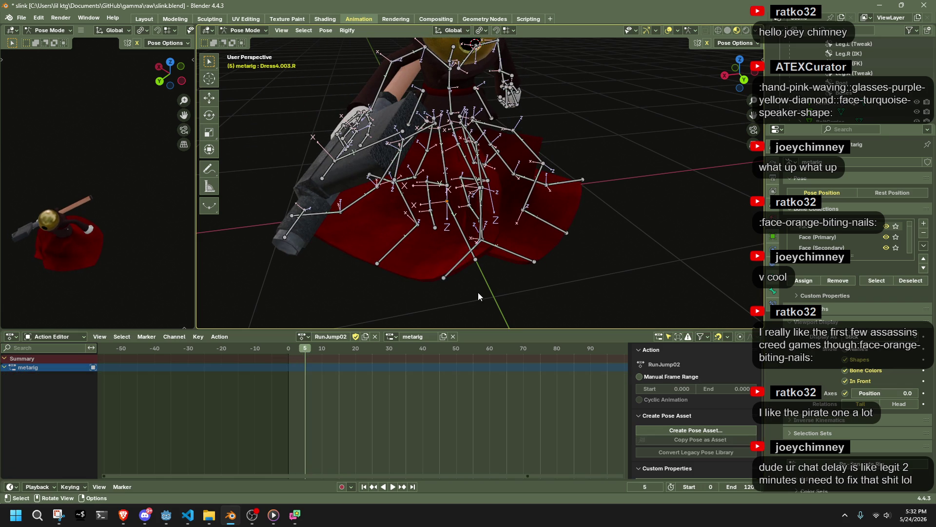
pyautogui.moveTo(451, 276)
pyautogui.mouseDown(button='middle')
pyautogui.moveTo(432, 275)
pyautogui.moveTo(543, 273)
pyautogui.moveTo(619, 247)
pyautogui.moveTo(525, 289)
pyautogui.moveTo(712, 43)
pyautogui.mouseUp(button='middle')
pyautogui.press('g')
pyautogui.click(398, 277)
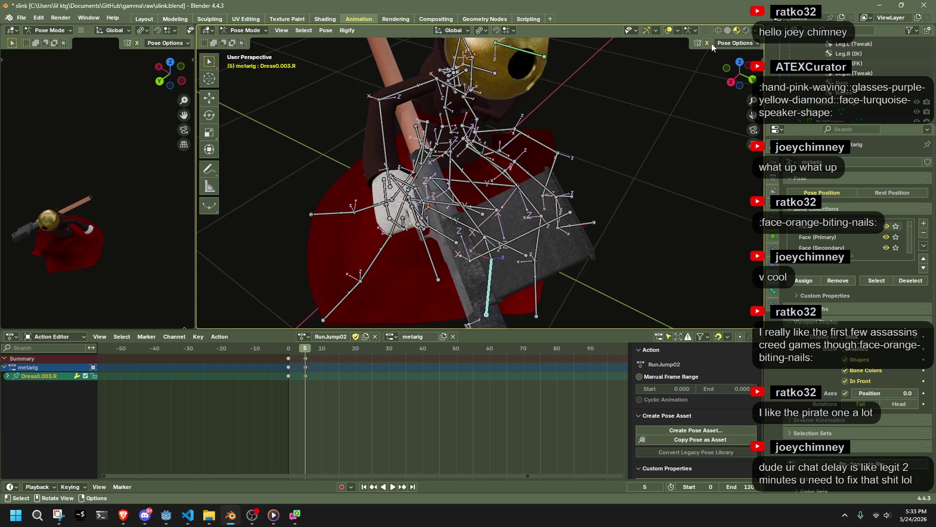
# Step: Move the dress bone again from the top view, undo it, then select all bones and play
pyautogui.press('KP_5')
pyautogui.click(739, 60)
pyautogui.press('g')
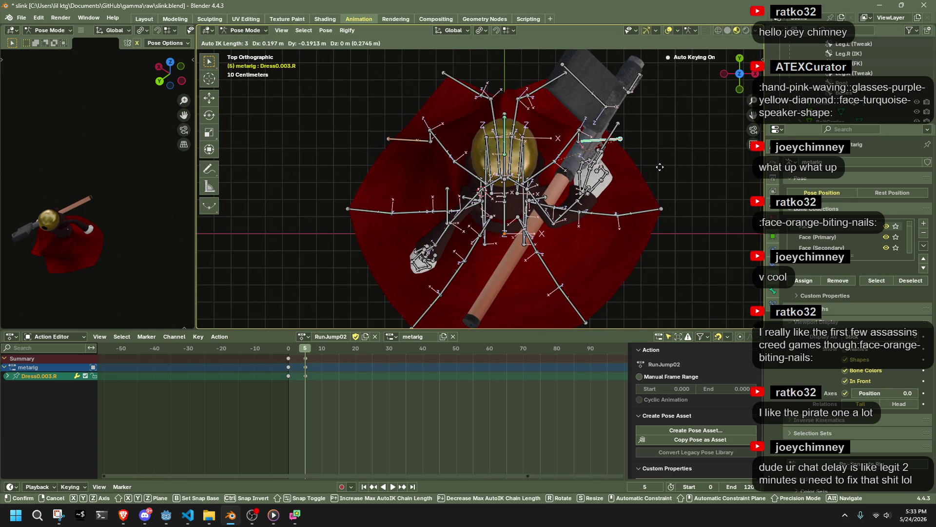
pyautogui.click(698, 183)
pyautogui.hotkey('ctrl', 'z')
pyautogui.moveTo(698, 183)
pyautogui.mouseDown(button='middle')
pyautogui.moveTo(699, 252)
pyautogui.moveTo(536, 191)
pyautogui.moveTo(315, 345)
pyautogui.mouseUp(button='middle')
pyautogui.scroll(3, 490, 226)
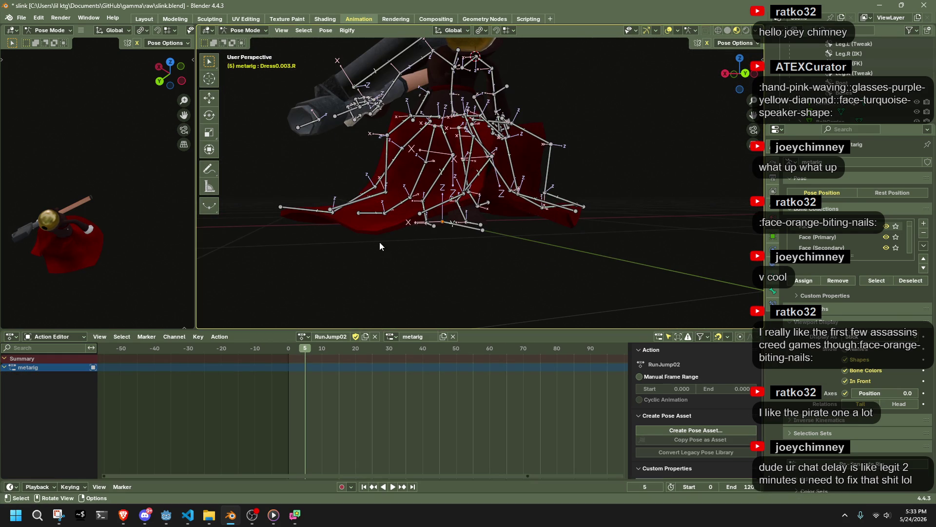
pyautogui.press('a')
pyautogui.press('space')
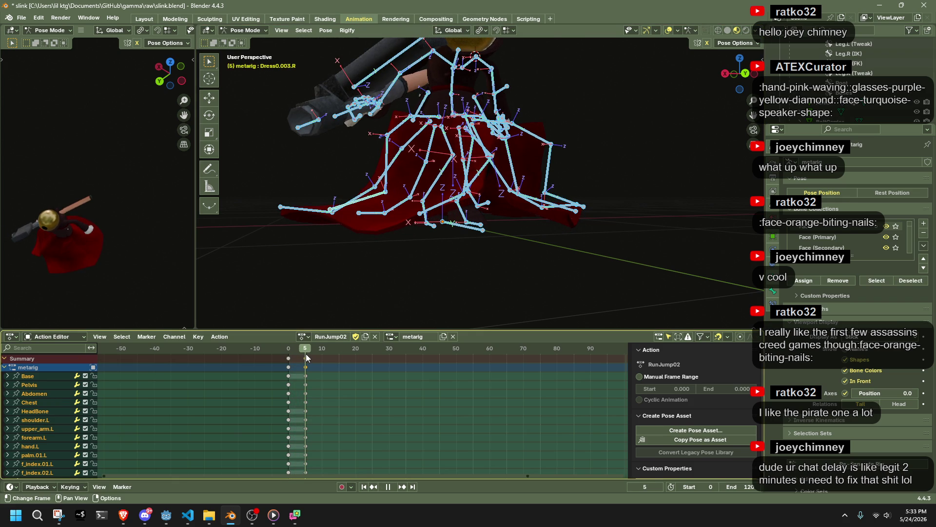
pyautogui.press('space')
pyautogui.hotkey('alt', 'Tab')
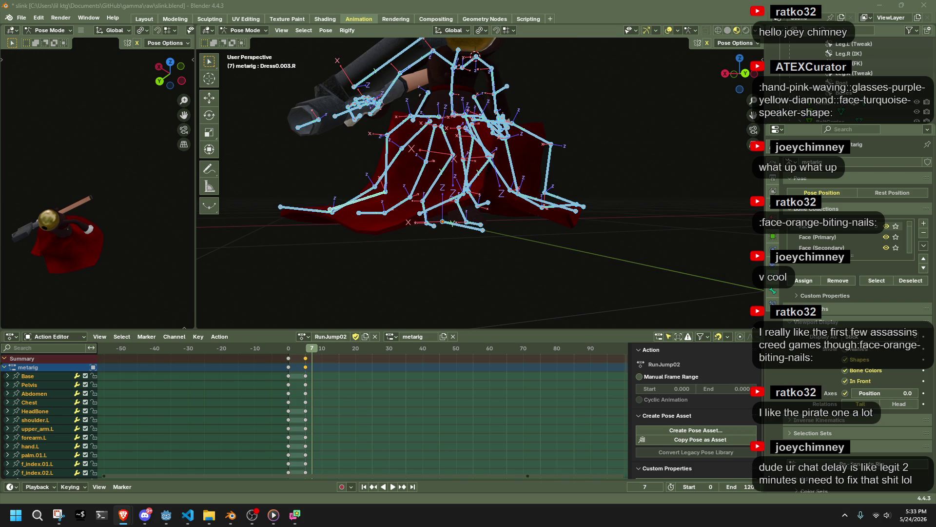
pyautogui.click(563, 110)
pyautogui.scroll(-3, 564, 111)
pyautogui.scroll(1, 573, 112)
pyautogui.hotkey('alt', 'Tab')
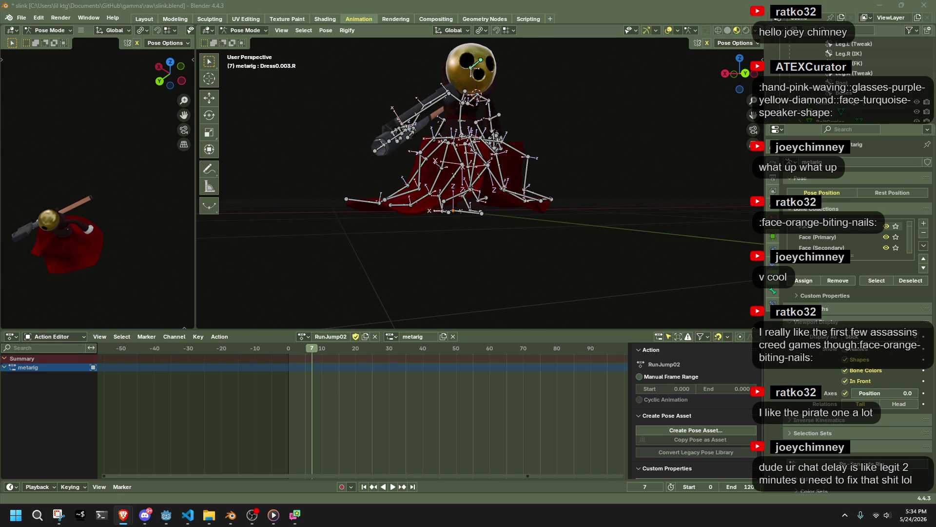
pyautogui.click(561, 210)
pyautogui.scroll(5, 619, 253)
pyautogui.press('a')
pyautogui.press('i')
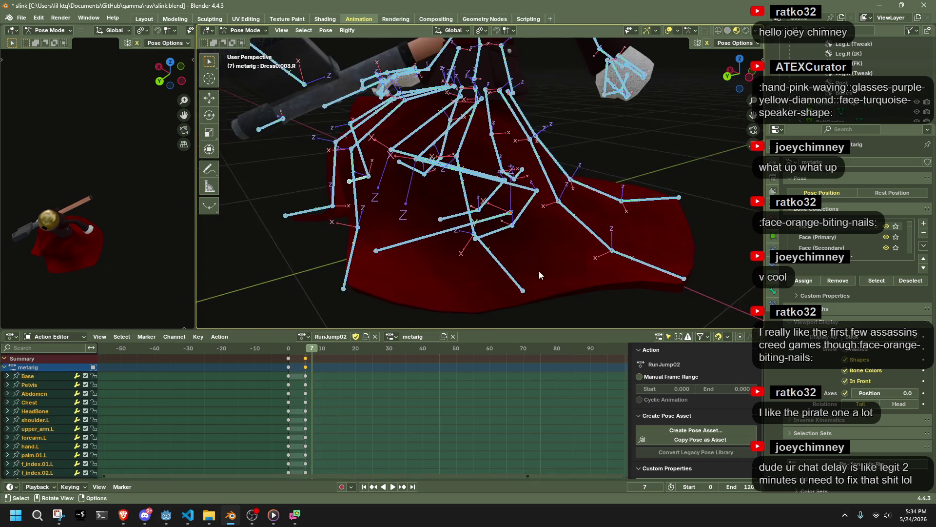
pyautogui.scroll(-5, 541, 253)
pyautogui.click(305, 351)
pyautogui.press('space')
pyautogui.moveTo(306, 351)
pyautogui.mouseDown()
pyautogui.moveTo(288, 353)
pyautogui.moveTo(355, 366)
pyautogui.mouseUp()
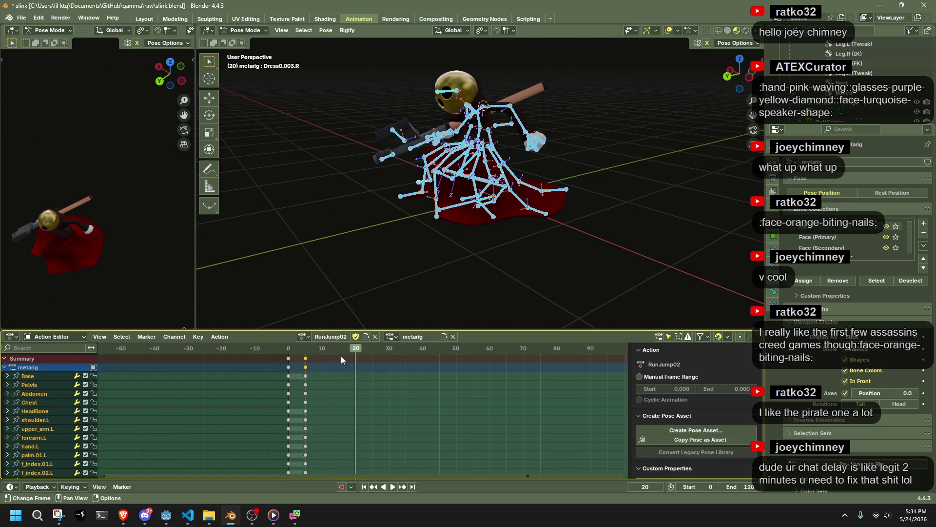
# Step: Move the playhead to frame 20, orbit around the character, and bring up Pose > Clear Transform
pyautogui.moveTo(307, 356); pyautogui.dragTo(354, 362)
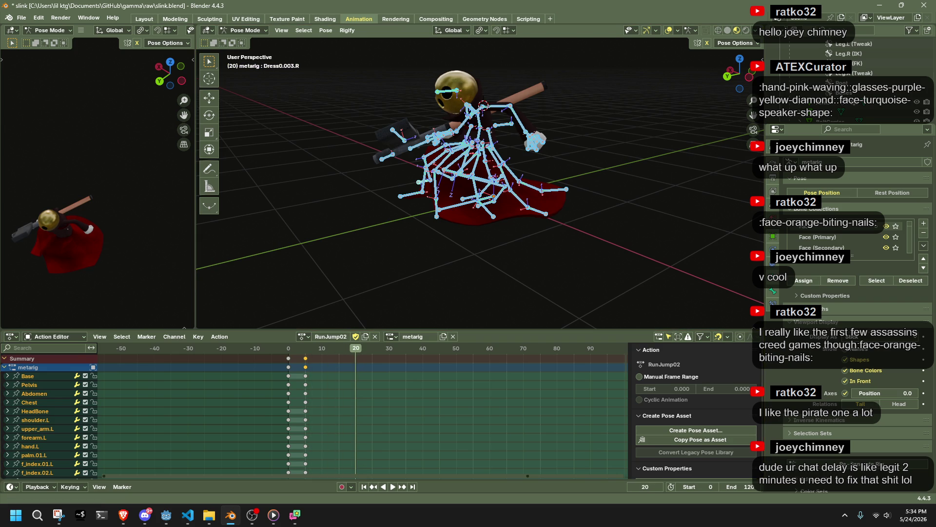
pyautogui.hotkey('alt', 'Tab')
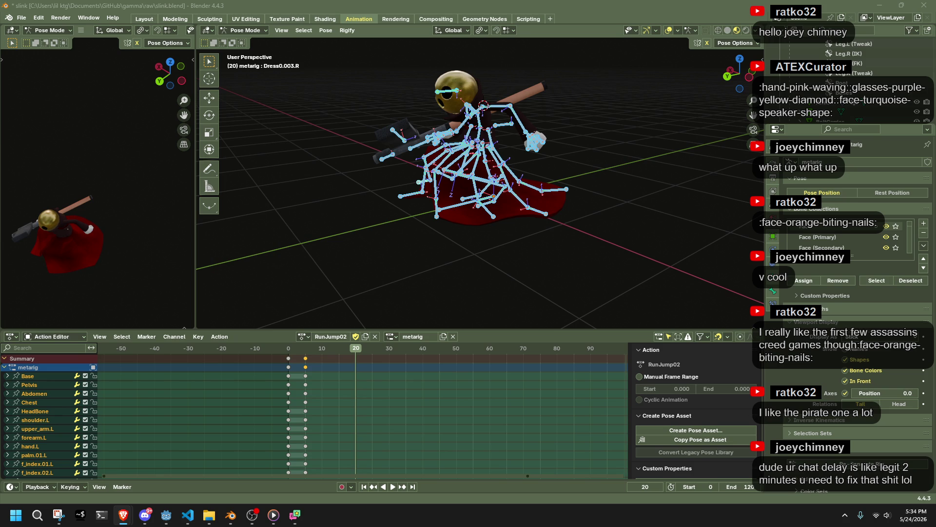
pyautogui.moveTo(639, 105)
pyautogui.mouseDown(button='middle')
pyautogui.moveTo(638, 127)
pyautogui.moveTo(512, 128)
pyautogui.mouseUp(button='middle')
pyautogui.press('KP_3')
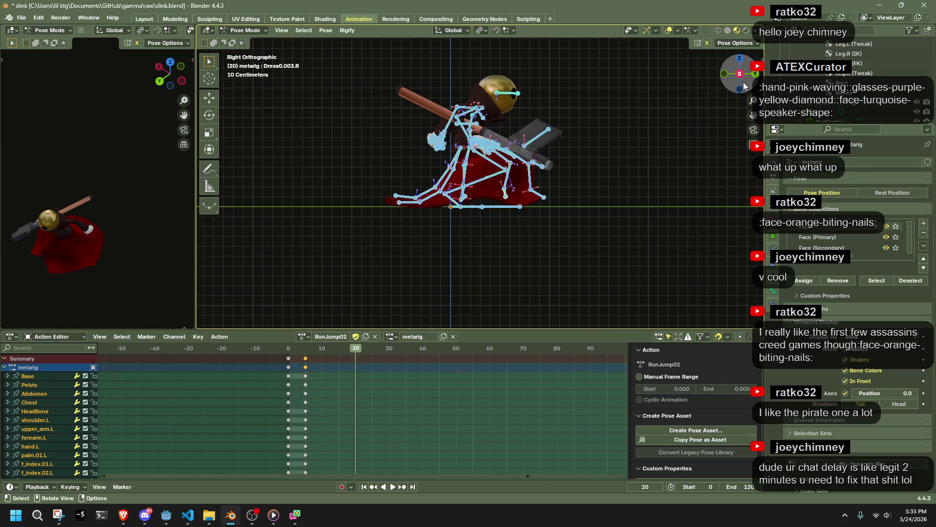
pyautogui.moveTo(468, 210); pyautogui.dragTo(410, 211, button='middle')
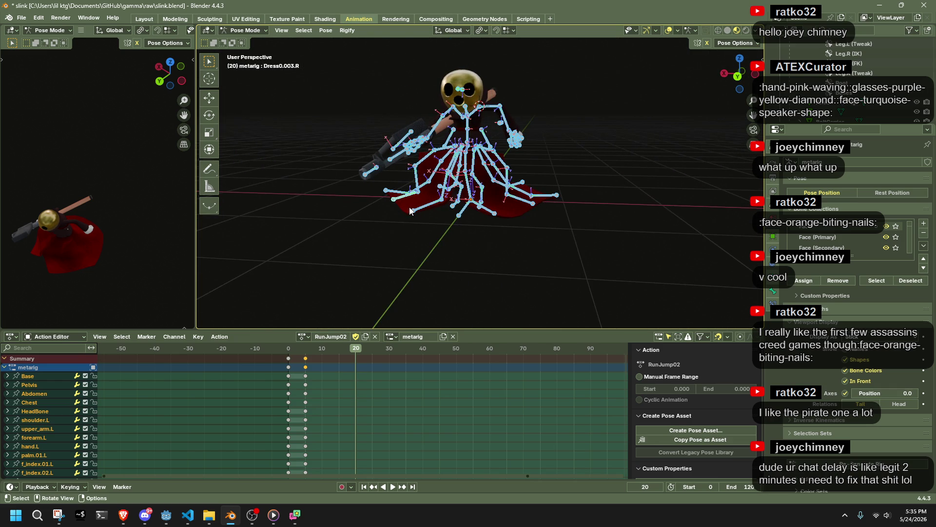
pyautogui.moveTo(683, 183)
pyautogui.mouseDown(button='middle')
pyautogui.moveTo(615, 196)
pyautogui.moveTo(537, 193)
pyautogui.moveTo(610, 201)
pyautogui.moveTo(473, 82)
pyautogui.mouseUp(button='middle')
pyautogui.click(326, 30)
# Step: Clear all bone transforms so the rig returns to its rest pose at frame 20
pyautogui.moveTo(351, 51)
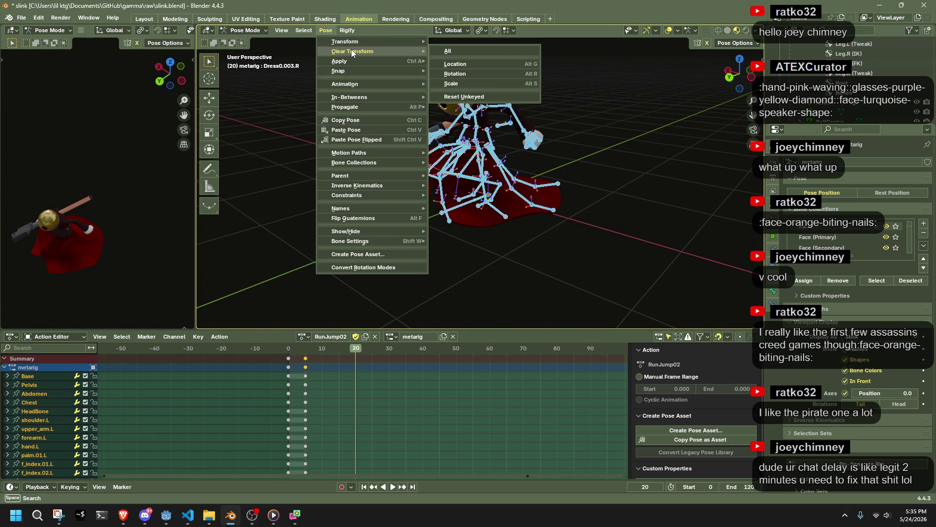
pyautogui.click(444, 52)
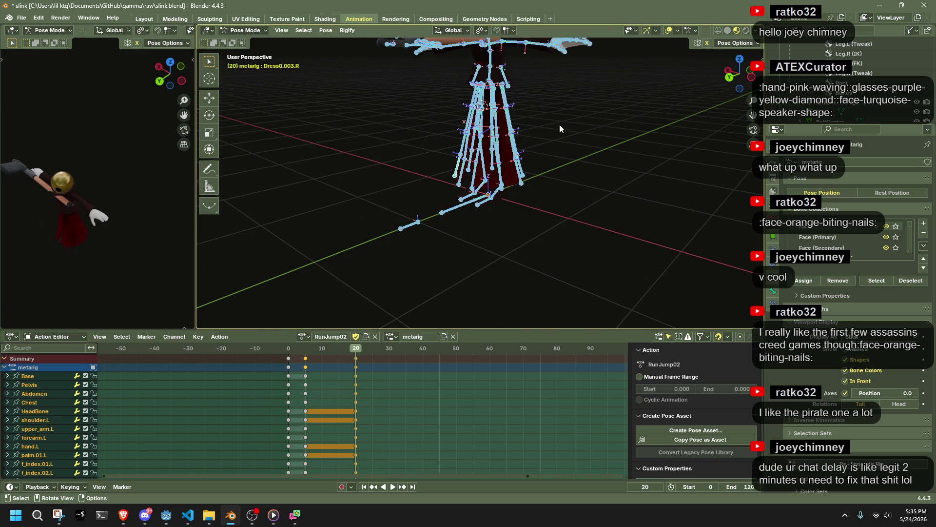
pyautogui.click(603, 141)
pyautogui.moveTo(604, 141); pyautogui.dragTo(734, 82, button='middle')
pyautogui.click(748, 81)
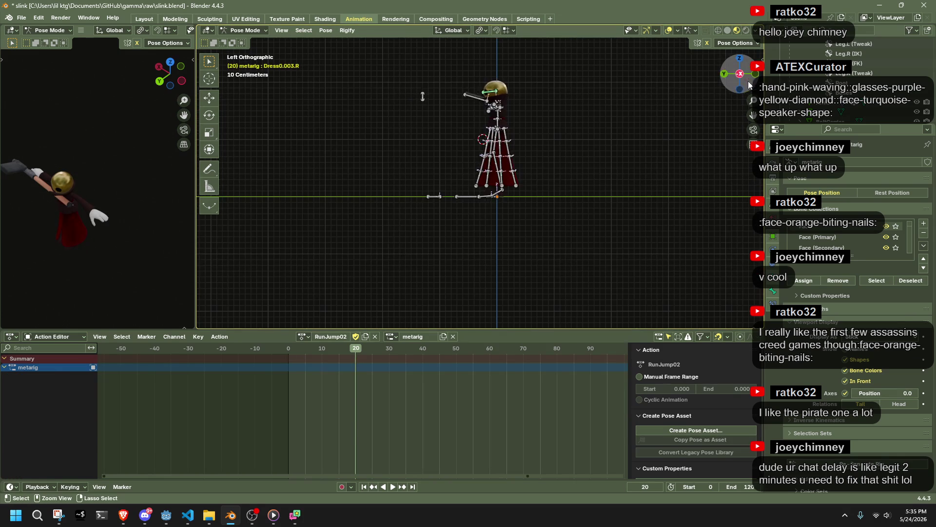
pyautogui.hotkey('ctrl', 'z')
pyautogui.hotkey('ctrl', 'z')
pyautogui.press('KP_1')
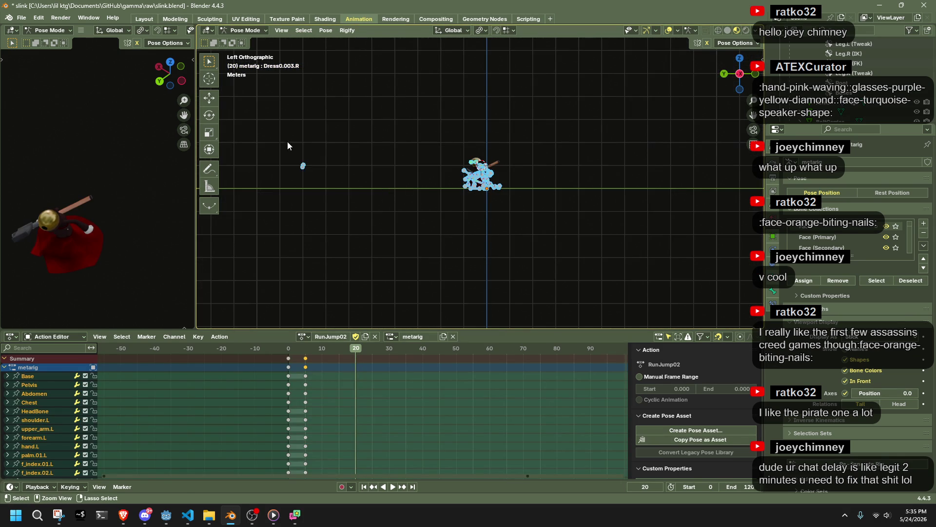
pyautogui.press('ctrl+KP_3')
pyautogui.click(319, 33)
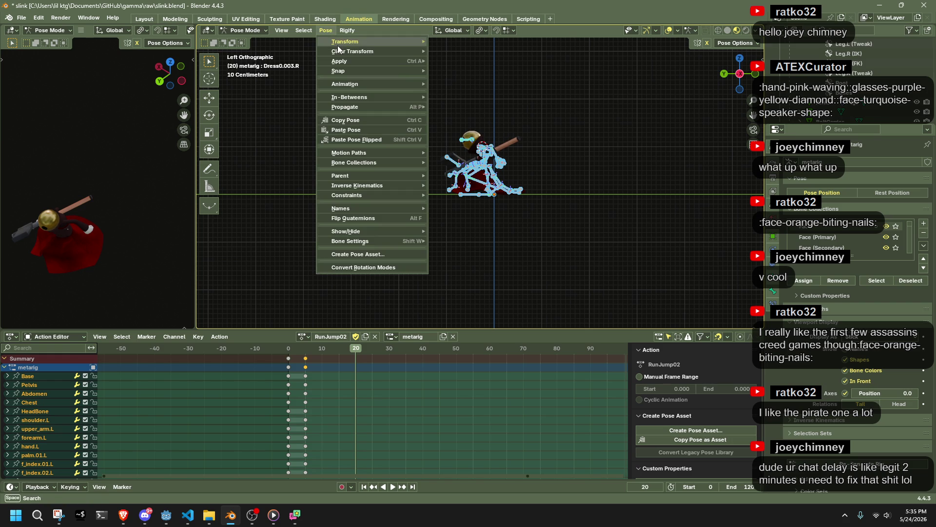
pyautogui.moveTo(382, 51)
pyautogui.click(472, 51)
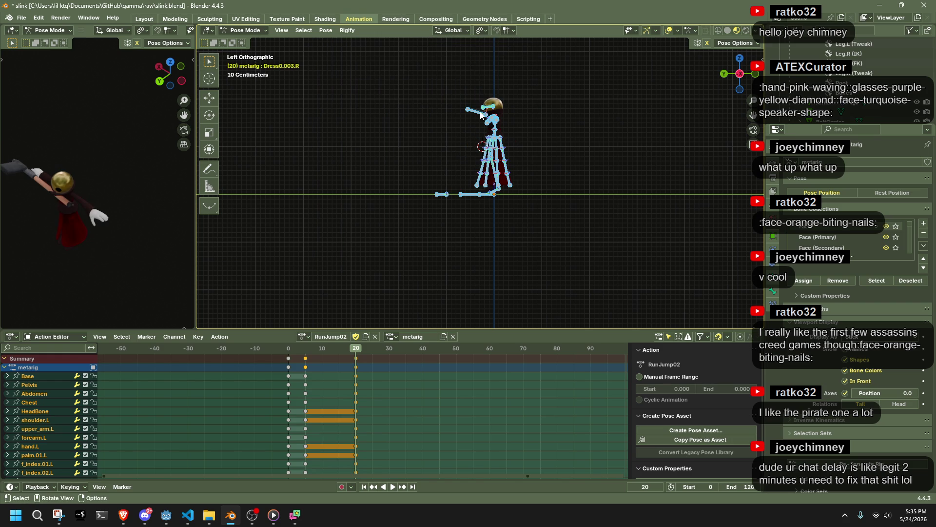
pyautogui.scroll(5, 535, 216)
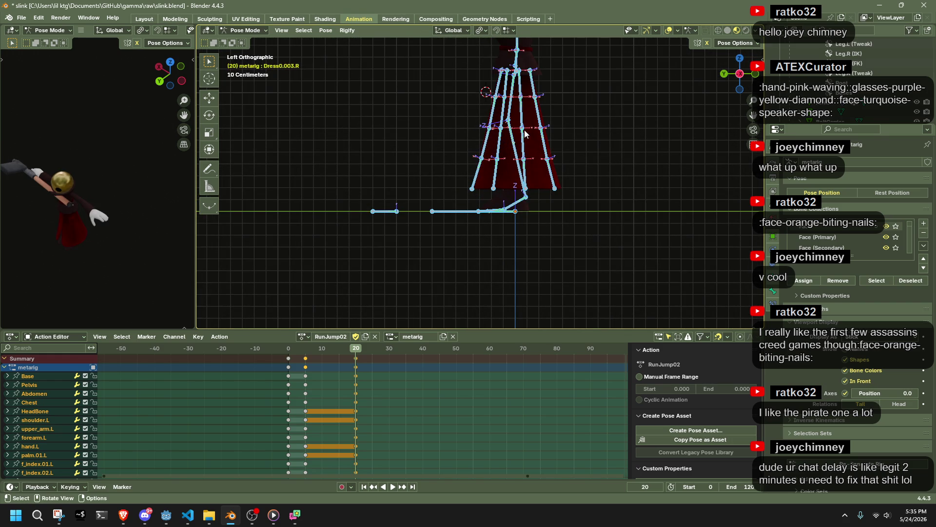
# Step: Snap the 3D cursor to the foot and toe bones, then select the Pelvis bone
pyautogui.click(515, 204)
pyautogui.moveTo(509, 250); pyautogui.dragTo(484, 252, button='middle')
pyautogui.keyDown('shift'); pyautogui.click(484, 253); pyautogui.keyUp('shift')
pyautogui.keyDown('shift'); pyautogui.click(485, 252); pyautogui.keyUp('shift')
pyautogui.hotkey('shift', 's')
pyautogui.click(540, 251)
pyautogui.scroll(4, 532, 234)
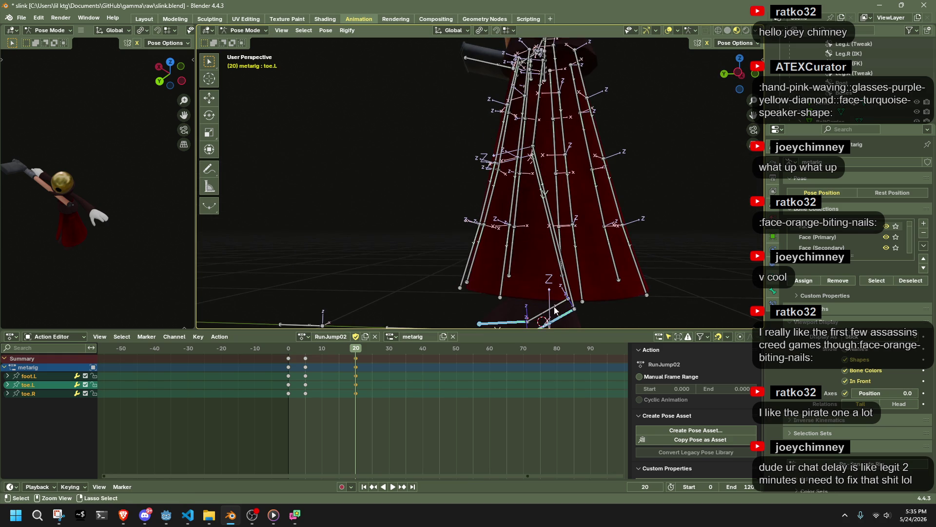
pyautogui.keyDown('shift'); pyautogui.click(565, 312); pyautogui.keyUp('shift')
pyautogui.scroll(-2, 587, 296)
pyautogui.hotkey('shift', 's')
pyautogui.click(571, 265)
pyautogui.moveTo(571, 265)
pyautogui.mouseDown(button='middle')
pyautogui.moveTo(602, 268)
pyautogui.moveTo(629, 195)
pyautogui.mouseUp(button='middle')
pyautogui.click(528, 169)
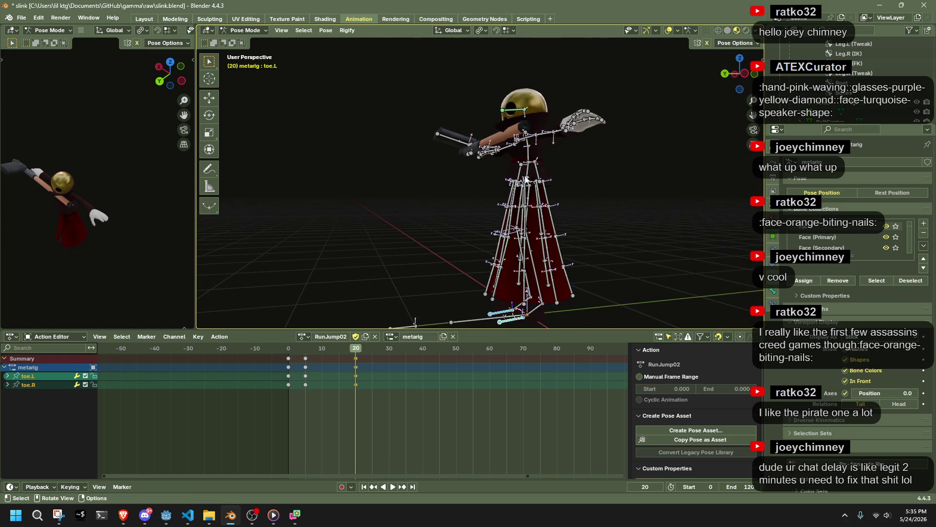
# Step: Try rotating the Pelvis around the Z, Y and X axes, then undo the tilt
pyautogui.click(746, 74)
pyautogui.click(735, 44)
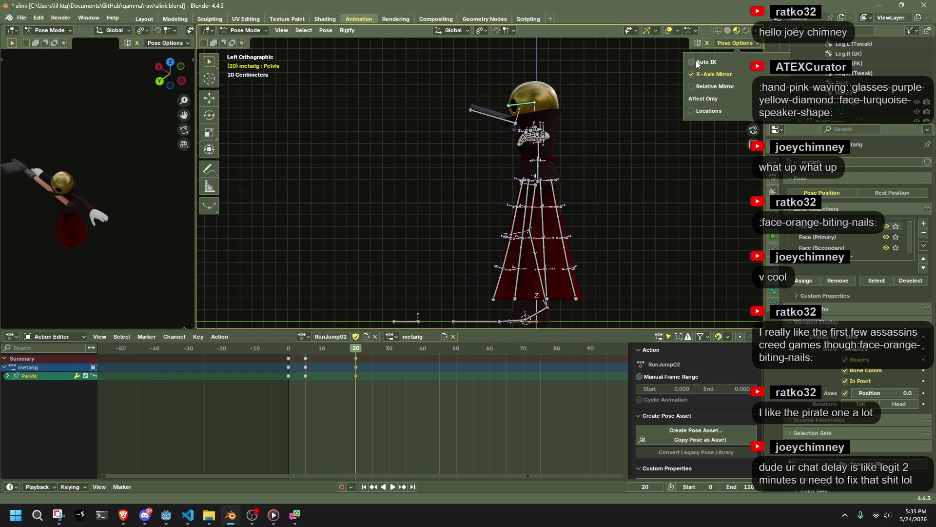
pyautogui.scroll(-2, 636, 190)
pyautogui.press('r')
pyautogui.press('z')
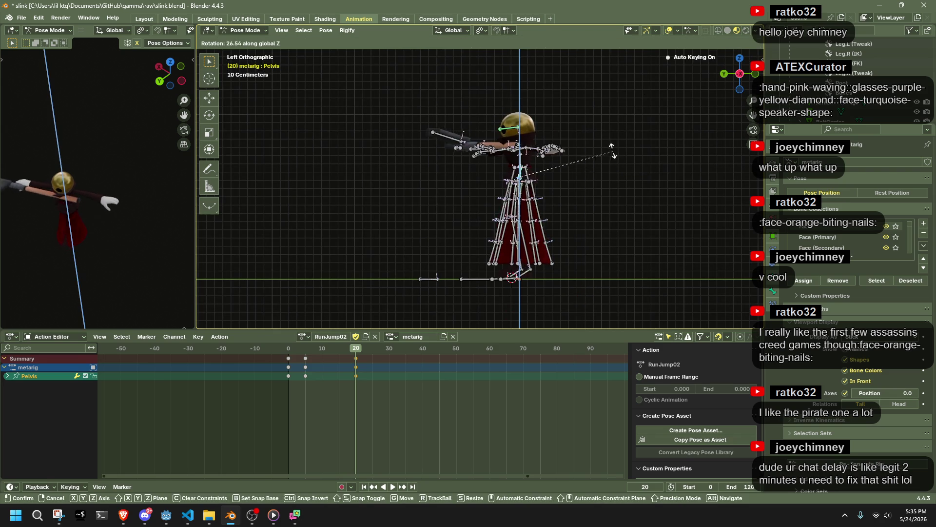
pyautogui.rightClick(615, 157)
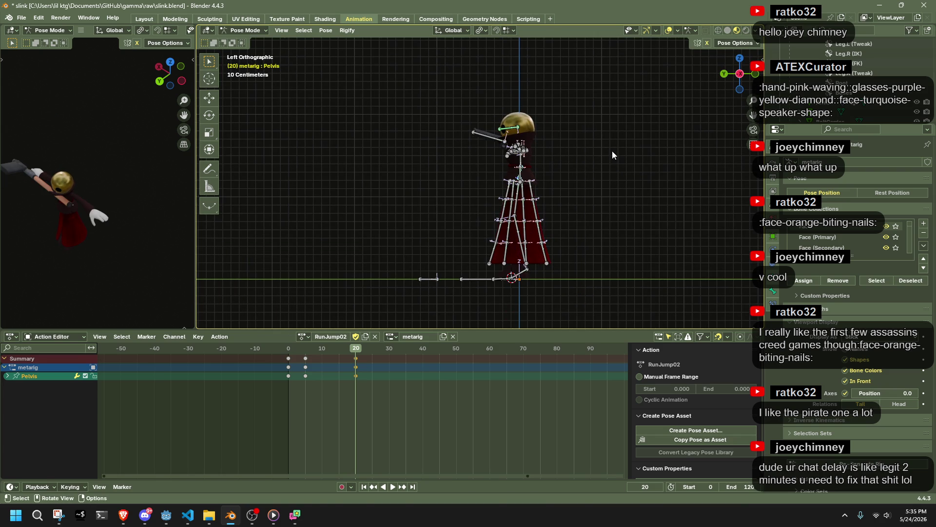
pyautogui.press('r')
pyautogui.press('y')
pyautogui.click(601, 134)
pyautogui.press('r')
pyautogui.press('x')
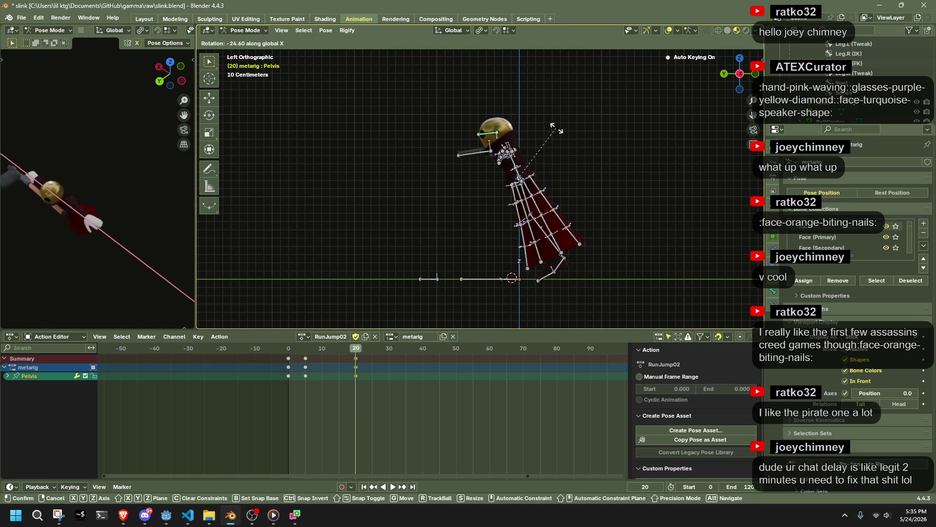
pyautogui.click(555, 128)
pyautogui.hotkey('ctrl', 'z')
# Step: Set the pivot point to 3D Cursor and rotate the Pelvis -35.9° around X
pyautogui.click(480, 31)
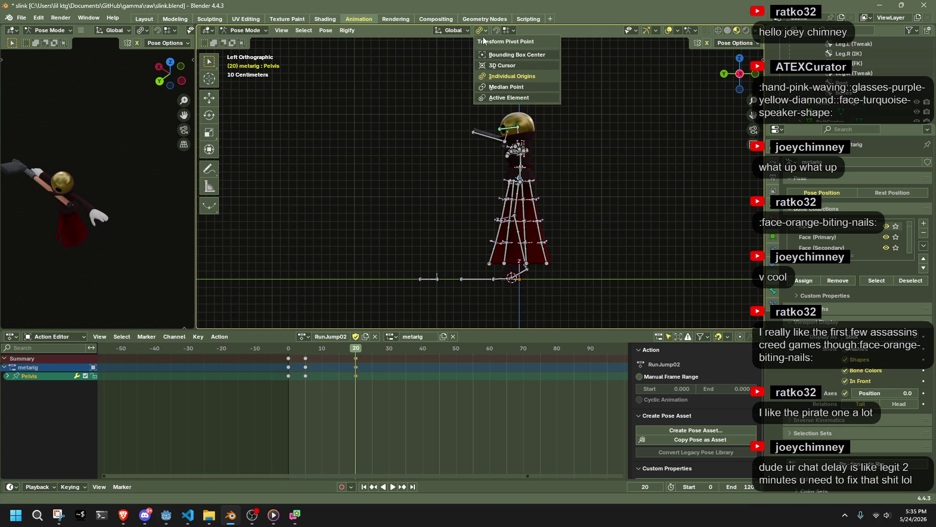
pyautogui.click(491, 68)
pyautogui.press('r')
pyautogui.press('x')
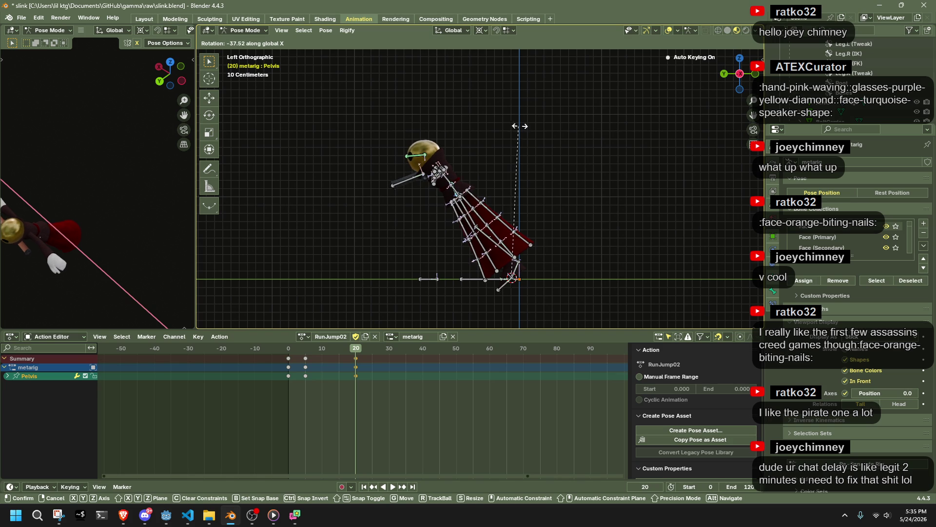
pyautogui.click(518, 209)
pyautogui.moveTo(519, 209)
pyautogui.mouseDown(button='middle')
pyautogui.moveTo(683, 220)
pyautogui.moveTo(644, 159)
pyautogui.mouseUp(button='middle')
pyautogui.moveTo(755, 74); pyautogui.dragTo(657, 238)
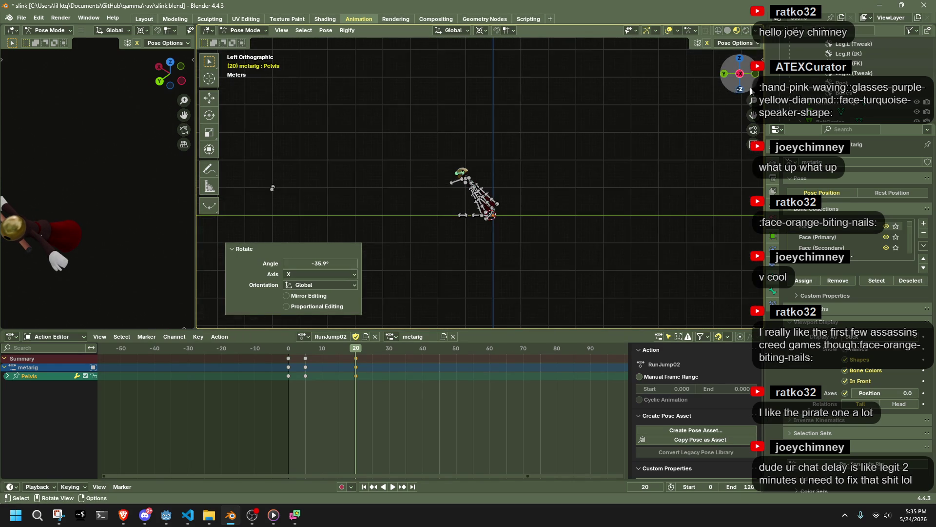
pyautogui.press('ctrl+KP_3')
pyautogui.scroll(6, 543, 294)
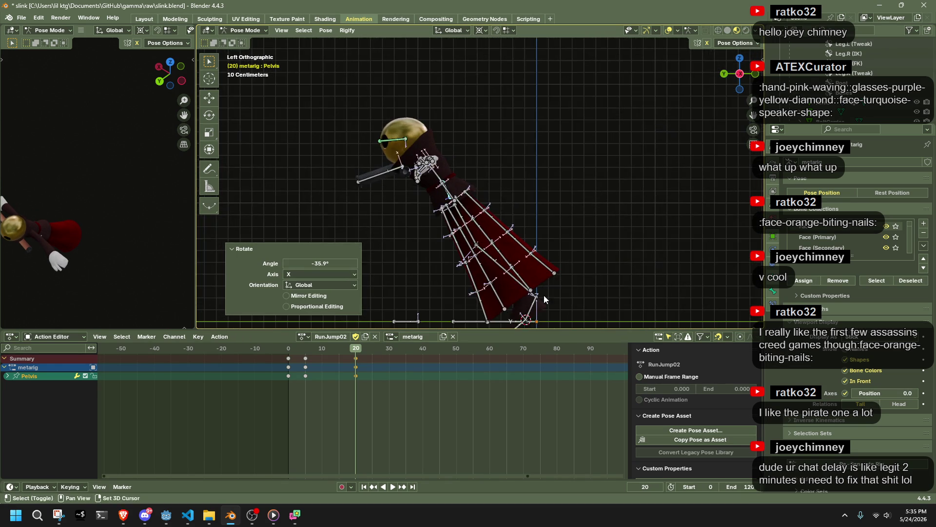
pyautogui.click(484, 244)
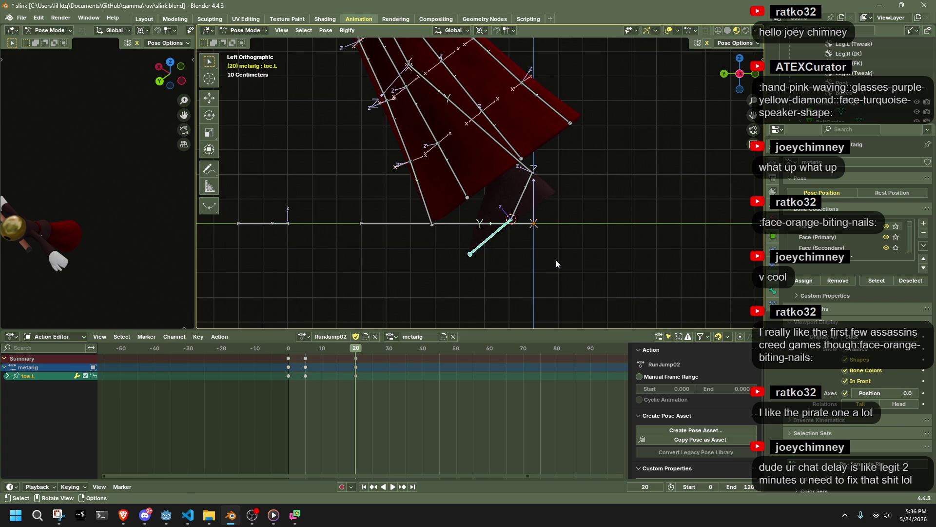
# Step: Bend both toe bones 34.9° around the X axis
pyautogui.keyDown('shift'); pyautogui.click(492, 241); pyautogui.keyUp('shift')
pyautogui.press('r')
pyautogui.press('z')
pyautogui.click(483, 233)
pyautogui.press('r')
pyautogui.press('x')
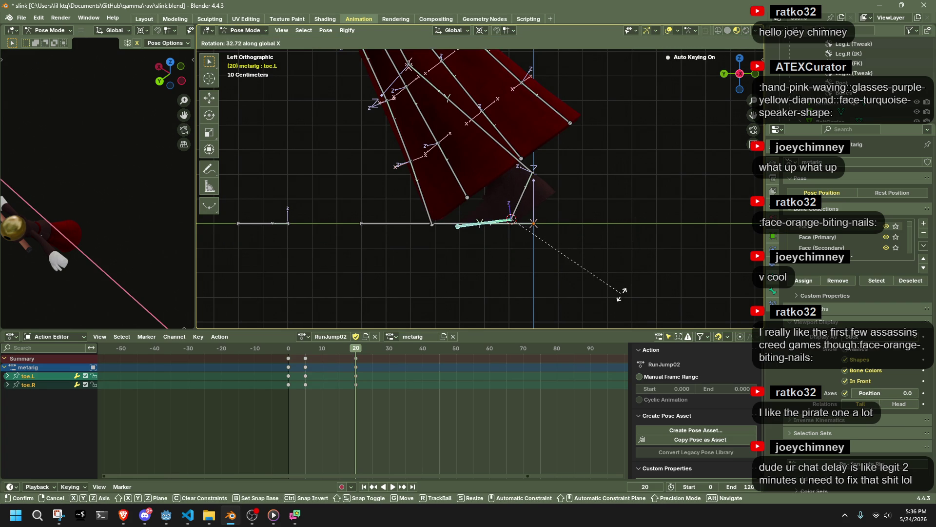
pyautogui.click(617, 296)
pyautogui.scroll(-2, 534, 209)
# Step: Select both shin bones and move them to a new position
pyautogui.moveTo(534, 209); pyautogui.dragTo(451, 164, button='middle')
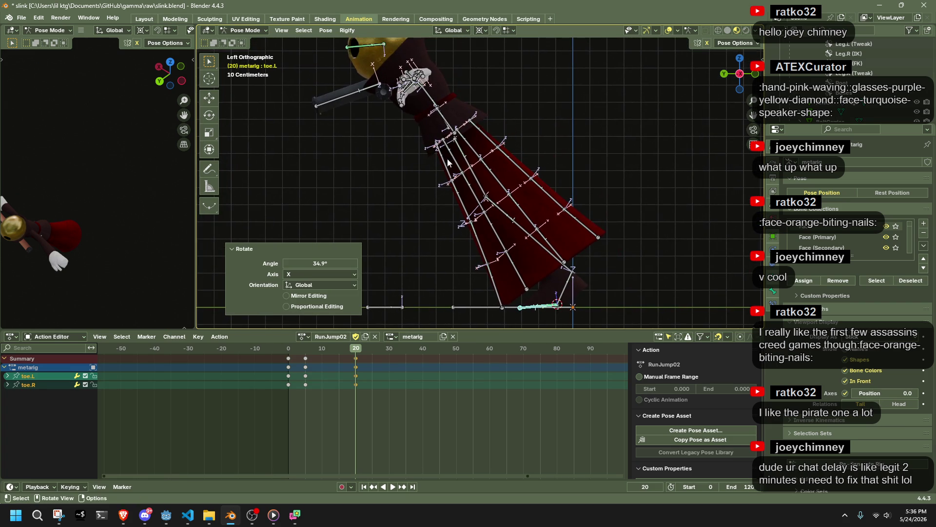
pyautogui.moveTo(451, 124); pyautogui.dragTo(467, 164, button='middle')
pyautogui.click(467, 164)
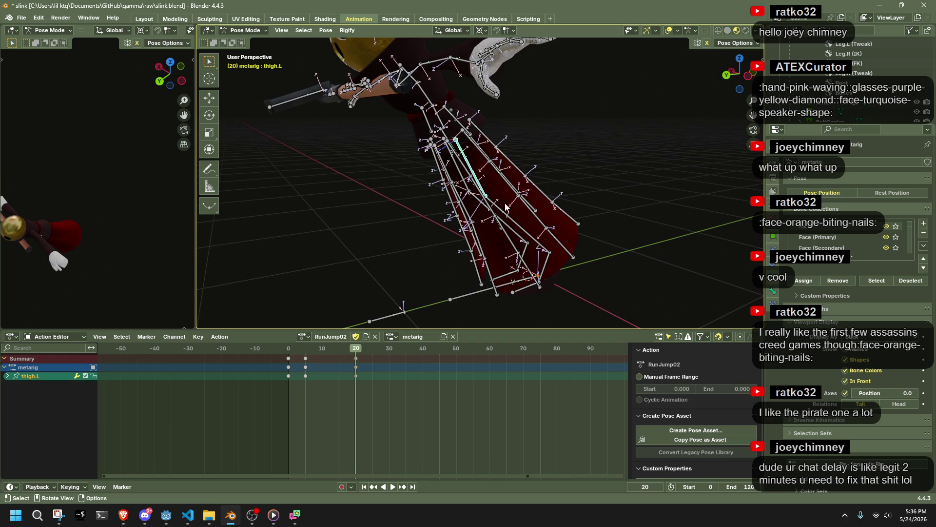
pyautogui.keyDown('shift'); pyautogui.click(537, 240); pyautogui.keyUp('shift')
pyautogui.click(733, 72)
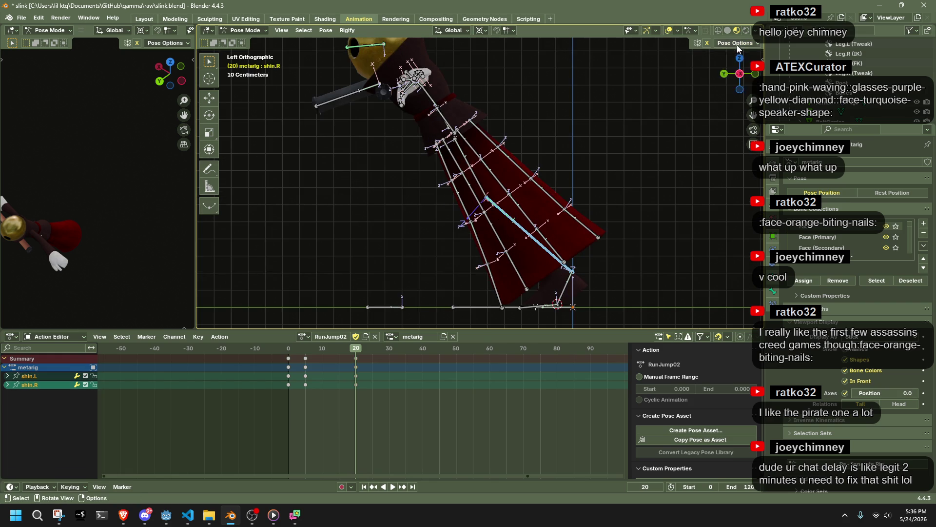
pyautogui.press('g')
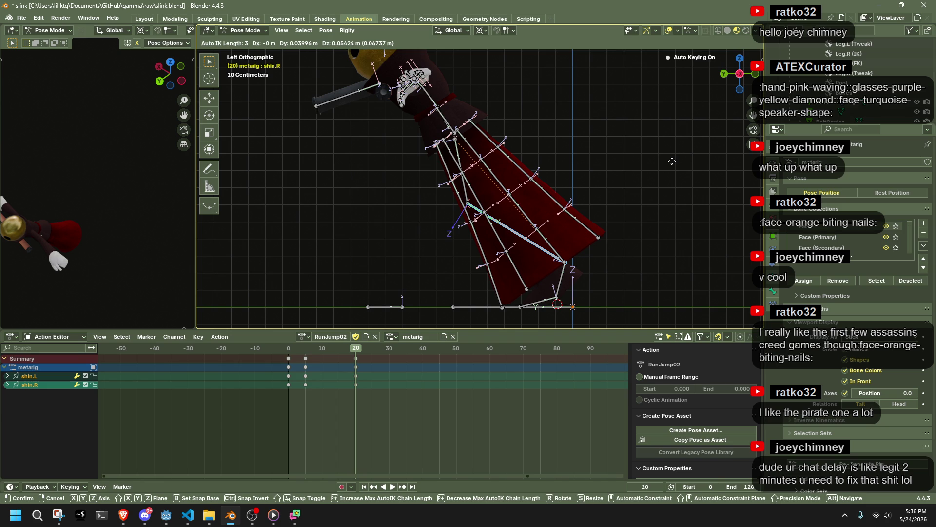
pyautogui.click(672, 161)
# Step: Rotate both feet, then rotate the toes 27.5°
pyautogui.click(563, 281)
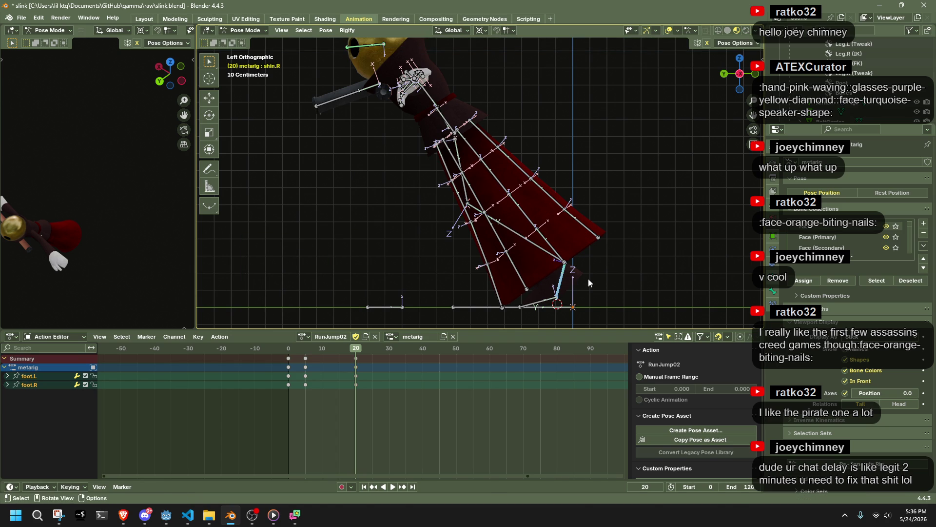
pyautogui.press('r')
pyautogui.press('z')
pyautogui.press('z')
pyautogui.press('z')
pyautogui.click(617, 267)
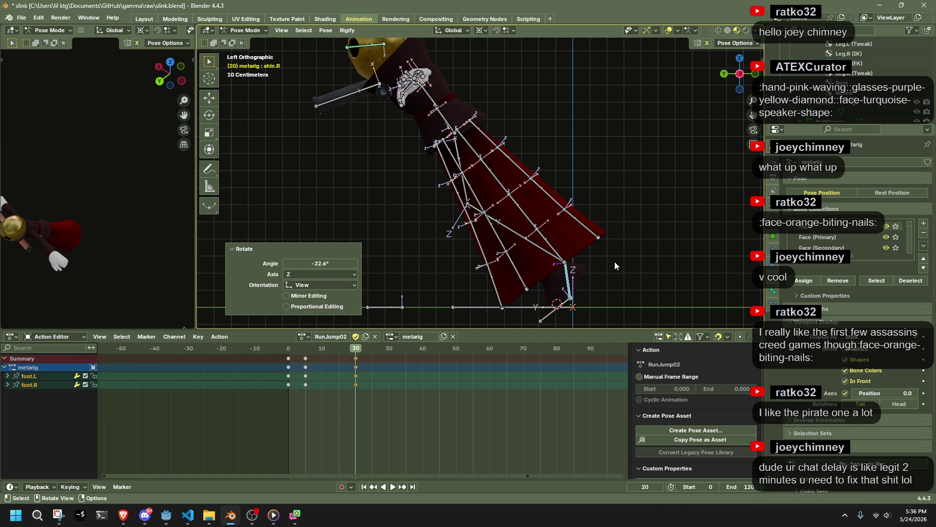
pyautogui.click(556, 317)
pyautogui.press('r')
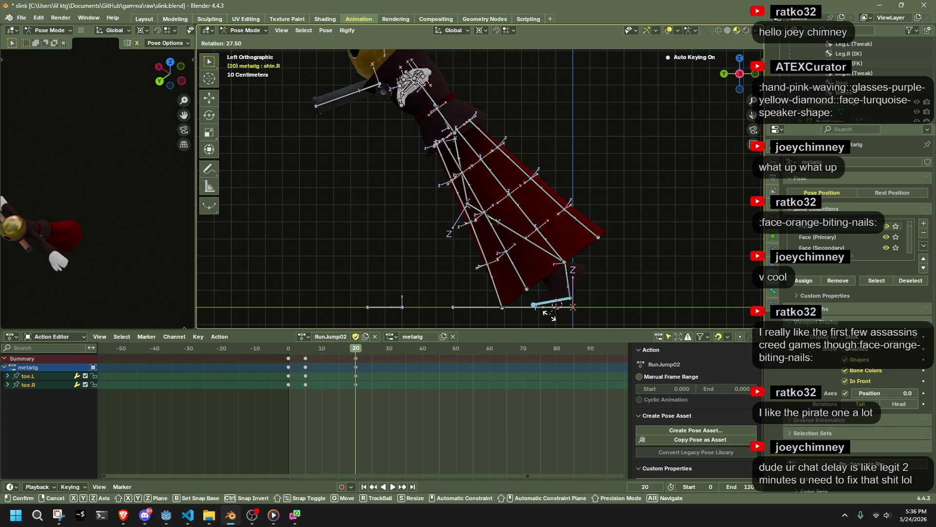
pyautogui.click(549, 314)
pyautogui.moveTo(538, 242)
pyautogui.mouseDown(button='middle')
pyautogui.moveTo(634, 197)
pyautogui.moveTo(636, 133)
pyautogui.moveTo(622, 113)
pyautogui.moveTo(551, 205)
pyautogui.moveTo(438, 255)
pyautogui.moveTo(402, 234)
pyautogui.moveTo(556, 234)
pyautogui.mouseUp(button='middle')
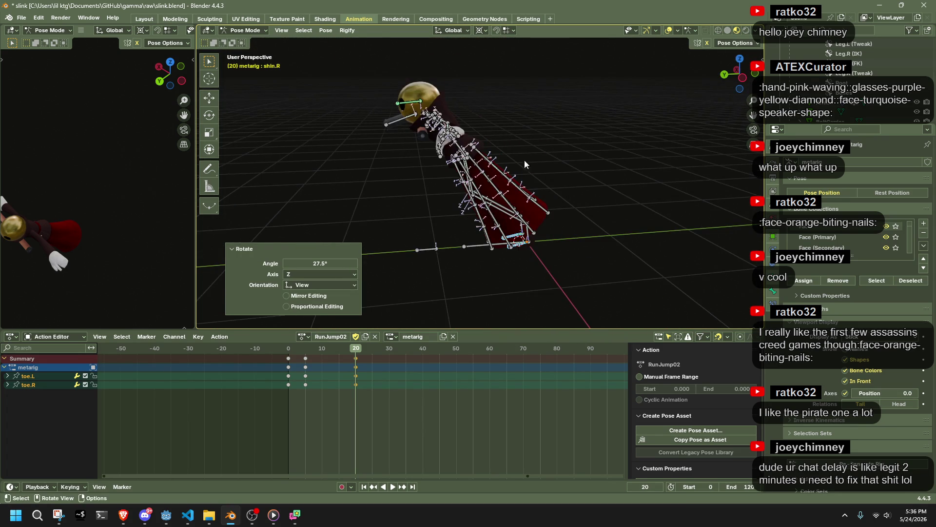
pyautogui.hotkey('ctrl', 'z')
pyautogui.hotkey('ctrl', 'shift', 'z')
# Step: Hide the dress object in Object Mode, then return the metarig to Pose Mode in left side view
pyautogui.click(250, 30)
pyautogui.click(259, 41)
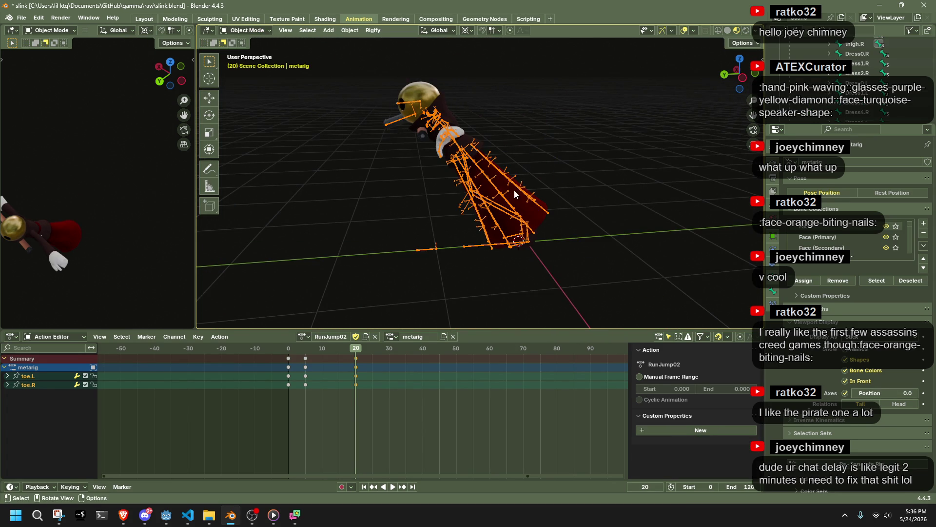
pyautogui.click(514, 191)
pyautogui.press('h')
pyautogui.click(262, 30)
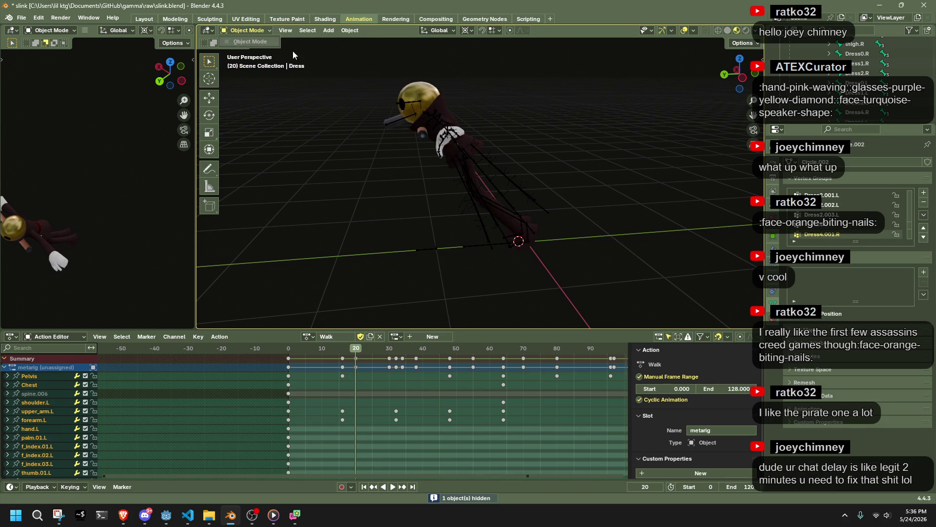
pyautogui.click(442, 117)
pyautogui.click(258, 30)
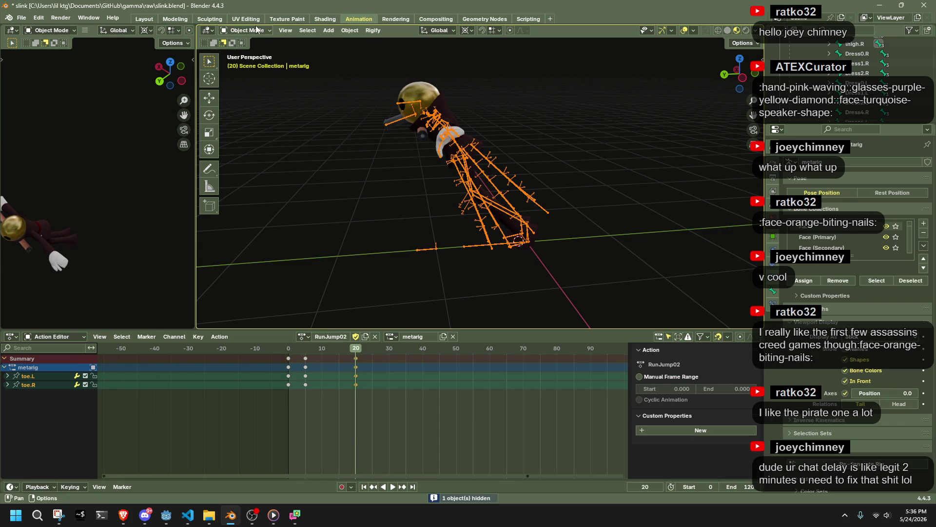
pyautogui.click(258, 30)
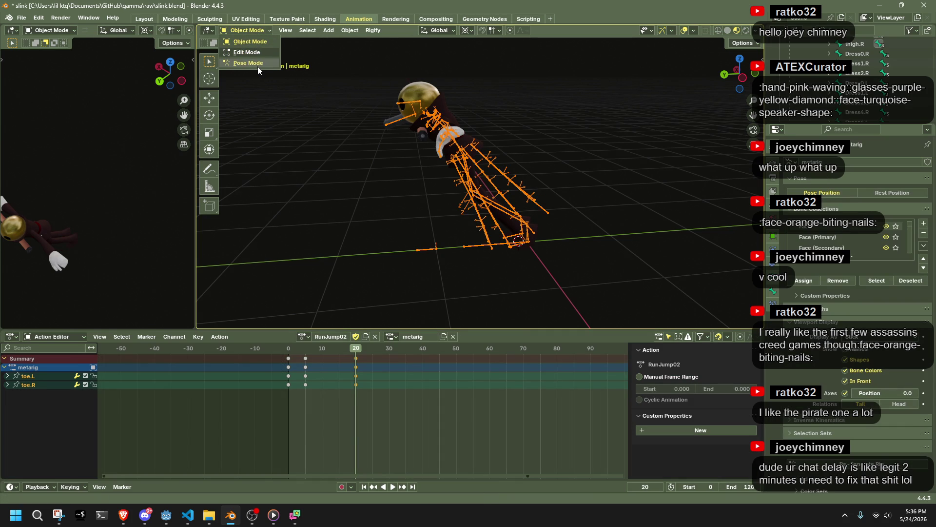
pyautogui.click(257, 65)
pyautogui.click(744, 80)
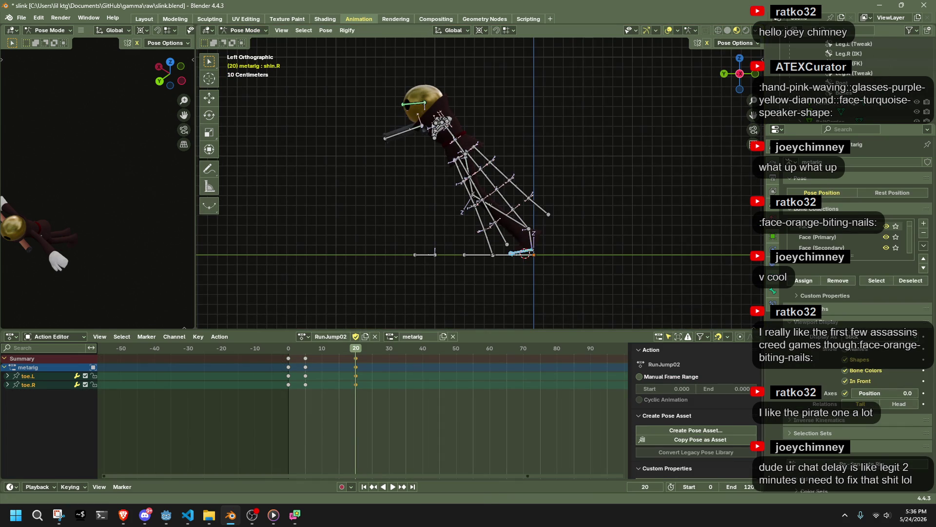
pyautogui.hotkey('alt', 'Tab')
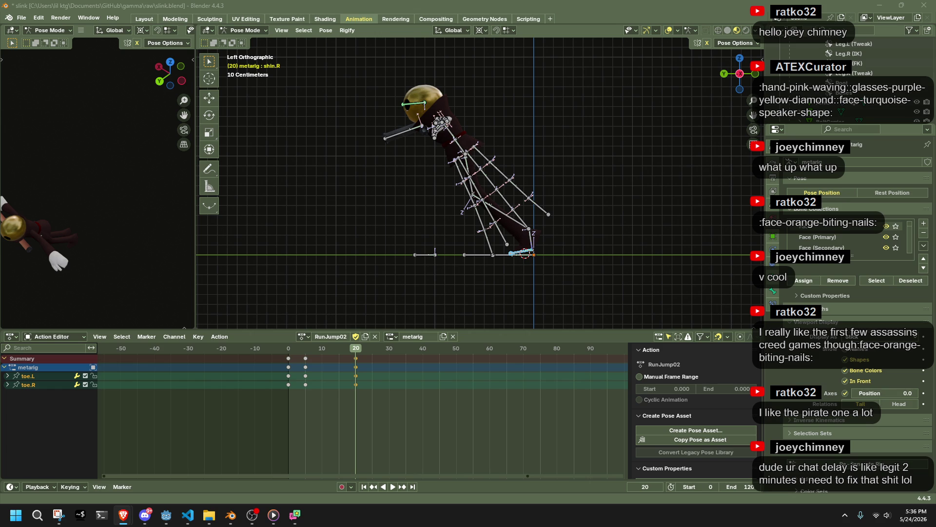
pyautogui.click(633, 127)
# Step: Select the left forearm bone, try a grab move on it, and undo it
pyautogui.moveTo(633, 127)
pyautogui.mouseDown(button='middle')
pyautogui.moveTo(554, 137)
pyautogui.moveTo(626, 95)
pyautogui.mouseUp(button='middle')
pyautogui.click(526, 91)
pyautogui.moveTo(525, 92); pyautogui.dragTo(388, 43, button='middle')
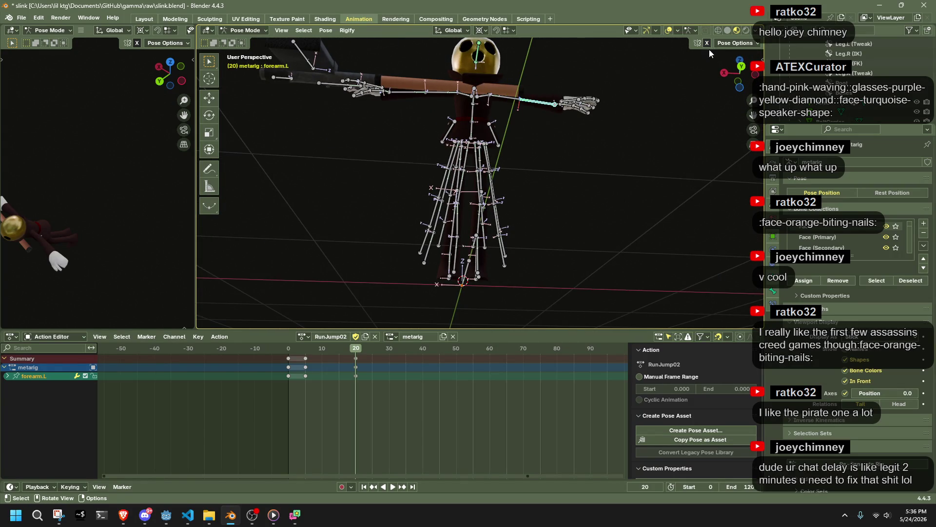
pyautogui.moveTo(739, 77); pyautogui.dragTo(606, 130)
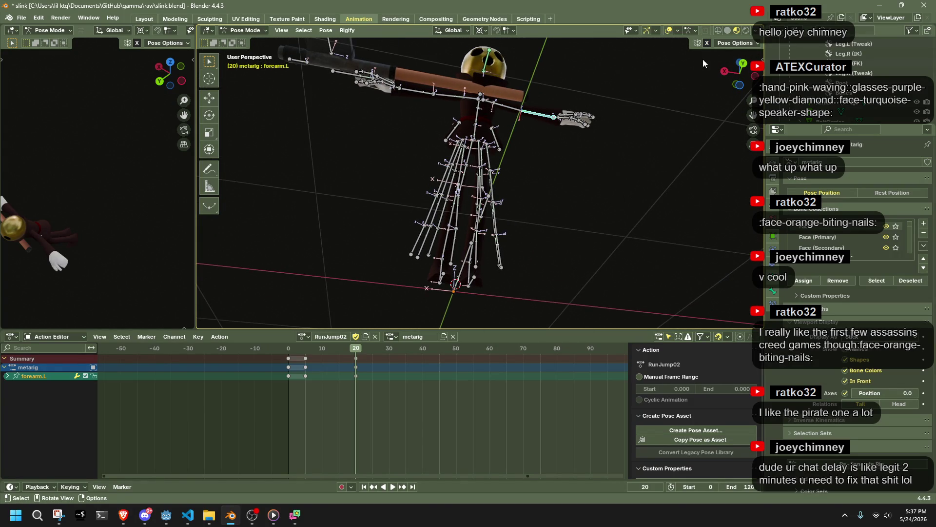
pyautogui.press('g')
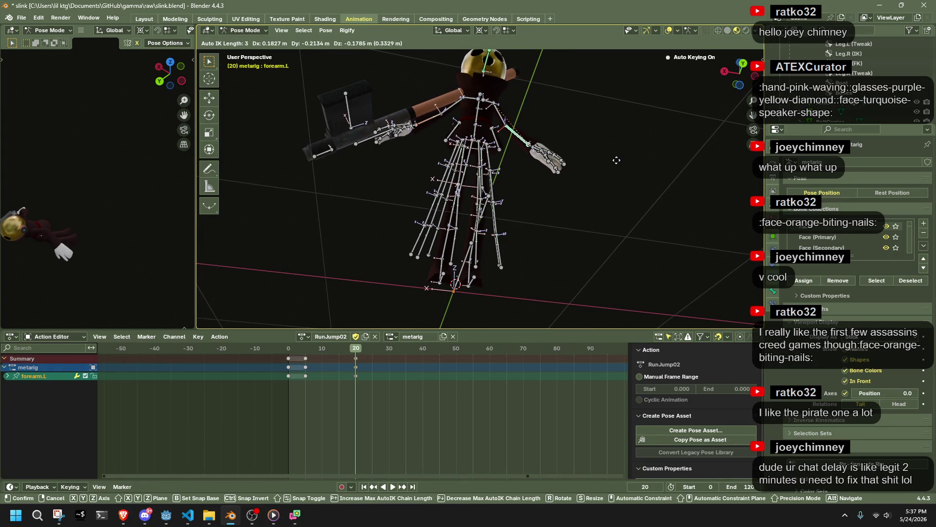
pyautogui.click(619, 163)
pyautogui.hotkey('ctrl', 'z')
pyautogui.moveTo(624, 166); pyautogui.dragTo(629, 214, button='middle')
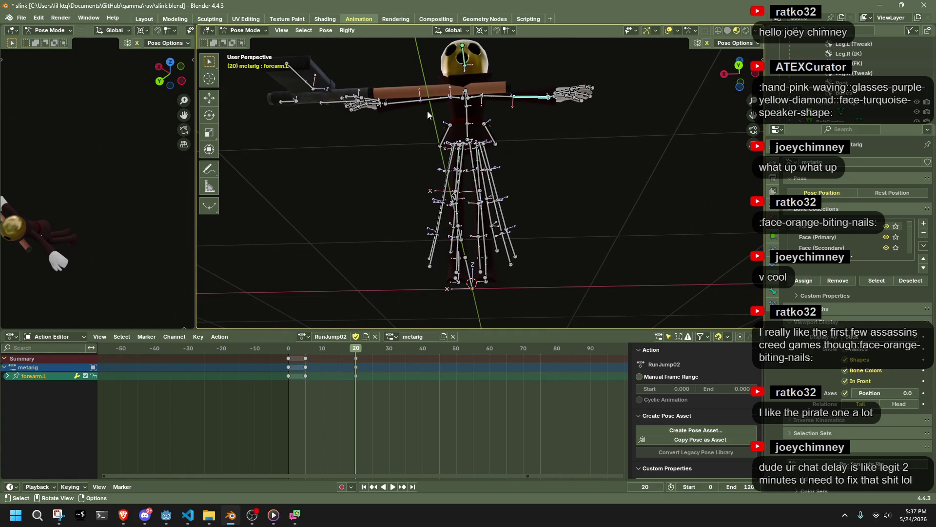
# Step: Scrub RunJump02 between frames 4 and 20 and play it back to check the motion
pyautogui.click(326, 30)
pyautogui.moveTo(294, 349); pyautogui.dragTo(356, 362)
pyautogui.moveTo(516, 191)
pyautogui.mouseDown(button='middle')
pyautogui.moveTo(548, 177)
pyautogui.moveTo(341, 239)
pyautogui.mouseUp(button='middle')
pyautogui.click(312, 352)
pyautogui.press('space')
pyautogui.moveTo(312, 353); pyautogui.dragTo(343, 360)
pyautogui.scroll(5, 394, 296)
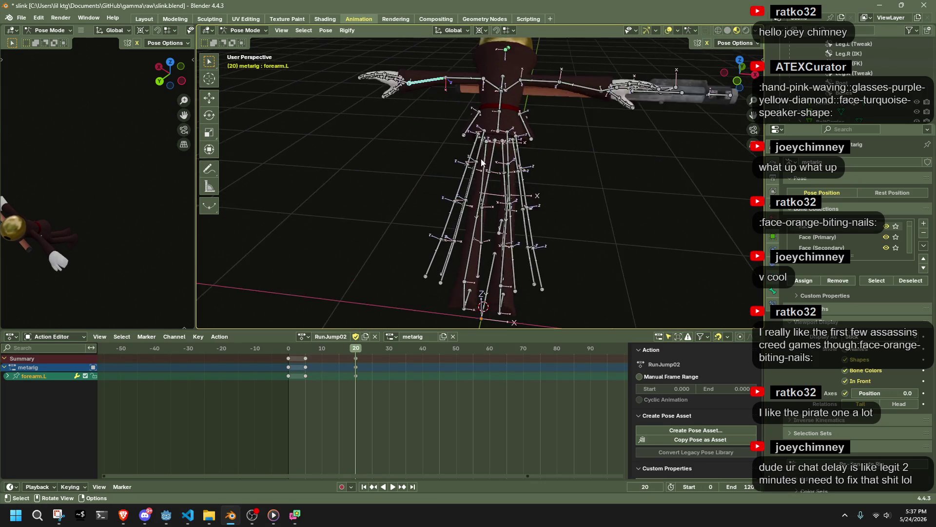
pyautogui.click(307, 350)
pyautogui.press('space')
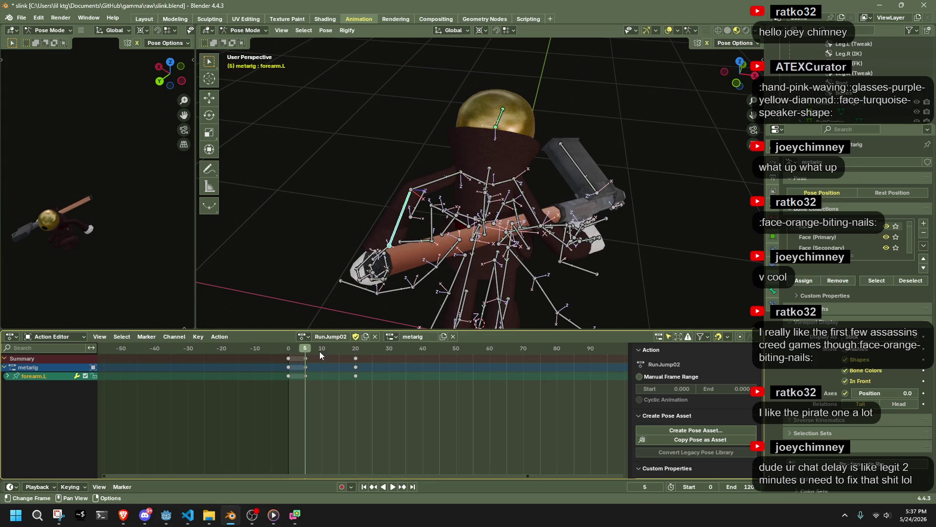
# Step: Stop playback at frame 20 and rotate the left upper arm around the Y axis
pyautogui.press('space')
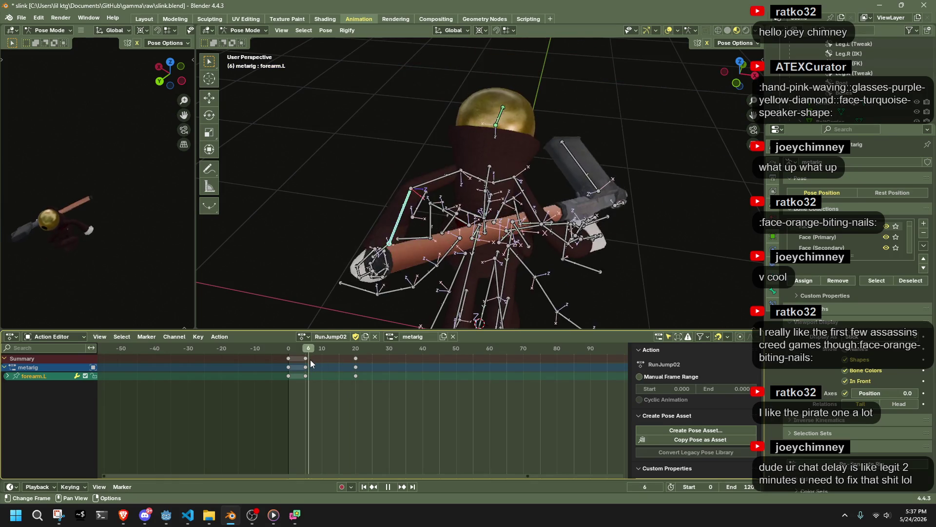
pyautogui.press('space')
pyautogui.moveTo(379, 317); pyautogui.dragTo(432, 209, button='middle')
pyautogui.click(464, 142)
pyautogui.press('r')
pyautogui.press('y')
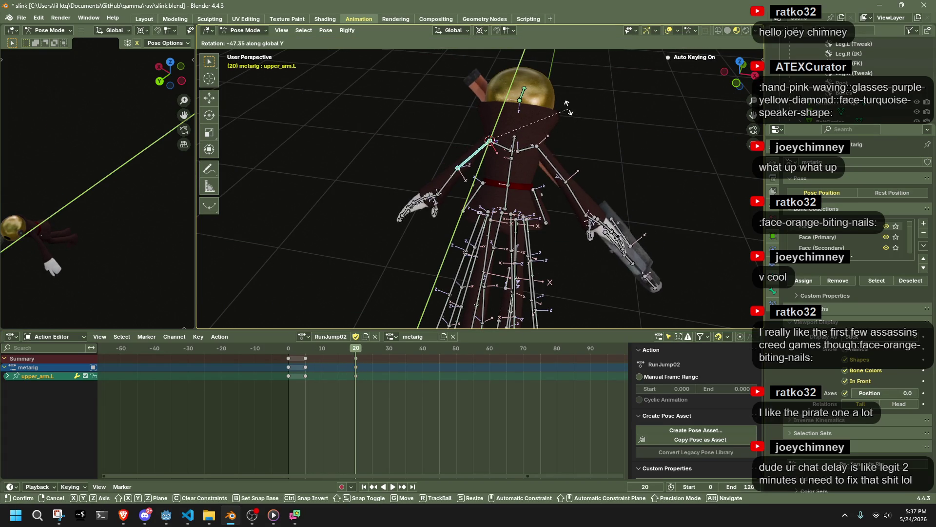
pyautogui.click(520, 176)
pyautogui.moveTo(520, 176); pyautogui.dragTo(607, 204, button='middle')
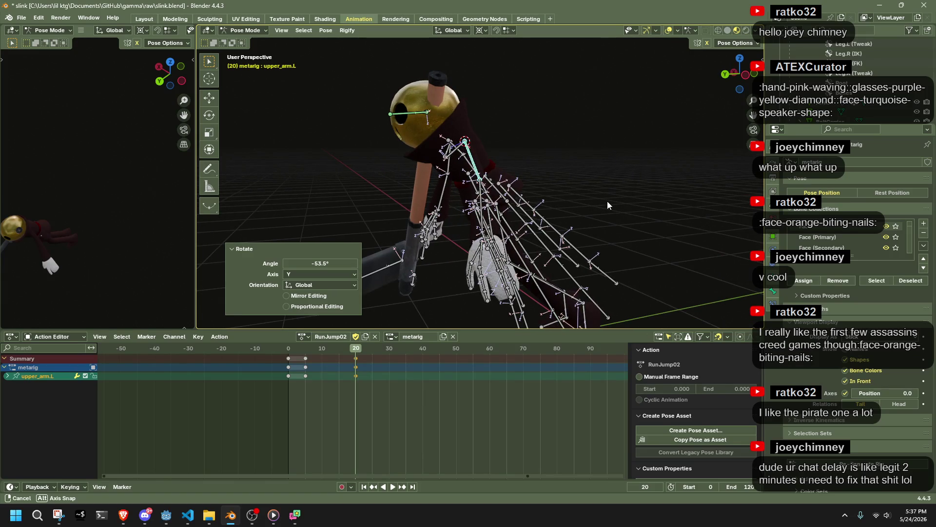
pyautogui.moveTo(569, 177)
pyautogui.mouseDown(button='middle')
pyautogui.moveTo(561, 194)
pyautogui.moveTo(613, 193)
pyautogui.moveTo(561, 172)
pyautogui.mouseUp(button='middle')
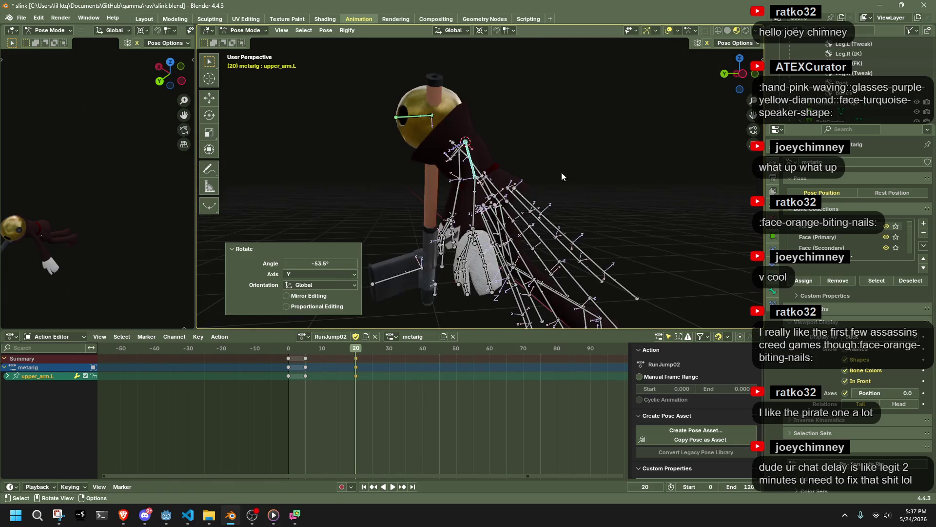
# Step: In a side orthographic view, rotate the arm and pull the left forearm up with Auto IK
pyautogui.click(743, 77)
pyautogui.press('r')
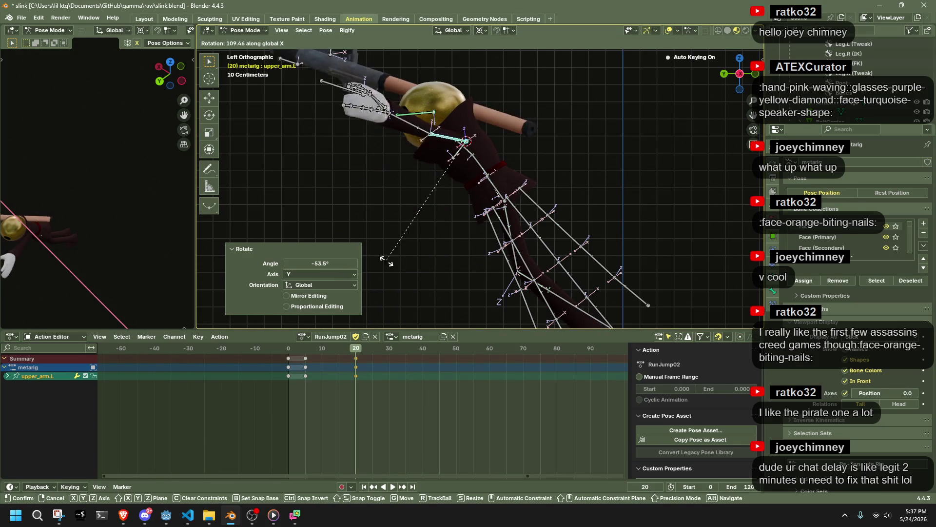
pyautogui.click(418, 192)
pyautogui.click(409, 182)
pyautogui.press('g')
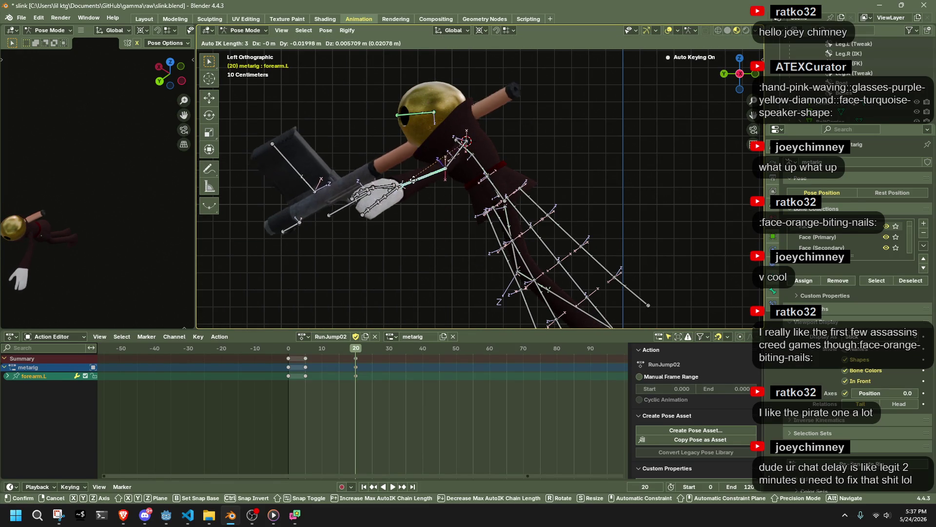
pyautogui.click(400, 166)
# Step: In the front orthographic view, move the left forearm into its raised overhead position
pyautogui.moveTo(740, 73); pyautogui.dragTo(747, 77)
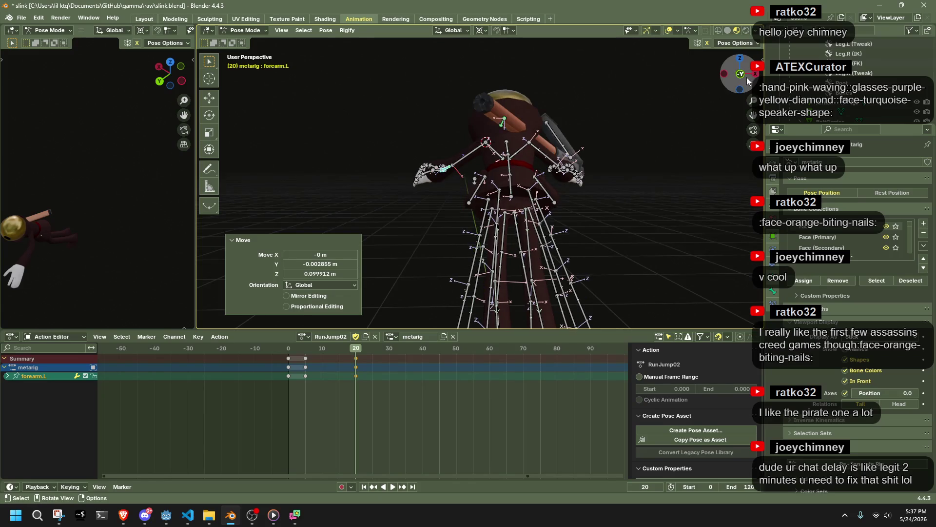
pyautogui.click(742, 75)
pyautogui.press('g')
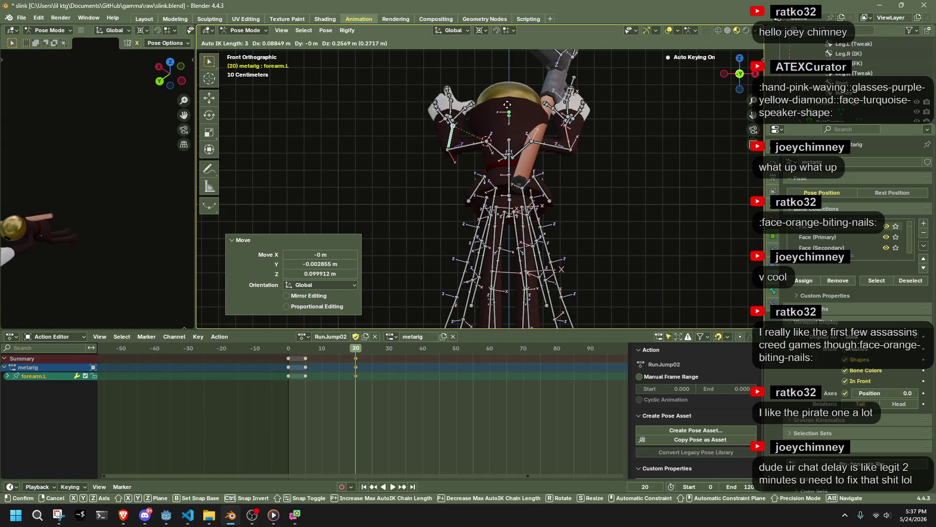
pyautogui.click(507, 100)
pyautogui.moveTo(507, 100)
pyautogui.mouseDown(button='middle')
pyautogui.moveTo(543, 172)
pyautogui.moveTo(579, 172)
pyautogui.moveTo(441, 177)
pyautogui.mouseUp(button='middle')
pyautogui.click(624, 181)
pyautogui.moveTo(635, 189); pyautogui.dragTo(671, 172, button='middle')
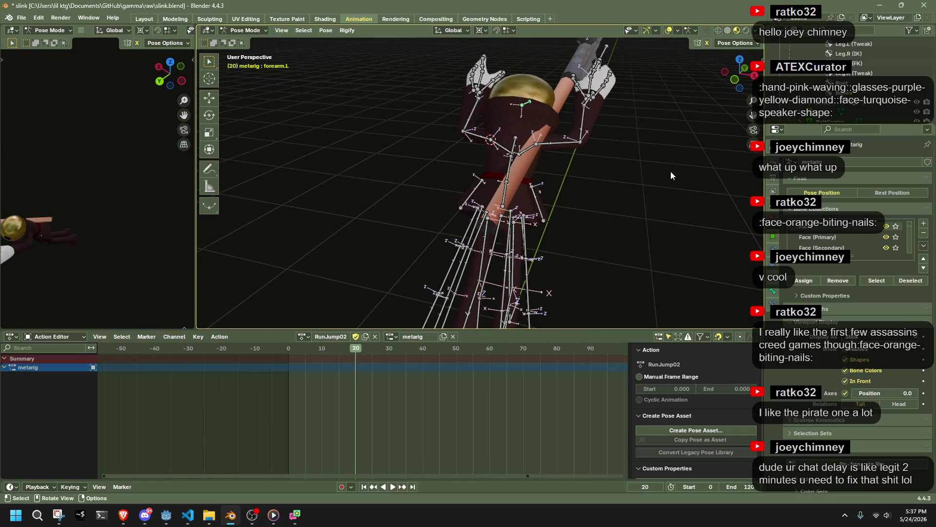
# Step: Move the right forearm with Auto IK and rotate the right hand 30.6° around X
pyautogui.click(598, 116)
pyautogui.press('g')
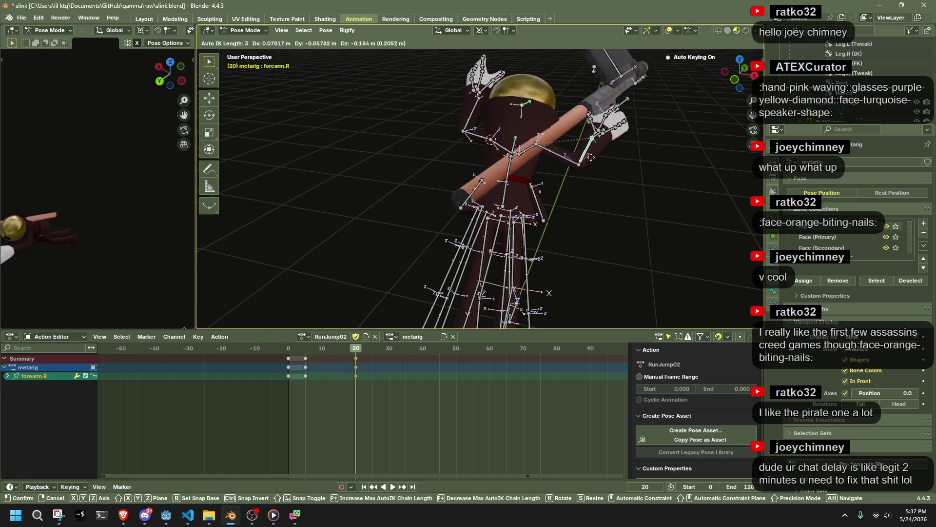
pyautogui.click(588, 170)
pyautogui.moveTo(588, 171)
pyautogui.mouseDown(button='middle')
pyautogui.moveTo(386, 166)
pyautogui.moveTo(596, 193)
pyautogui.mouseUp(button='middle')
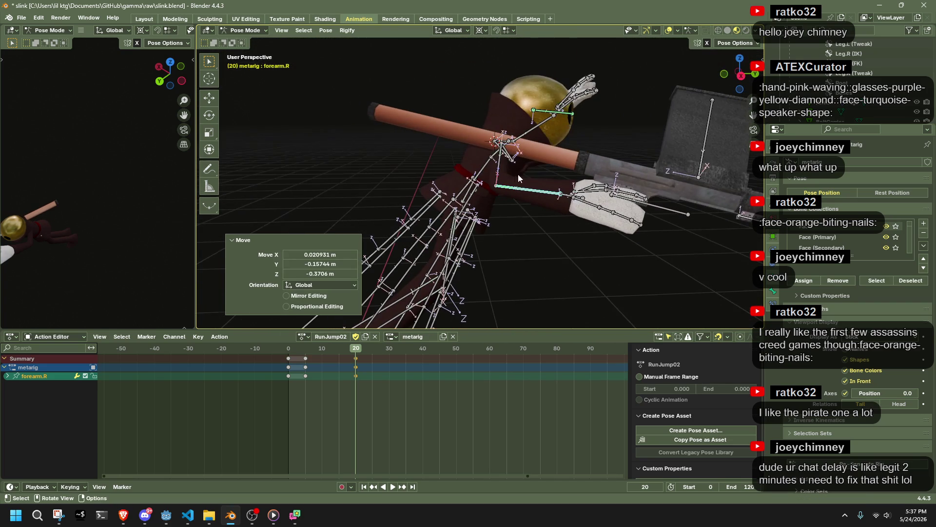
pyautogui.click(571, 199)
pyautogui.press('r')
pyautogui.press('x')
pyautogui.click(556, 194)
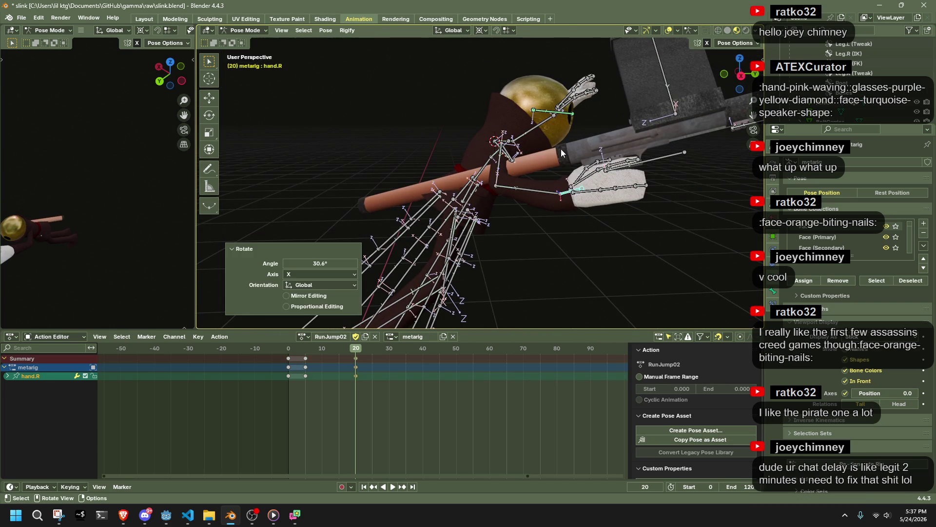
# Step: Move the right forearm further toward the gun in two moves
pyautogui.click(555, 191)
pyautogui.press('g')
pyautogui.click(487, 209)
pyautogui.moveTo(487, 210)
pyautogui.mouseDown(button='middle')
pyautogui.moveTo(400, 227)
pyautogui.moveTo(361, 215)
pyautogui.moveTo(390, 210)
pyautogui.moveTo(569, 245)
pyautogui.moveTo(439, 205)
pyautogui.mouseUp(button='middle')
pyautogui.press('g')
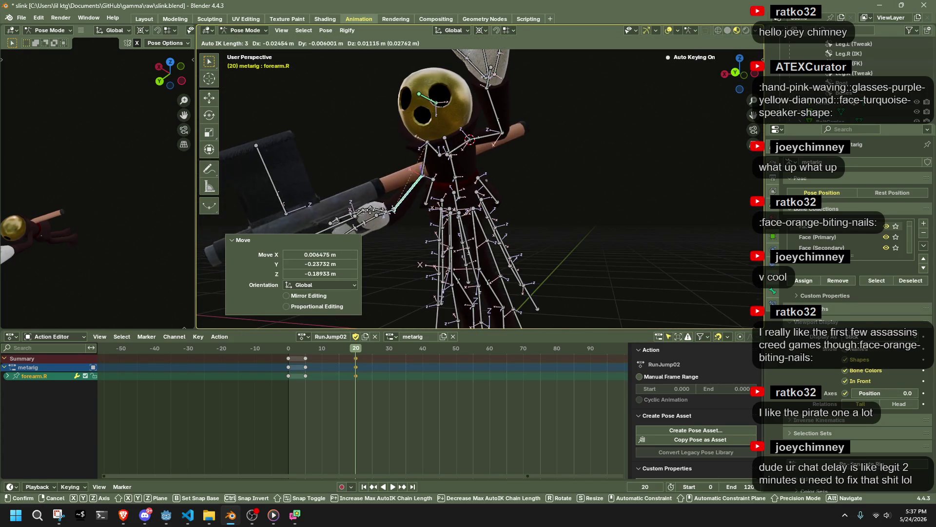
pyautogui.click(342, 156)
pyautogui.click(353, 143)
pyautogui.moveTo(354, 144)
pyautogui.mouseDown(button='middle')
pyautogui.moveTo(410, 170)
pyautogui.moveTo(565, 190)
pyautogui.mouseUp(button='middle')
# Step: Rotate the right hand 7.04° around the X axis
pyautogui.click(605, 166)
pyautogui.moveTo(605, 166)
pyautogui.mouseDown(button='middle')
pyautogui.moveTo(652, 198)
pyautogui.moveTo(643, 194)
pyautogui.moveTo(682, 172)
pyautogui.moveTo(656, 148)
pyautogui.moveTo(610, 177)
pyautogui.moveTo(650, 221)
pyautogui.moveTo(638, 234)
pyautogui.moveTo(605, 207)
pyautogui.moveTo(662, 192)
pyautogui.moveTo(557, 173)
pyautogui.mouseUp(button='middle')
pyautogui.press('r')
pyautogui.press('x')
pyautogui.click(646, 195)
pyautogui.click(651, 222)
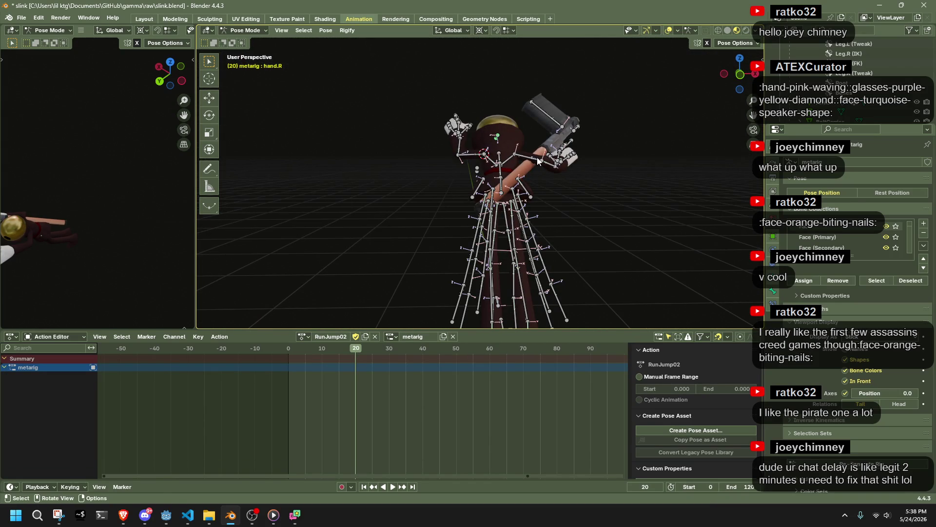
# Step: Rotate the right upper arm -11.5° around the global X axis
pyautogui.click(537, 159)
pyautogui.press('r')
pyautogui.press('y')
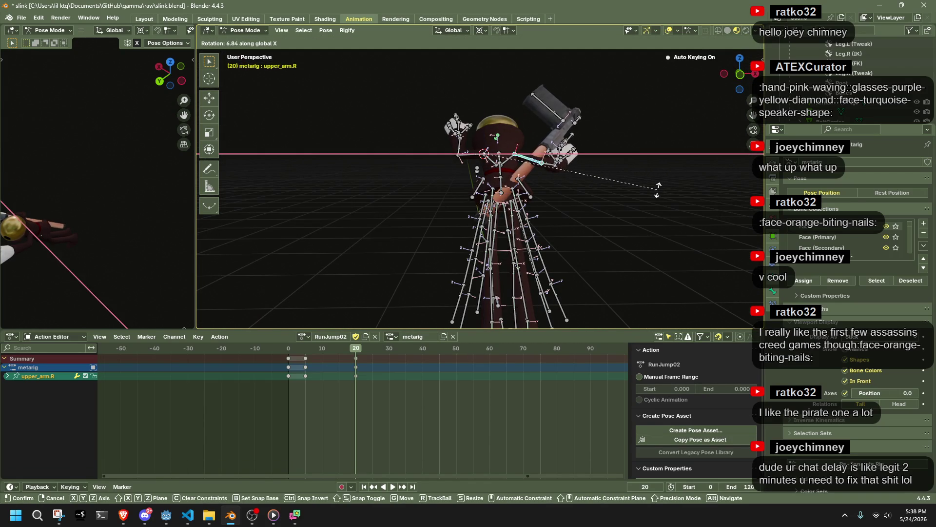
pyautogui.press('x')
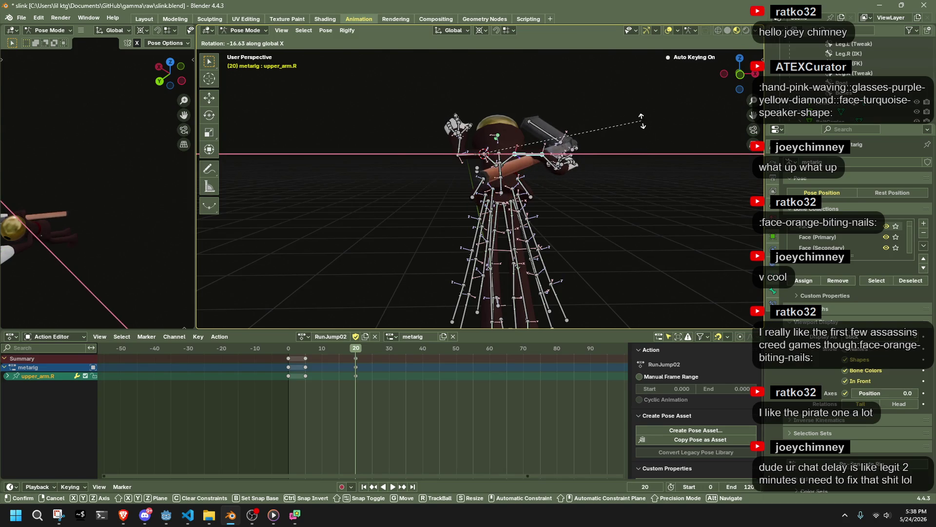
pyautogui.click(638, 135)
pyautogui.moveTo(585, 156); pyautogui.dragTo(428, 213, button='middle')
pyautogui.click(611, 289)
pyautogui.scroll(-3, 612, 289)
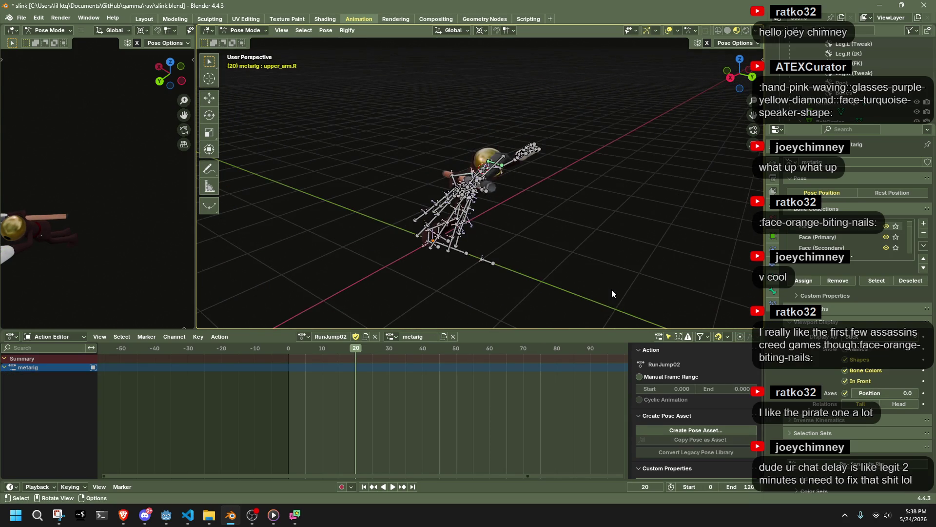
# Step: Orbit around the rig and scrub the RunJump02 action to review the motion
pyautogui.moveTo(625, 322)
pyautogui.mouseDown(button='middle')
pyautogui.moveTo(563, 285)
pyautogui.moveTo(439, 256)
pyautogui.moveTo(242, 276)
pyautogui.moveTo(253, 287)
pyautogui.mouseUp(button='middle')
pyautogui.moveTo(288, 352)
pyautogui.mouseDown()
pyautogui.moveTo(365, 363)
pyautogui.moveTo(285, 365)
pyautogui.moveTo(333, 374)
pyautogui.moveTo(297, 376)
pyautogui.mouseUp()
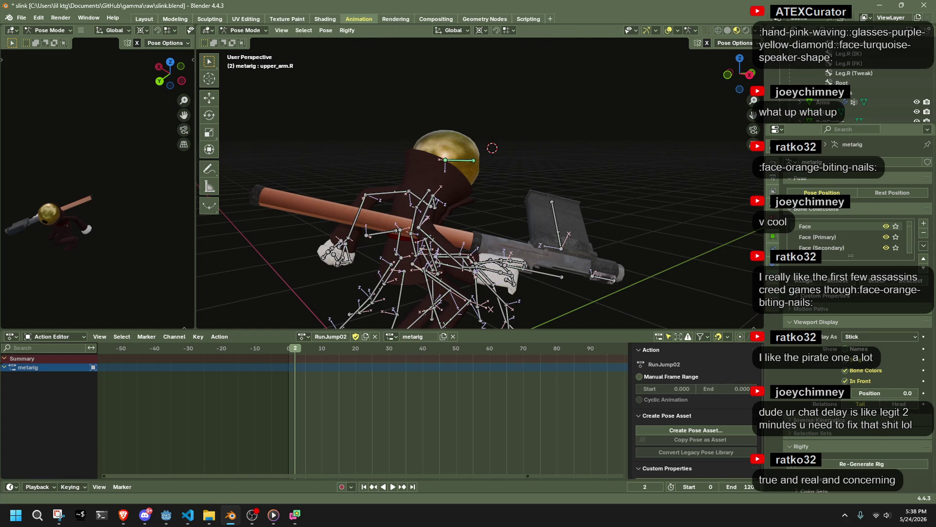
pyautogui.hotkey('alt', 'Tab')
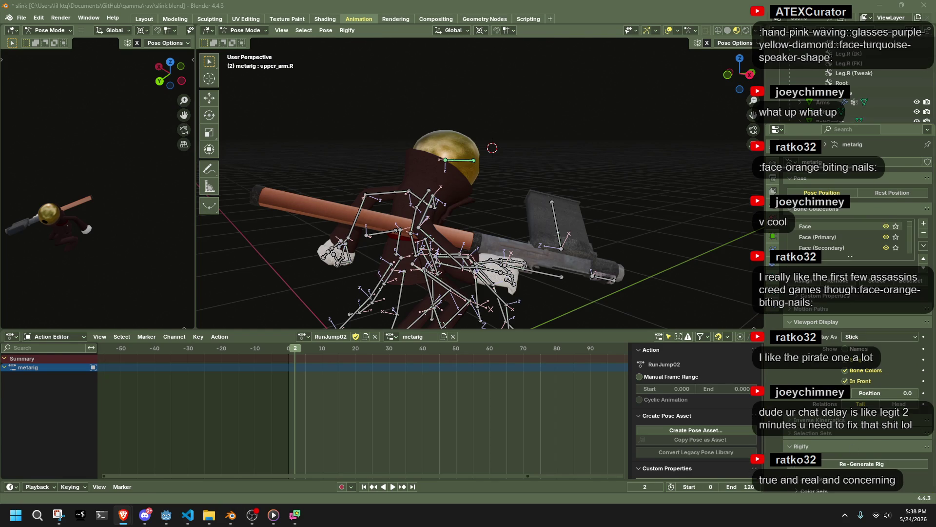
pyautogui.hotkey('alt', 'Tab')
pyautogui.moveTo(616, 234)
pyautogui.mouseDown(button='middle')
pyautogui.moveTo(445, 183)
pyautogui.moveTo(593, 250)
pyautogui.moveTo(610, 247)
pyautogui.moveTo(478, 255)
pyautogui.moveTo(298, 247)
pyautogui.mouseUp(button='middle')
pyautogui.scroll(5, 630, 245)
pyautogui.scroll(-5, 654, 241)
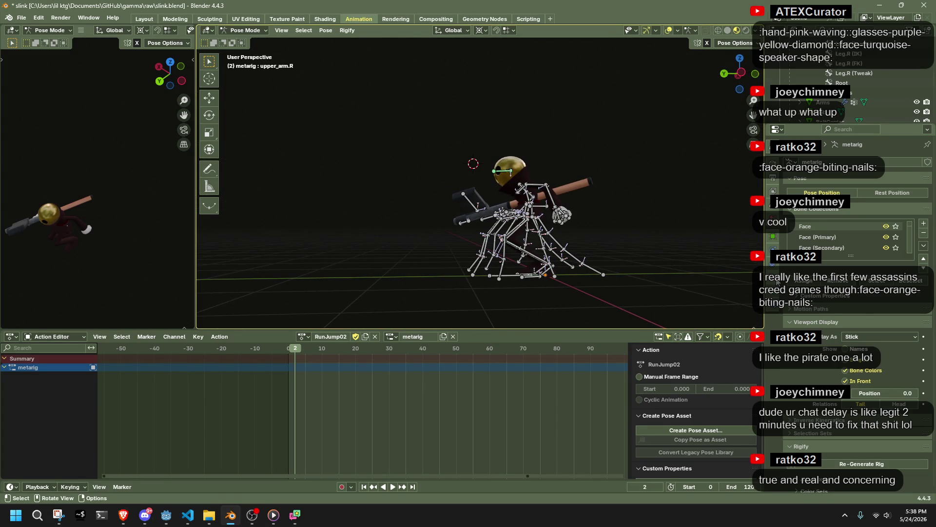
pyautogui.scroll(-3, 649, 241)
# Step: Snap to Left Ortho, select all bones to list their keyframes, and scrub to frame 4
pyautogui.click(736, 71)
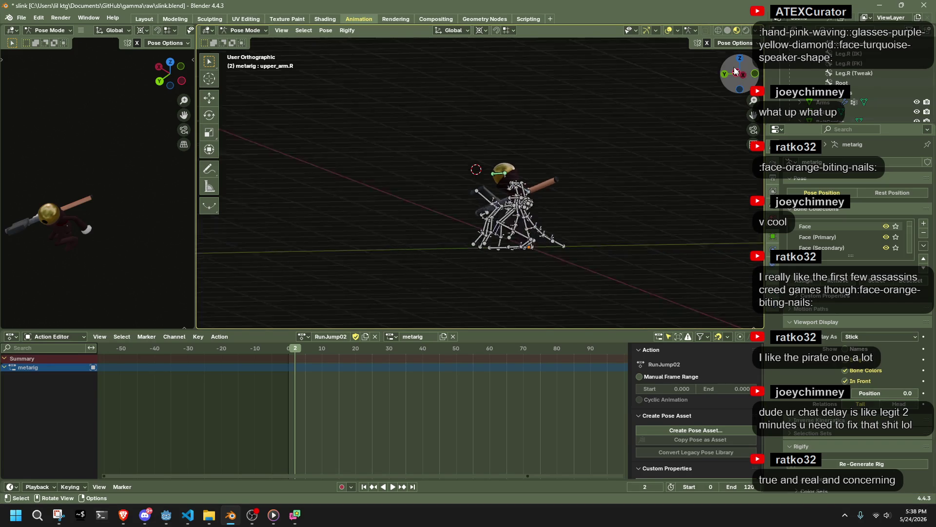
pyautogui.scroll(6, 604, 183)
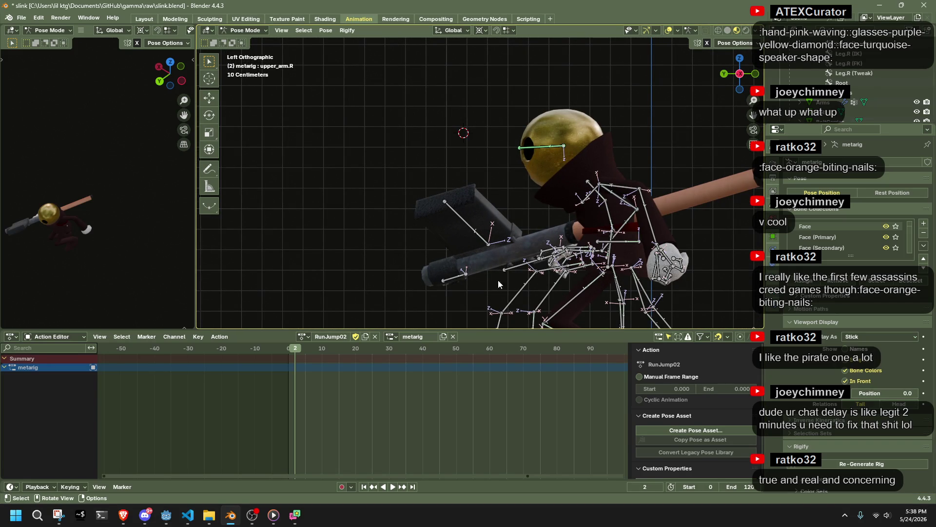
pyautogui.press('a')
pyautogui.moveTo(294, 349)
pyautogui.mouseDown()
pyautogui.moveTo(318, 355)
pyautogui.moveTo(290, 361)
pyautogui.moveTo(302, 366)
pyautogui.moveTo(303, 355)
pyautogui.mouseUp()
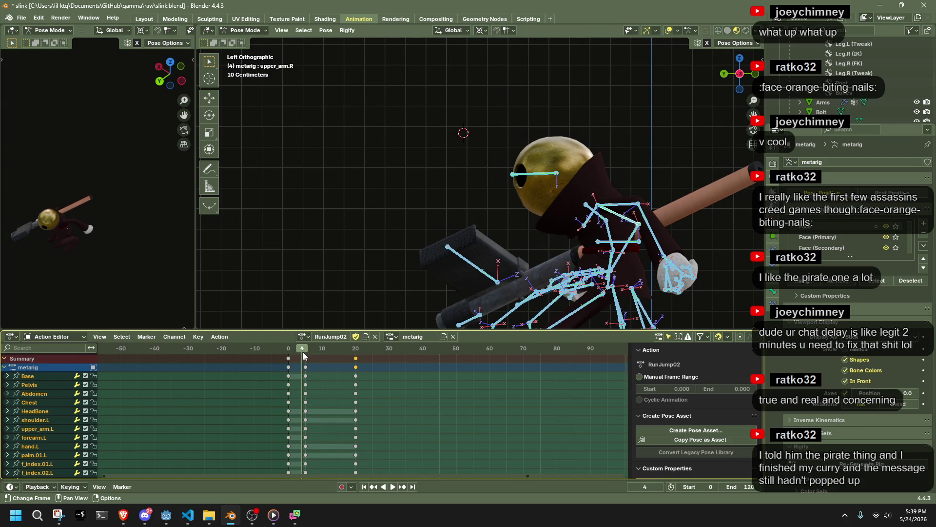
# Step: Deselect the bones and reframe the rig from side orthographic to a front perspective view
pyautogui.moveTo(647, 236)
pyautogui.mouseDown(button='middle')
pyautogui.moveTo(557, 249)
pyautogui.moveTo(427, 235)
pyautogui.moveTo(566, 213)
pyautogui.moveTo(639, 237)
pyautogui.mouseUp(button='middle')
pyautogui.click(736, 75)
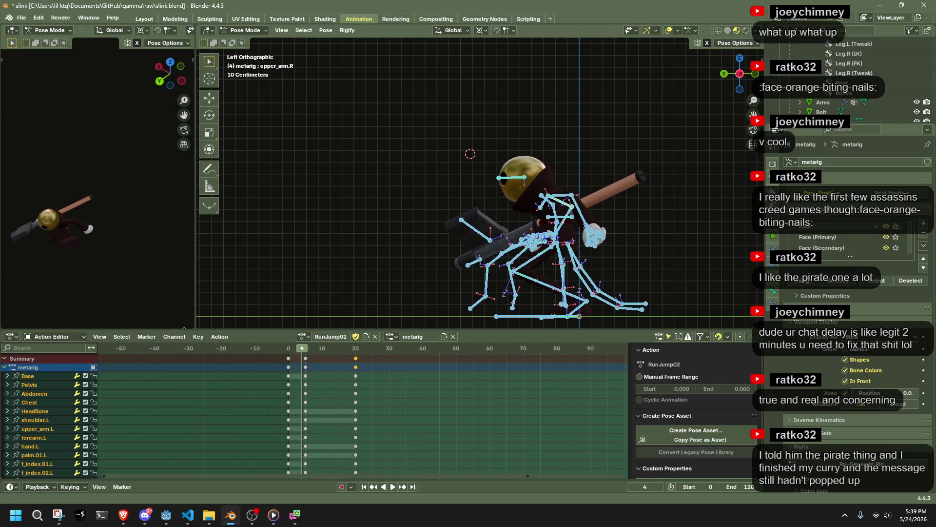
pyautogui.hotkey('alt', 'Tab')
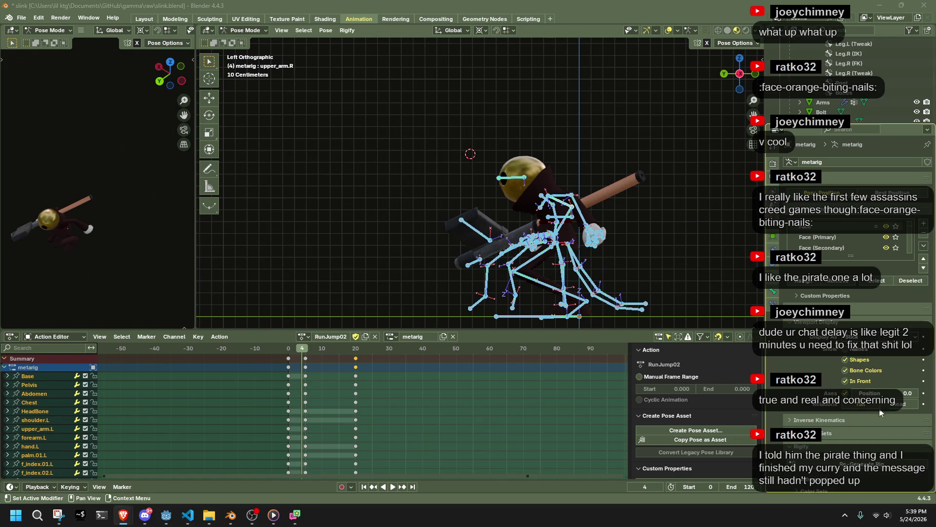
pyautogui.click(689, 205)
pyautogui.scroll(-1, 680, 212)
pyautogui.moveTo(680, 211)
pyautogui.mouseDown(button='middle')
pyautogui.moveTo(634, 230)
pyautogui.moveTo(591, 215)
pyautogui.mouseUp(button='middle')
pyautogui.click(725, 79)
pyautogui.moveTo(680, 267); pyautogui.dragTo(471, 341, button='middle')
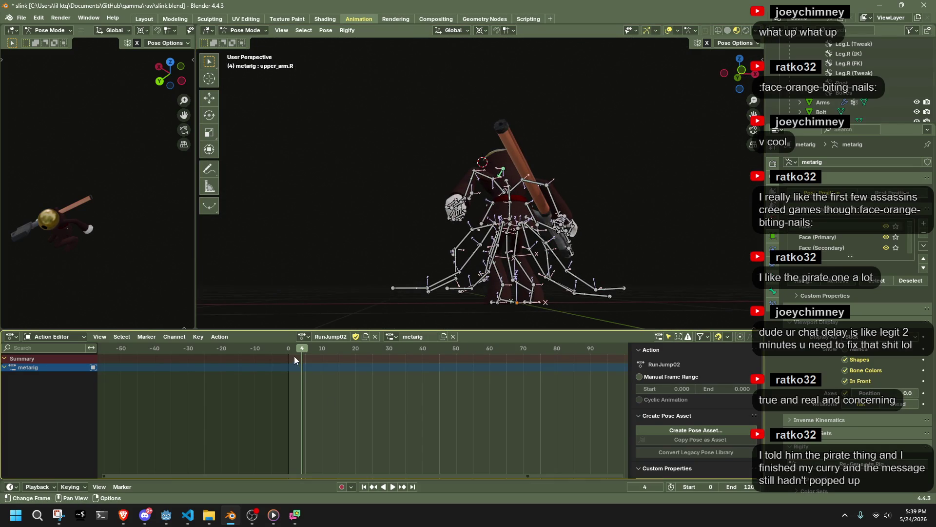
# Step: Select all bones, move the middle keyframe column from frame 5 to frame 10, and play
pyautogui.press('a')
pyautogui.moveTo(306, 358)
pyautogui.mouseDown()
pyautogui.moveTo(319, 352)
pyautogui.moveTo(293, 349)
pyautogui.moveTo(348, 364)
pyautogui.moveTo(319, 365)
pyautogui.mouseUp()
pyautogui.press('space')
pyautogui.press('space')
pyautogui.hotkey('alt', 'Tab')
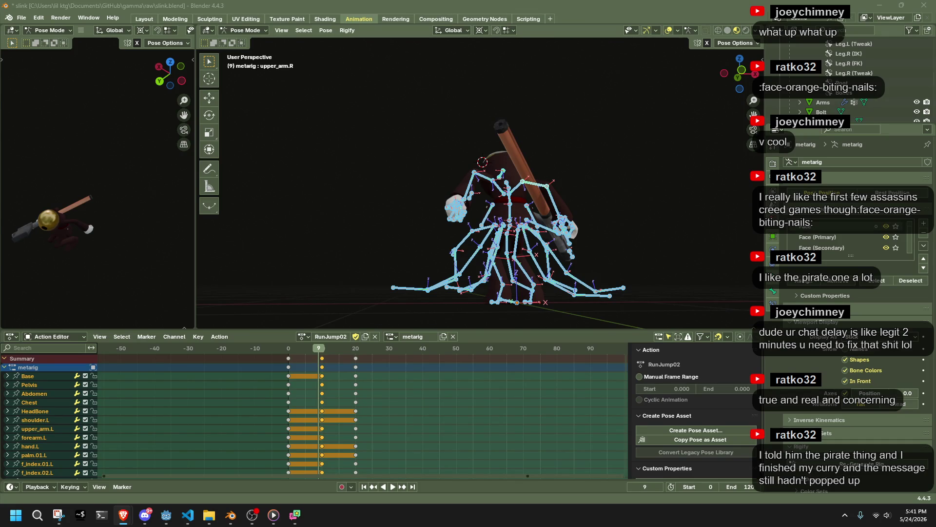
# Step: Play the RunJump02 jump from frame 0 in the left side view to review its motion
pyautogui.click(723, 73)
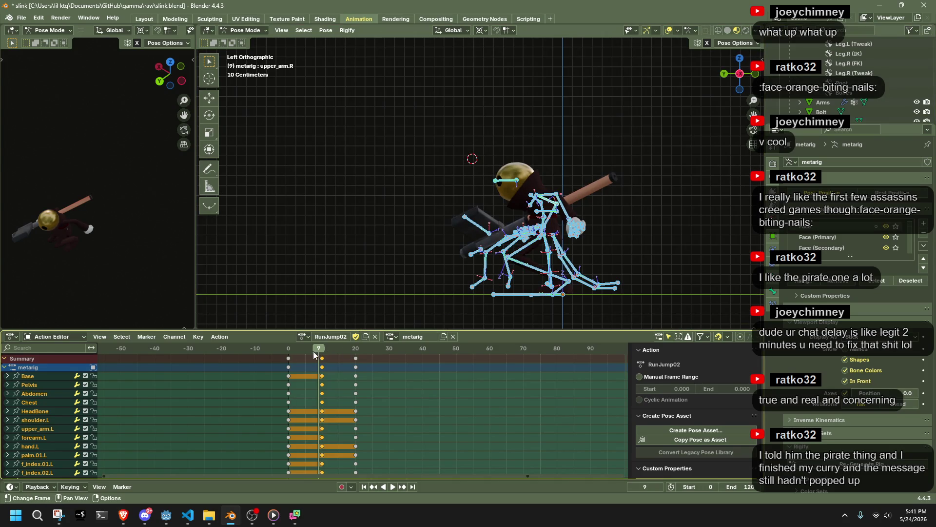
pyautogui.click(291, 351)
pyautogui.press('space')
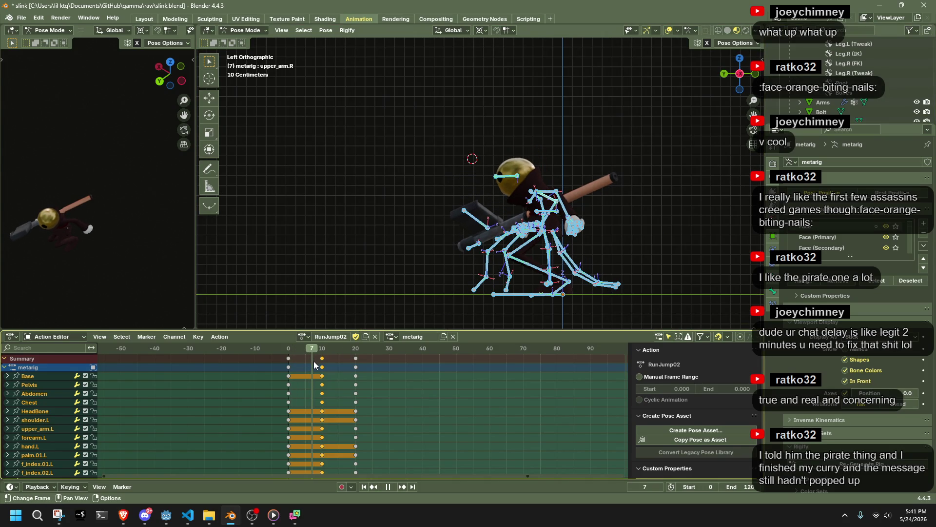
pyautogui.press('space')
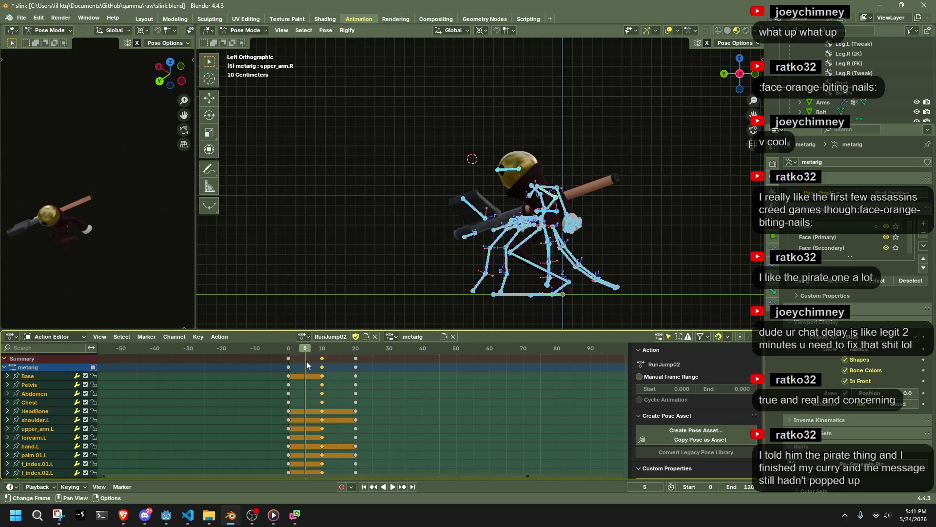
pyautogui.scroll(4, 603, 253)
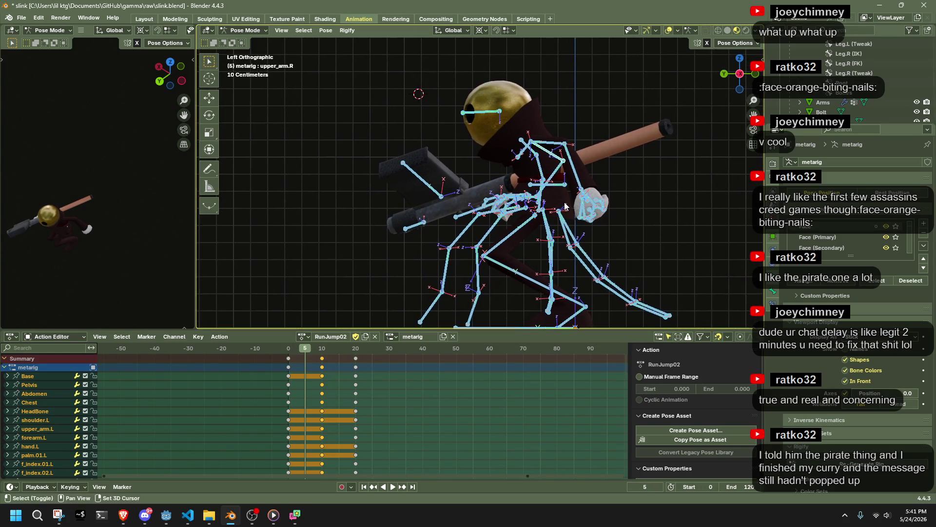
pyautogui.moveTo(566, 207); pyautogui.dragTo(546, 224, button='middle')
pyautogui.click(288, 353)
pyautogui.press('space')
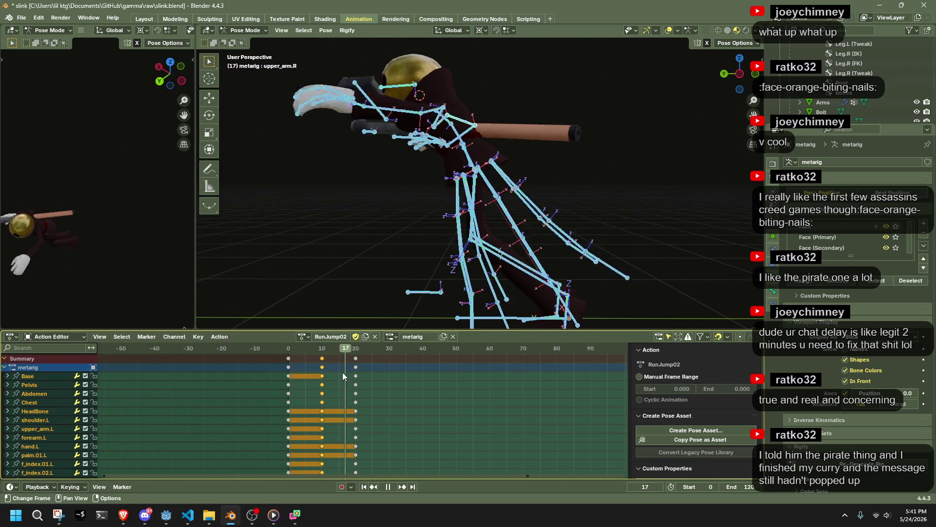
pyautogui.press('space')
# Step: Delete the frame-20 keys so keys remain only at frames 0 and 10, then replay
pyautogui.moveTo(332, 373); pyautogui.dragTo(278, 342)
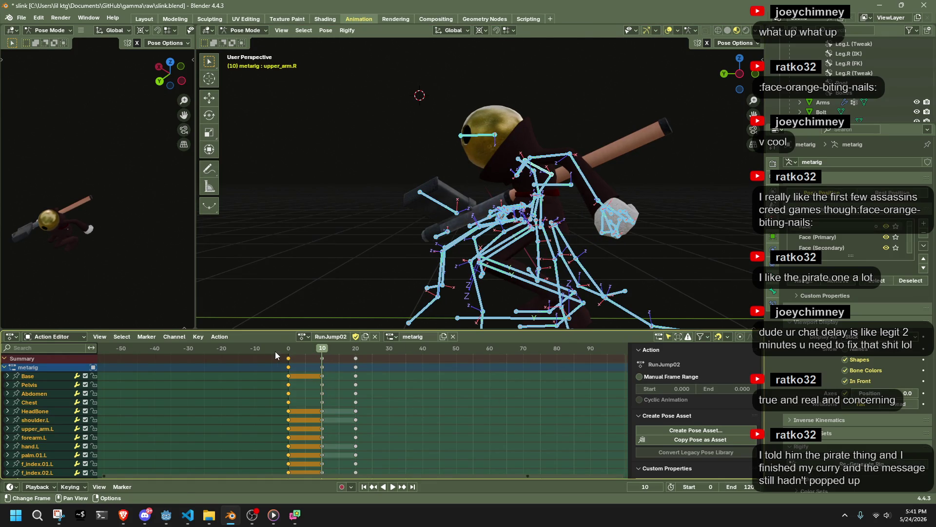
pyautogui.press('Delete')
pyautogui.moveTo(398, 421)
pyautogui.mouseDown()
pyautogui.moveTo(315, 362)
pyautogui.moveTo(337, 359)
pyautogui.moveTo(286, 350)
pyautogui.mouseUp()
pyautogui.press('space')
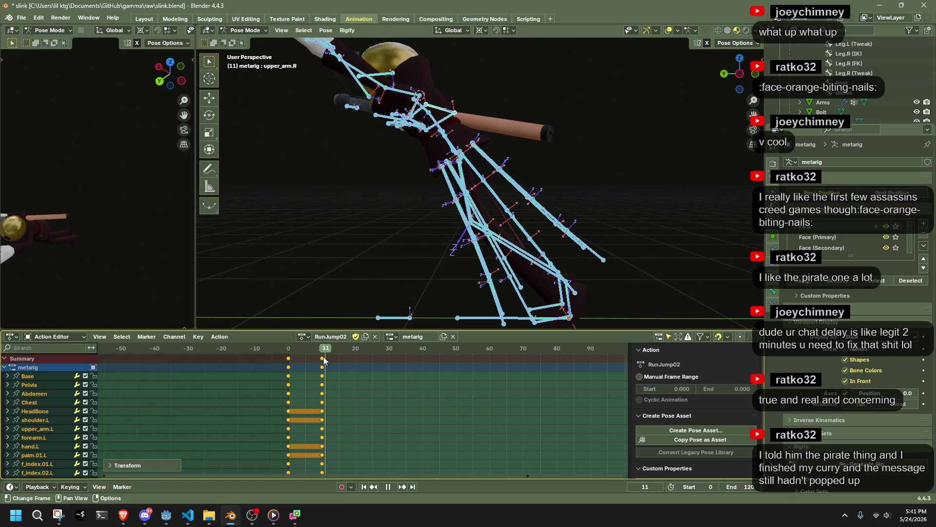
pyautogui.press('space')
pyautogui.scroll(-2, 555, 244)
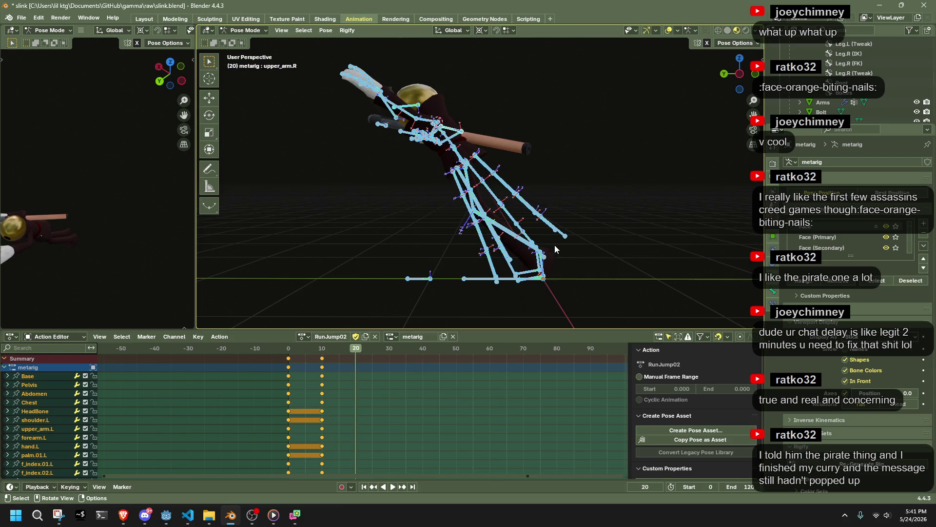
pyautogui.click(739, 75)
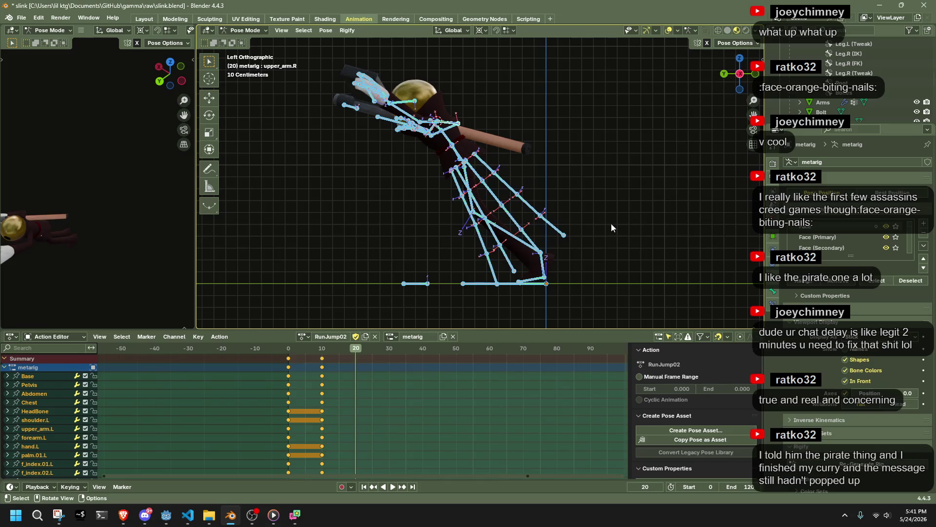
# Step: Select the toe bones and move them into a new frame-20 pose
pyautogui.click(536, 280)
pyautogui.keyDown('shift'); pyautogui.click(537, 280); pyautogui.keyUp('shift')
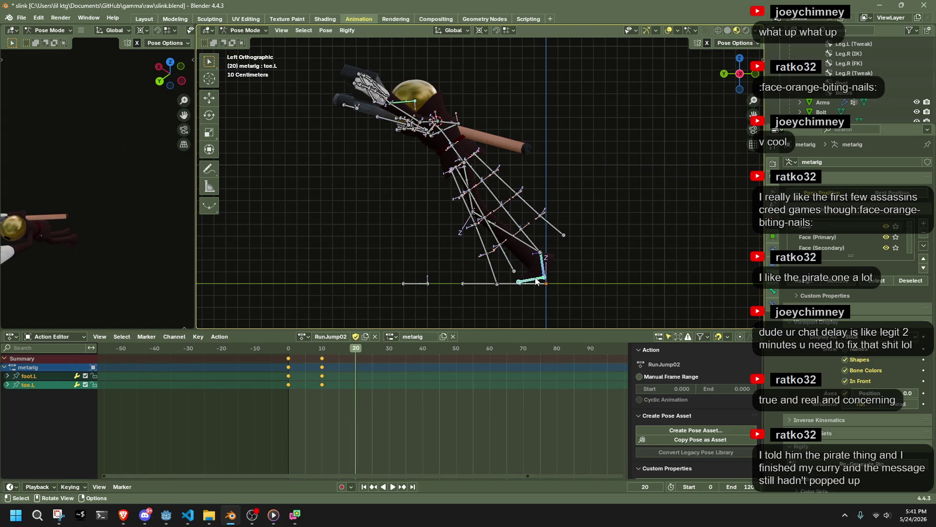
pyautogui.keyDown('shift'); pyautogui.click(541, 283); pyautogui.keyUp('shift')
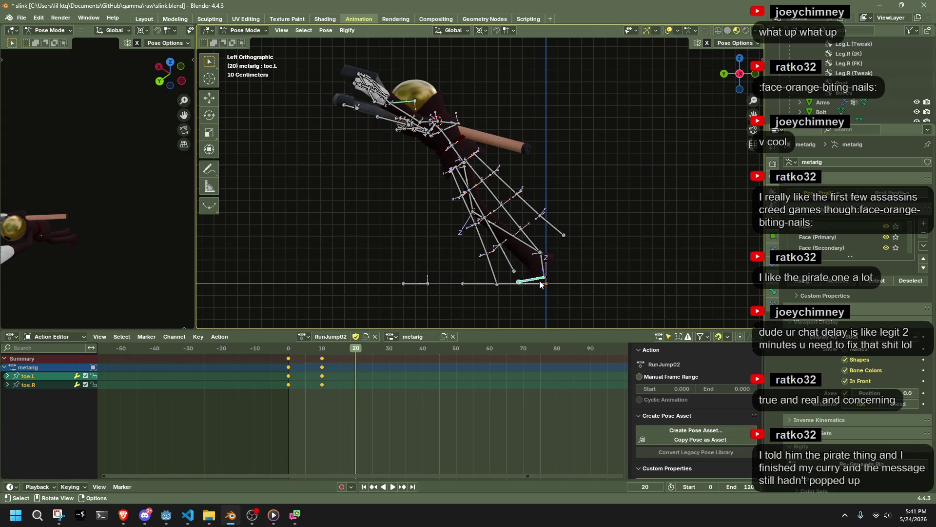
pyautogui.press('g')
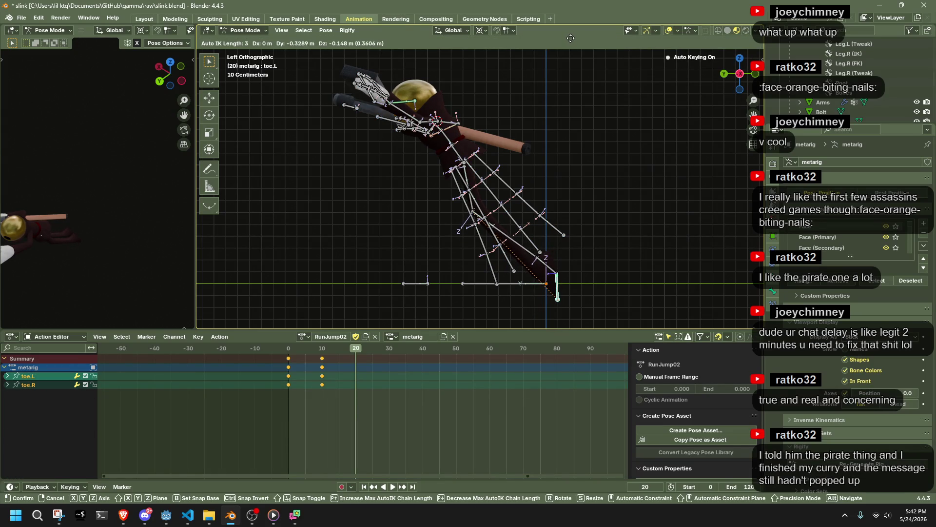
pyautogui.click(627, 4)
pyautogui.moveTo(625, 146)
pyautogui.mouseDown(button='middle')
pyautogui.moveTo(622, 197)
pyautogui.moveTo(707, 49)
pyautogui.mouseUp(button='middle')
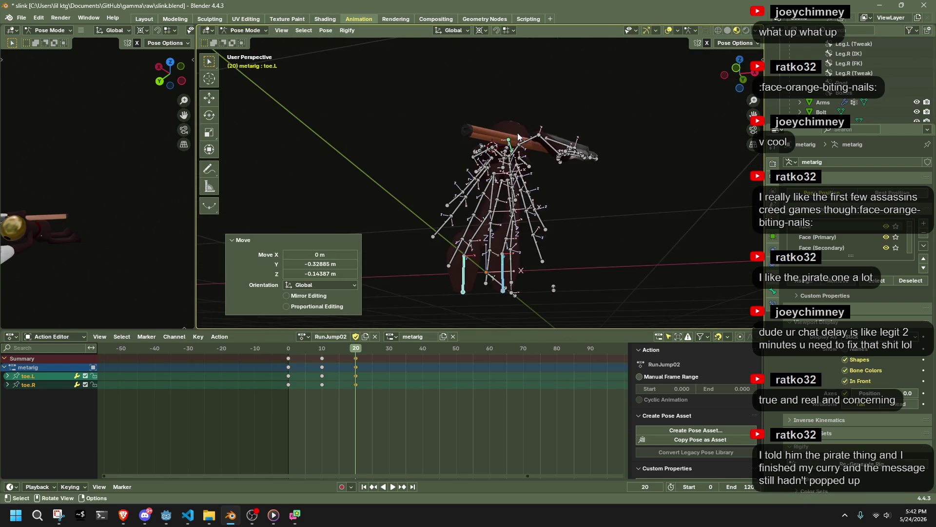
# Step: Move the left shin, then shift shin.R 0.078103 m along X in Top view
pyautogui.click(509, 222)
pyautogui.press('g')
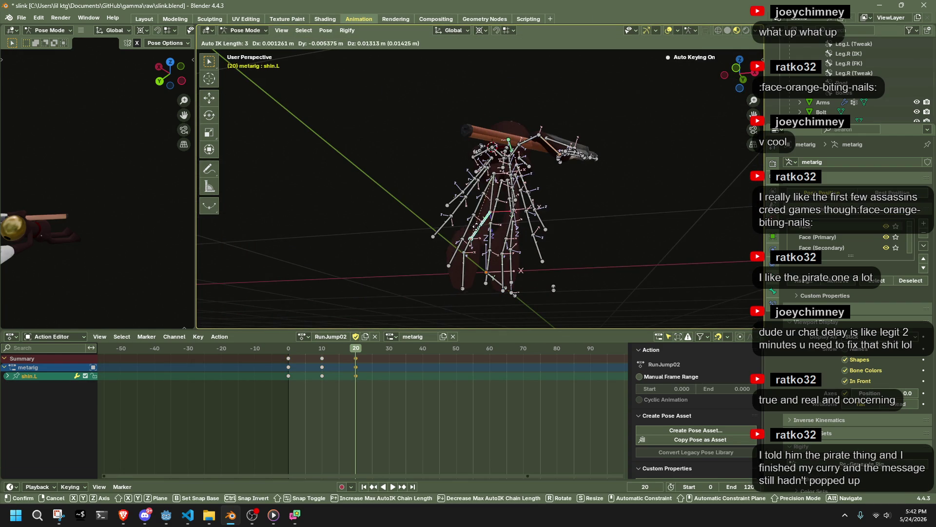
pyautogui.click(553, 288)
pyautogui.moveTo(554, 236); pyautogui.dragTo(442, 242, button='middle')
pyautogui.click(441, 242)
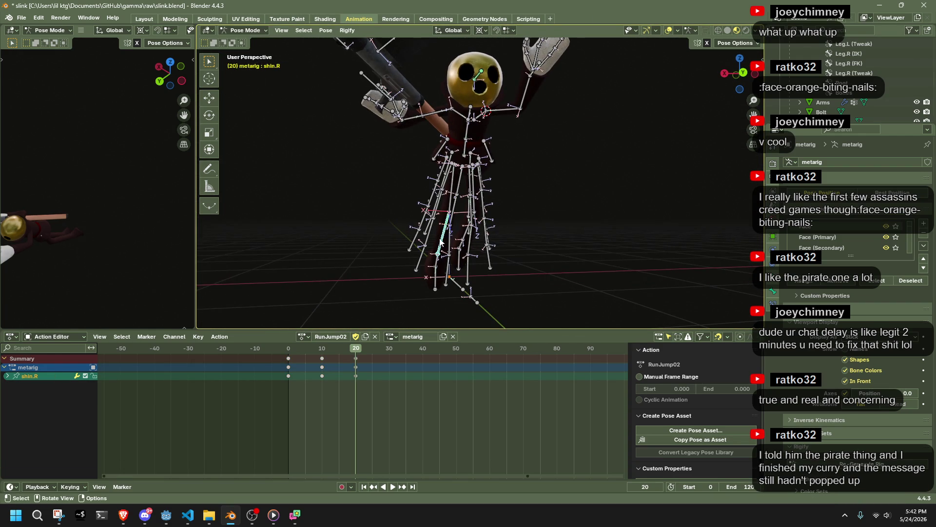
pyautogui.click(740, 59)
pyautogui.press('g')
pyautogui.press('x')
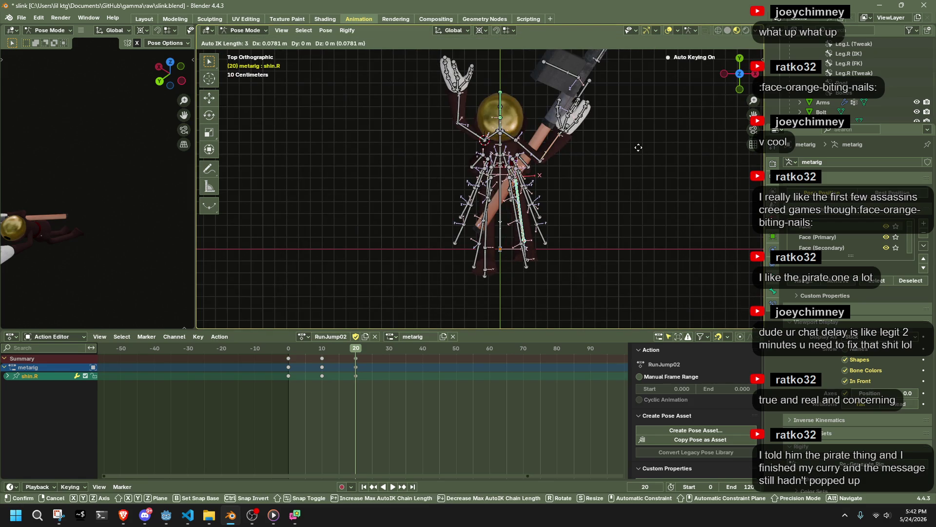
pyautogui.click(639, 152)
pyautogui.moveTo(640, 151)
pyautogui.mouseDown(button='middle')
pyautogui.moveTo(604, 157)
pyautogui.moveTo(636, 108)
pyautogui.mouseUp(button='middle')
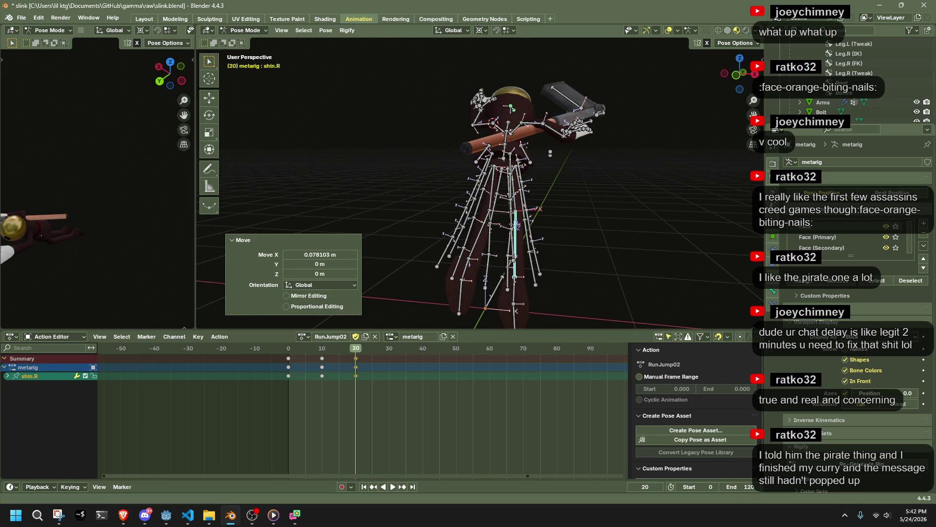
pyautogui.hotkey('alt', 'Tab')
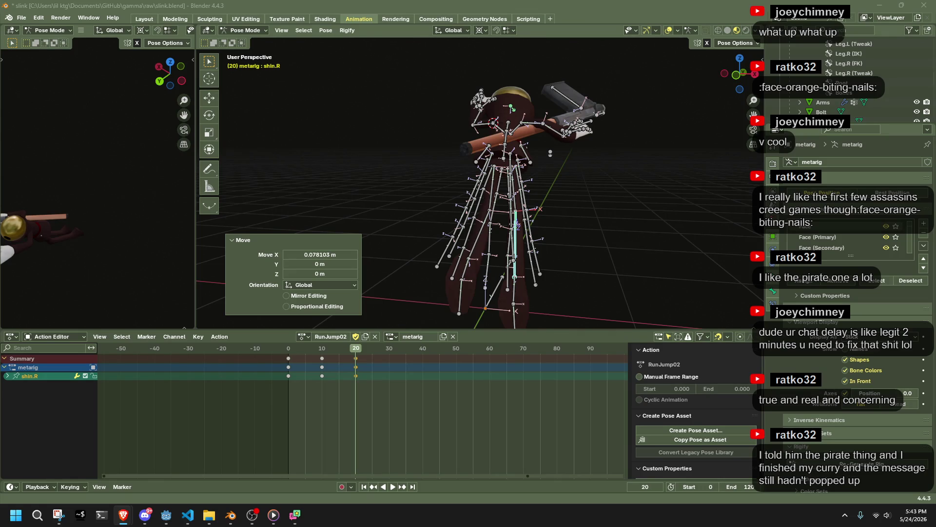
pyautogui.moveTo(656, 251)
pyautogui.mouseDown(button='middle')
pyautogui.moveTo(559, 247)
pyautogui.moveTo(578, 193)
pyautogui.mouseUp(button='middle')
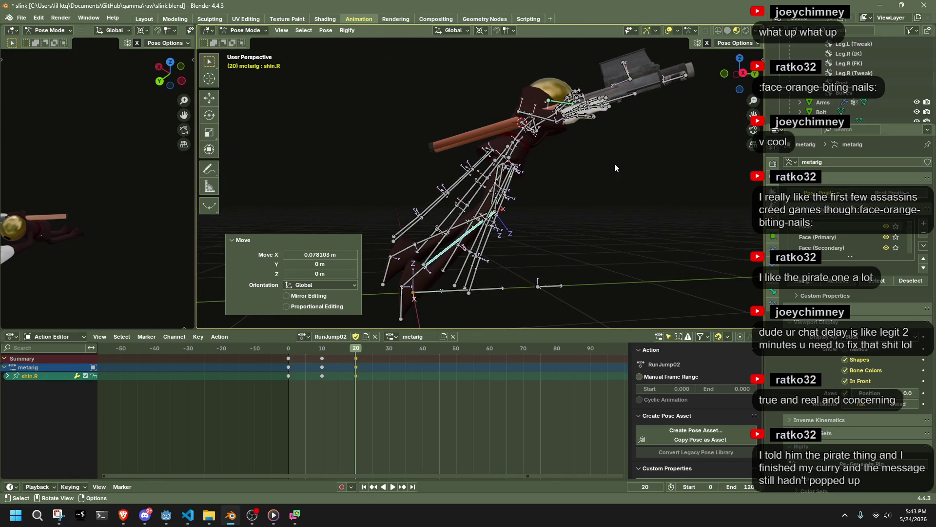
# Step: Reposition shin.R and shin.L in side view and scrub to check the legs
pyautogui.click(743, 73)
pyautogui.press('g')
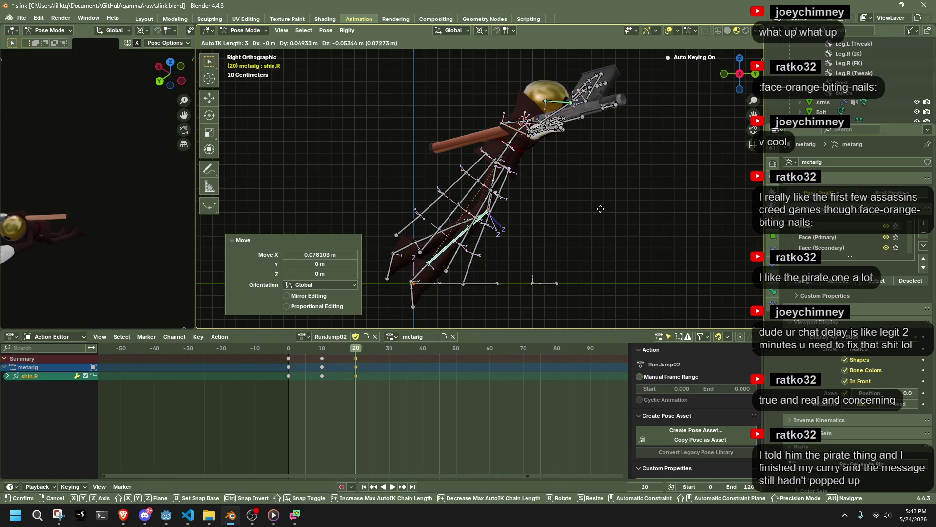
pyautogui.press('Escape')
pyautogui.click(418, 240)
pyautogui.press('g')
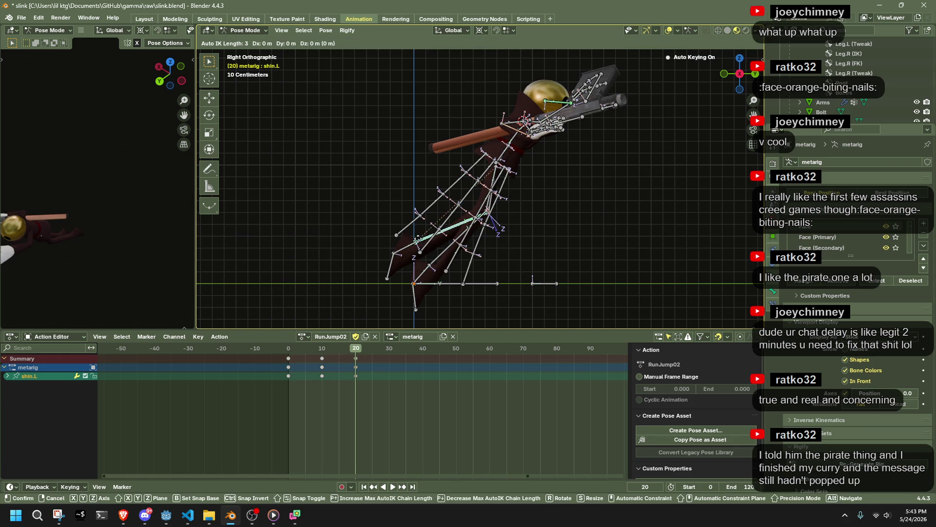
pyautogui.click(403, 228)
pyautogui.moveTo(289, 350); pyautogui.dragTo(357, 366)
# Step: Pull forearm.L into place and move upper_arm.L constrained to X in Left view
pyautogui.moveTo(419, 273)
pyautogui.mouseDown(button='middle')
pyautogui.moveTo(523, 216)
pyautogui.moveTo(634, 252)
pyautogui.moveTo(495, 159)
pyautogui.mouseUp(button='middle')
pyautogui.moveTo(455, 100)
pyautogui.mouseDown()
pyautogui.moveTo(441, 88)
pyautogui.moveTo(435, 96)
pyautogui.mouseUp()
pyautogui.click(434, 99)
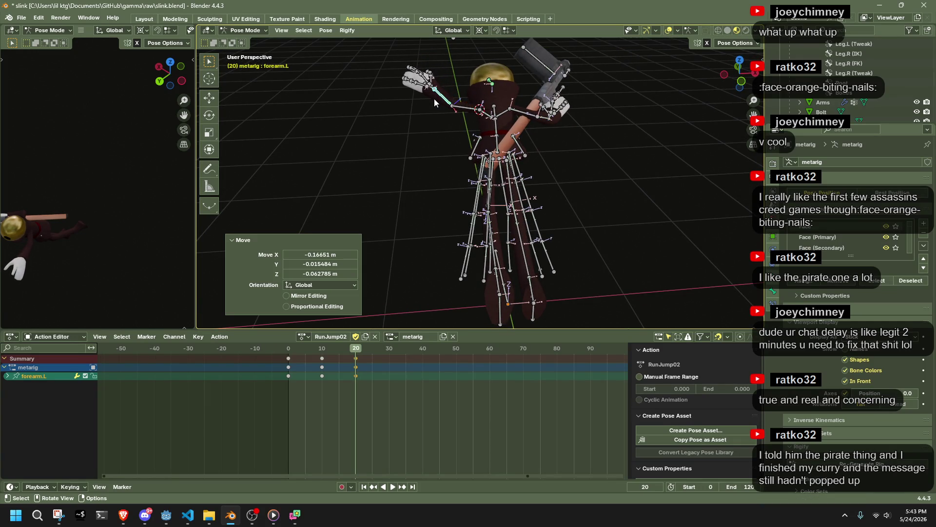
pyautogui.click(462, 111)
pyautogui.moveTo(462, 113)
pyautogui.mouseDown(button='middle')
pyautogui.moveTo(520, 136)
pyautogui.moveTo(613, 110)
pyautogui.mouseUp(button='middle')
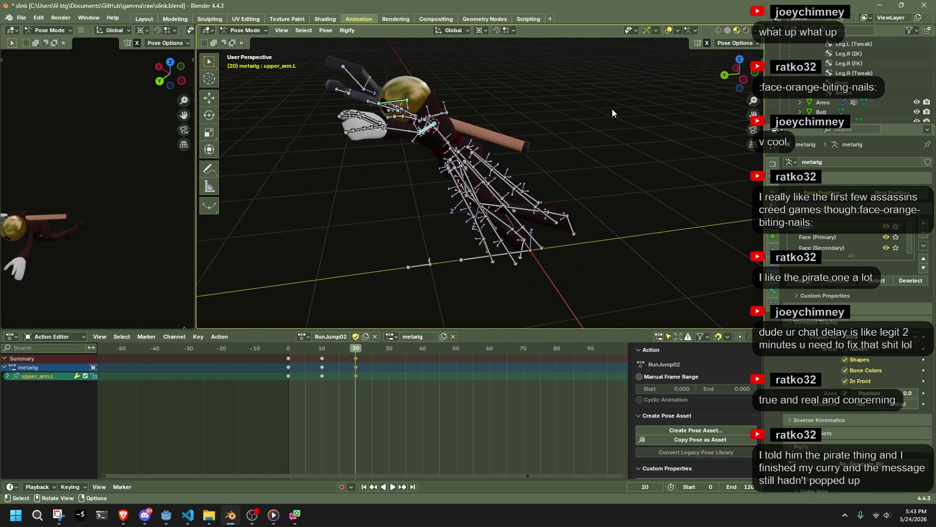
pyautogui.click(746, 74)
pyautogui.press('g')
pyautogui.press('y')
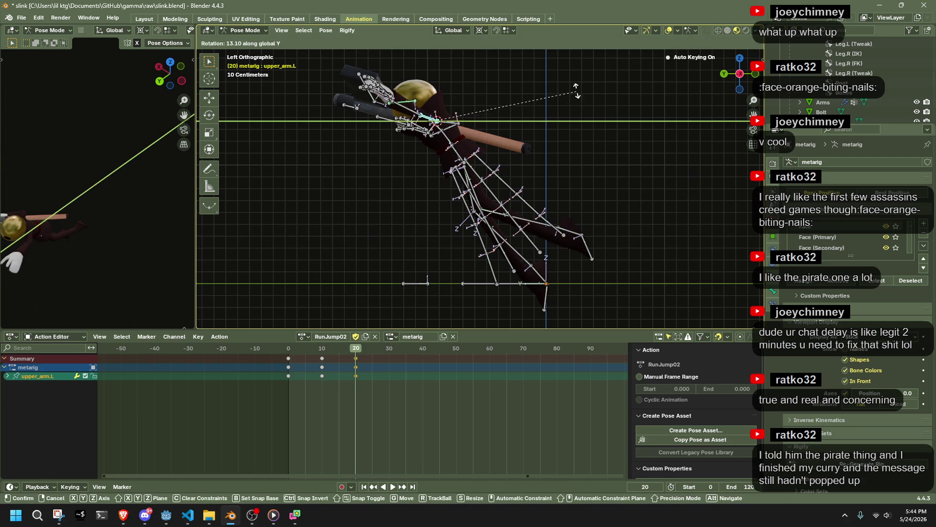
pyautogui.press('x')
pyautogui.click(580, 175)
# Step: Rotate upper_arm.L 108° on X, scrub to preview, then pick Chest at frame 10
pyautogui.moveTo(580, 175)
pyautogui.mouseDown(button='middle')
pyautogui.moveTo(598, 198)
pyautogui.moveTo(560, 207)
pyautogui.mouseUp(button='middle')
pyautogui.press('r')
pyautogui.press('x')
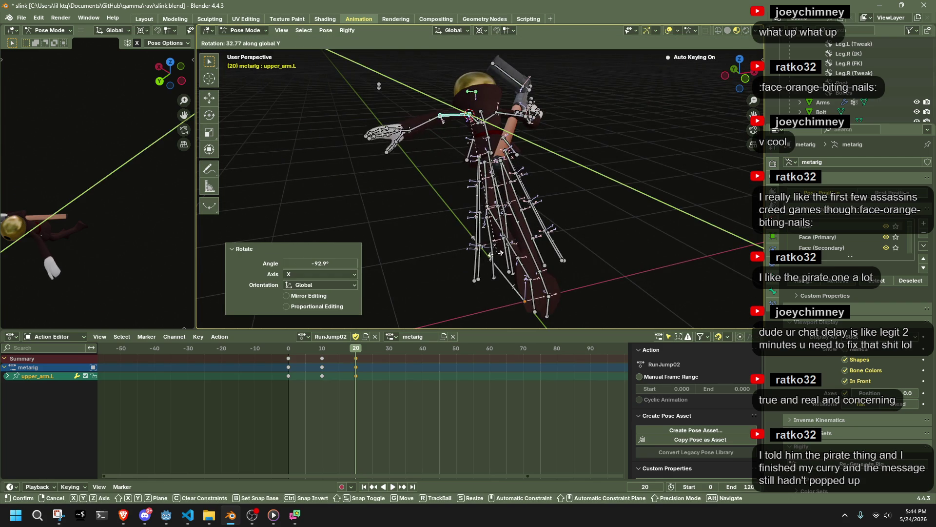
pyautogui.click(258, 218)
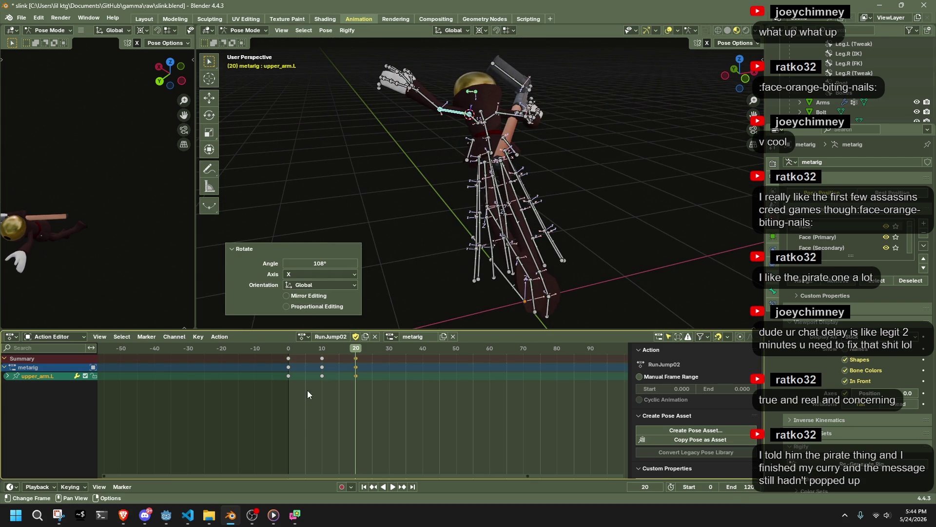
pyautogui.moveTo(295, 344); pyautogui.dragTo(347, 350)
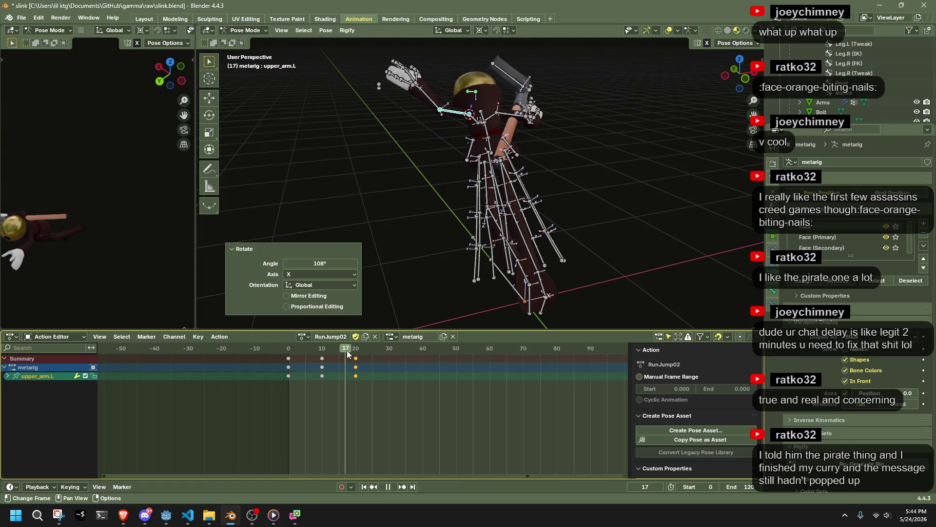
pyautogui.moveTo(347, 350); pyautogui.dragTo(346, 349)
pyautogui.moveTo(537, 219); pyautogui.dragTo(704, 79, button='middle')
pyautogui.click(741, 75)
pyautogui.click(322, 348)
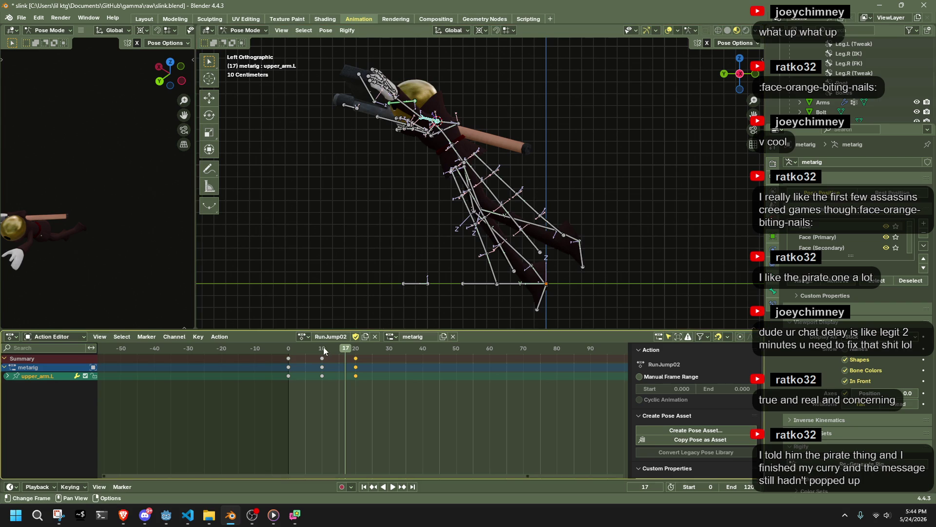
pyautogui.click(437, 129)
# Step: Lower the Chest bone slightly at frame 10 and scrub to preview the jump
pyautogui.press('g')
pyautogui.click(437, 126)
pyautogui.hotkey('ctrl', 'z')
pyautogui.press('g')
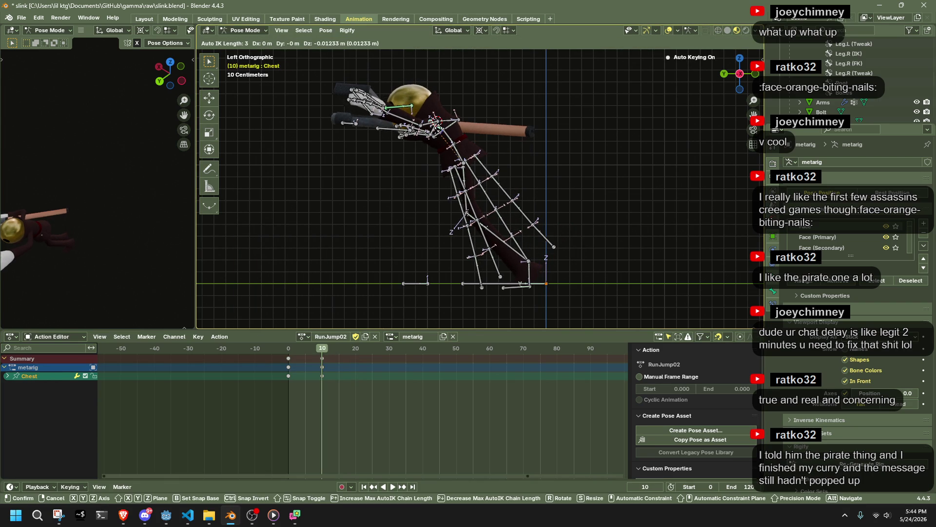
pyautogui.click(438, 129)
pyautogui.press('g')
pyautogui.click(438, 131)
pyautogui.moveTo(289, 349); pyautogui.dragTo(335, 347)
# Step: Key the Chest and Abdomen pose at frame 20 from the Pose menu
pyautogui.press('a')
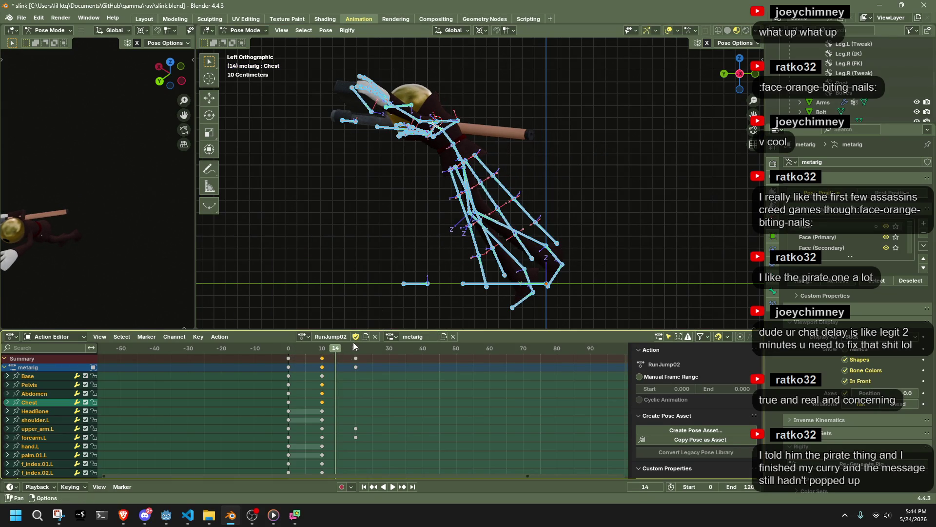
pyautogui.click(357, 349)
pyautogui.moveTo(429, 169)
pyautogui.mouseDown(button='middle')
pyautogui.moveTo(437, 178)
pyautogui.moveTo(494, 146)
pyautogui.moveTo(512, 168)
pyautogui.moveTo(561, 161)
pyautogui.mouseUp(button='middle')
pyautogui.click(459, 115)
pyautogui.keyDown('shift'); pyautogui.click(458, 146); pyautogui.keyUp('shift')
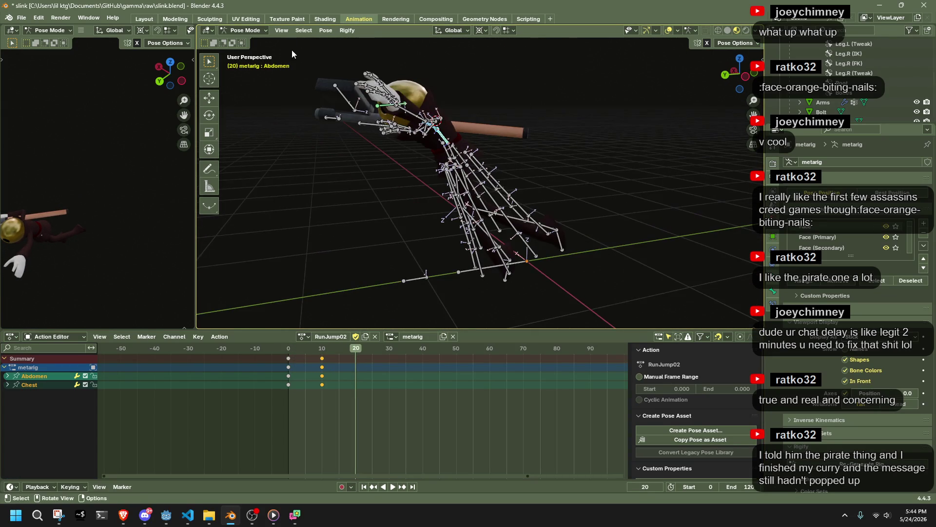
pyautogui.click(325, 30)
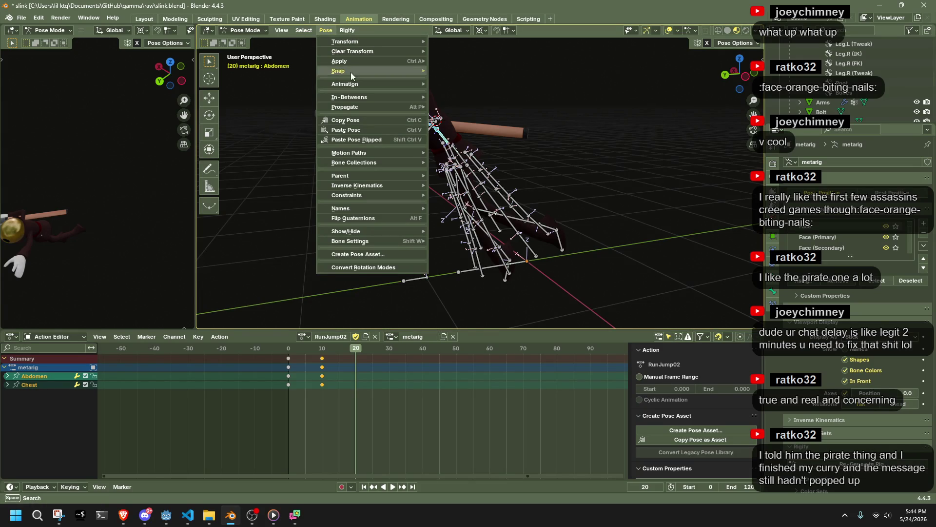
pyautogui.moveTo(366, 61)
pyautogui.click(476, 60)
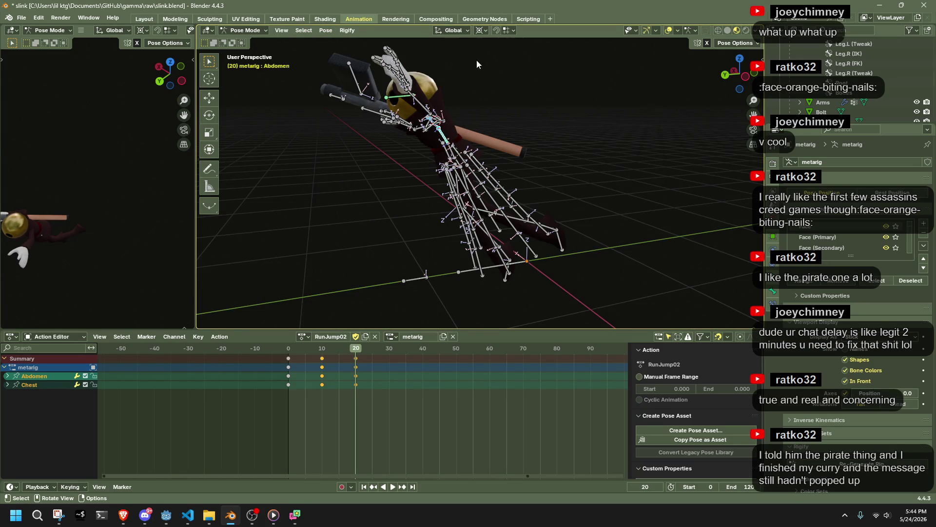
# Step: Move shoulder.L with Auto IK, then play and scrub the jump to check it
pyautogui.click(743, 78)
pyautogui.click(440, 126)
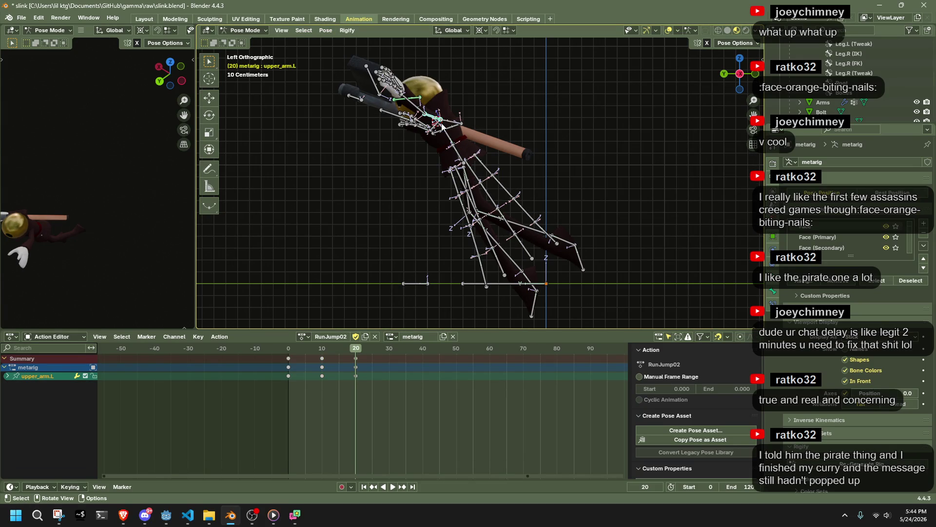
pyautogui.press('g')
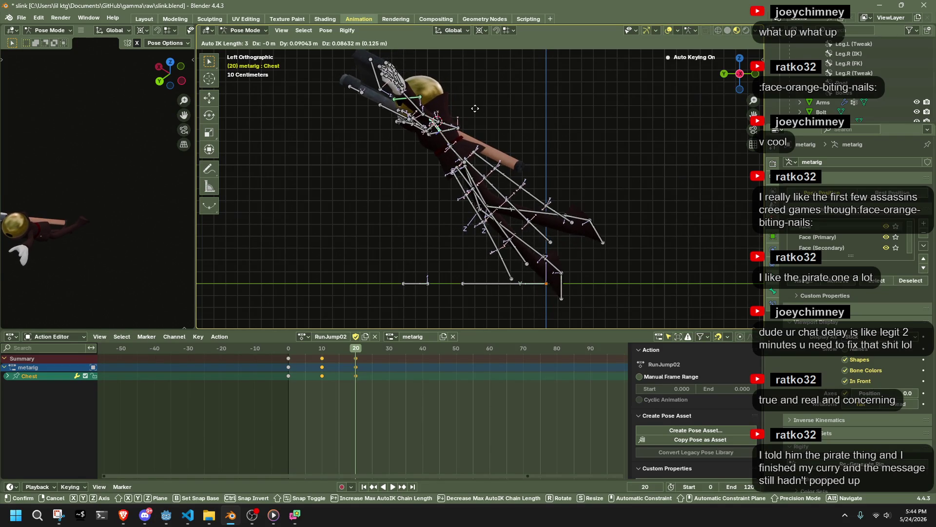
pyautogui.click(475, 108)
pyautogui.click(319, 347)
pyautogui.press('space')
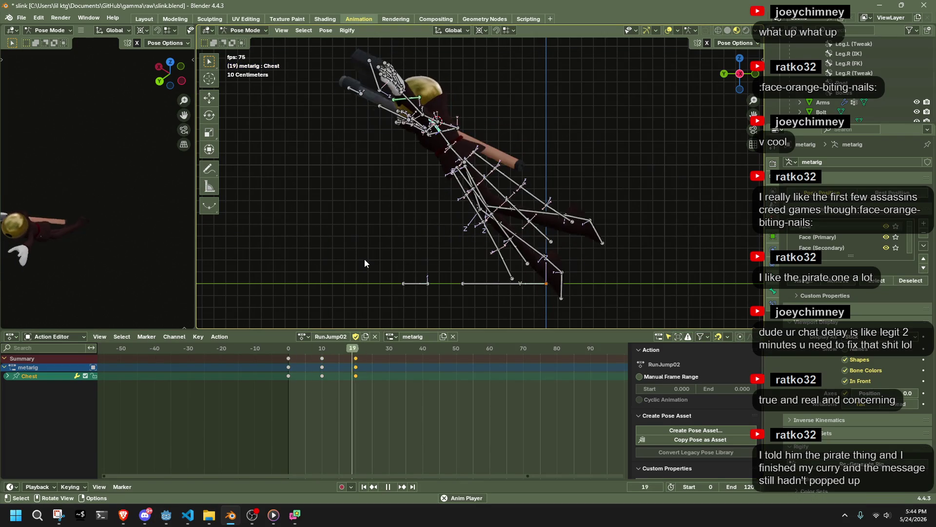
pyautogui.moveTo(288, 356); pyautogui.dragTo(356, 358)
pyautogui.moveTo(561, 288)
pyautogui.mouseDown(button='middle')
pyautogui.moveTo(596, 274)
pyautogui.moveTo(432, 279)
pyautogui.moveTo(533, 277)
pyautogui.moveTo(538, 222)
pyautogui.moveTo(466, 216)
pyautogui.moveTo(409, 180)
pyautogui.moveTo(399, 83)
pyautogui.moveTo(563, 165)
pyautogui.moveTo(587, 143)
pyautogui.moveTo(648, 135)
pyautogui.mouseUp(button='middle')
# Step: Select hand.R and rotate it about the global Y axis
pyautogui.click(409, 125)
pyautogui.click(587, 143)
pyautogui.click(587, 146)
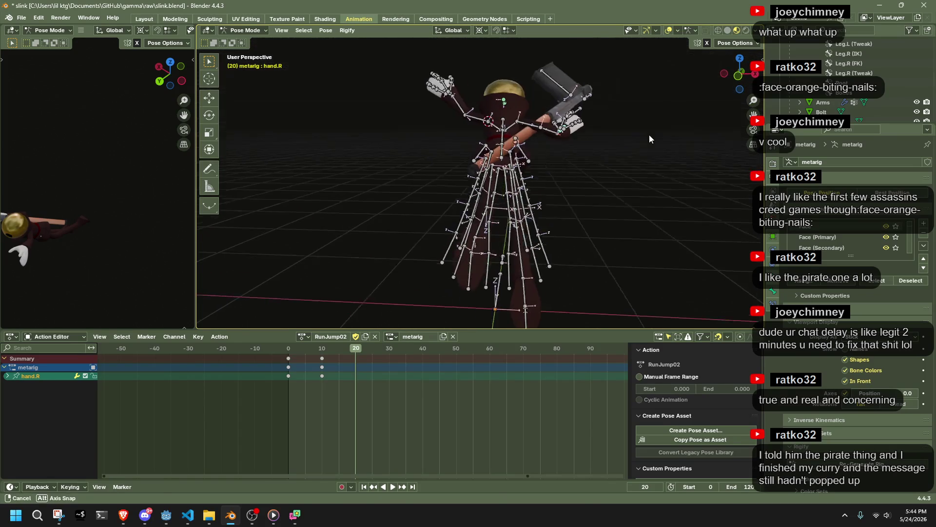
pyautogui.press('r')
pyautogui.press('z')
pyautogui.press('y')
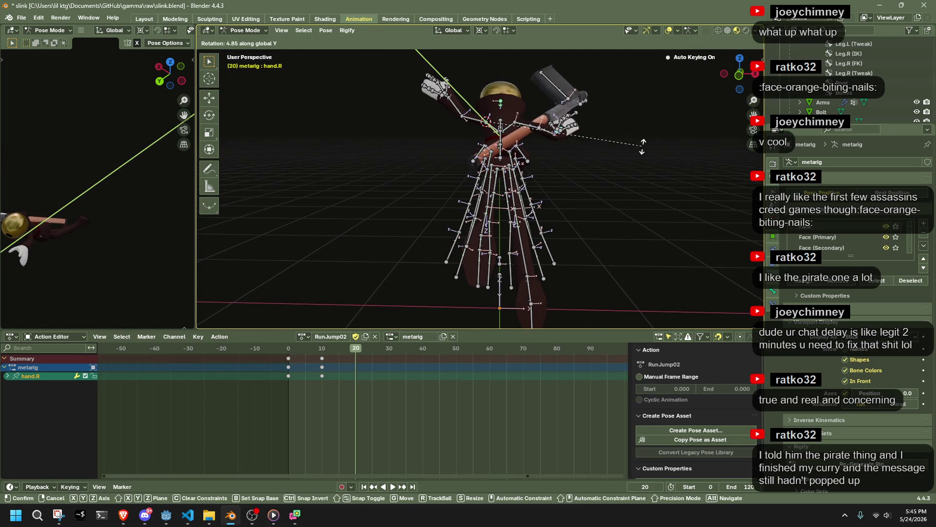
pyautogui.click(627, 138)
pyautogui.scroll(4, 618, 153)
pyautogui.scroll(-3, 518, 244)
pyautogui.scroll(4, 555, 222)
pyautogui.moveTo(554, 222)
pyautogui.mouseDown(button='middle')
pyautogui.moveTo(583, 215)
pyautogui.moveTo(375, 196)
pyautogui.moveTo(619, 197)
pyautogui.mouseUp(button='middle')
# Step: Move upper_arm.R, then rotate hand.R -12.3° about global X
pyautogui.click(436, 186)
pyautogui.press('g')
pyautogui.click(488, 182)
pyautogui.click(609, 187)
pyautogui.press('r')
pyautogui.press('z')
pyautogui.press('x')
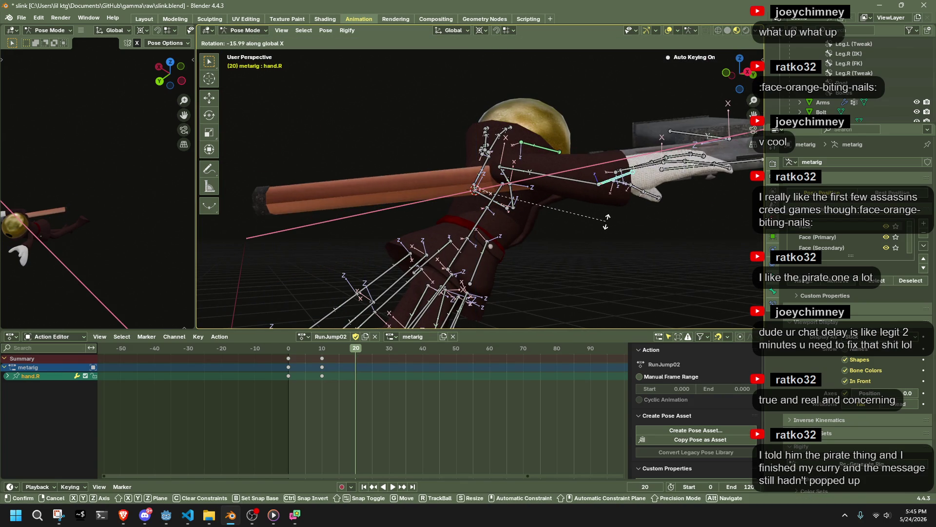
pyautogui.click(604, 210)
# Step: Rotate hand.R further about global Y by -10.8° and then -3.4°
pyautogui.moveTo(605, 211); pyautogui.dragTo(715, 206, button='middle')
pyautogui.press('r')
pyautogui.press('y')
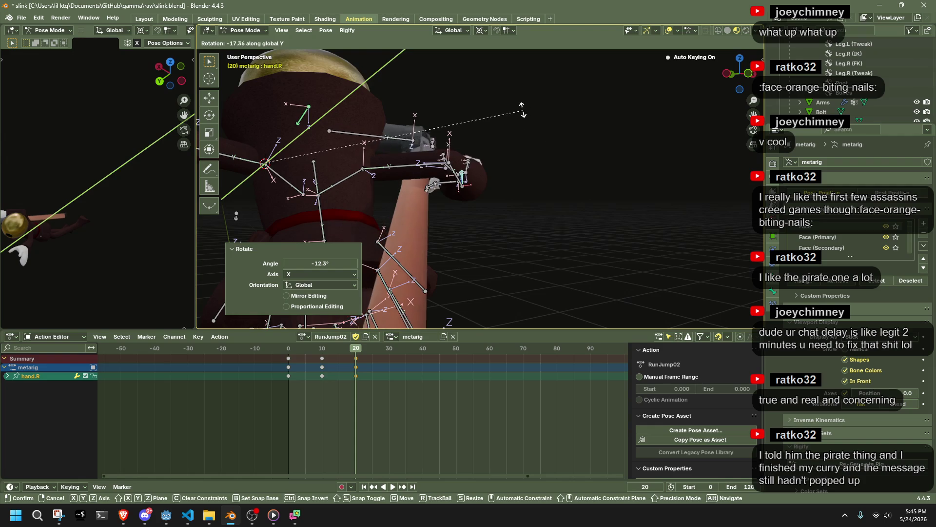
pyautogui.click(552, 139)
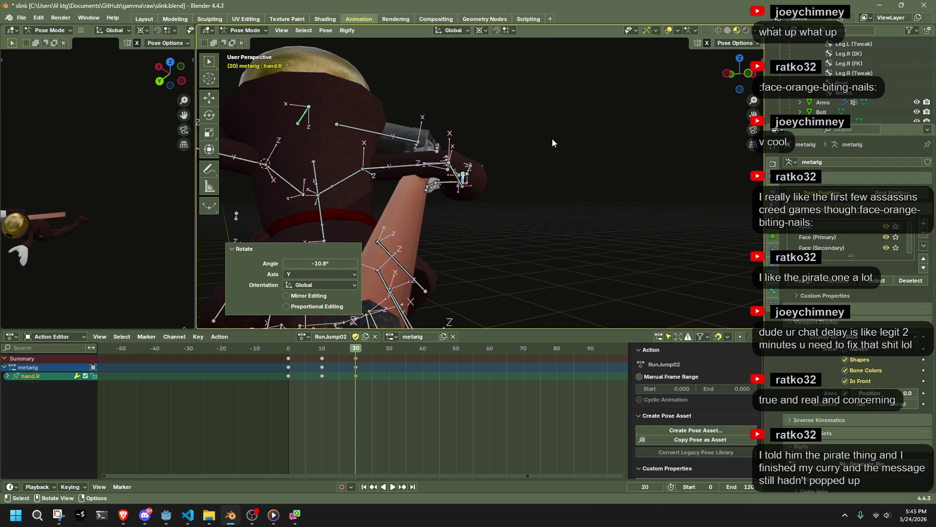
pyautogui.press('r')
pyautogui.press('y')
pyautogui.click(552, 142)
# Step: Move forearm.R into a new position using Auto IK
pyautogui.moveTo(552, 141)
pyautogui.mouseDown(button='middle')
pyautogui.moveTo(522, 196)
pyautogui.moveTo(323, 186)
pyautogui.moveTo(315, 201)
pyautogui.moveTo(463, 184)
pyautogui.moveTo(465, 170)
pyautogui.moveTo(438, 145)
pyautogui.moveTo(445, 129)
pyautogui.mouseUp(button='middle')
pyautogui.click(444, 140)
pyautogui.press('g')
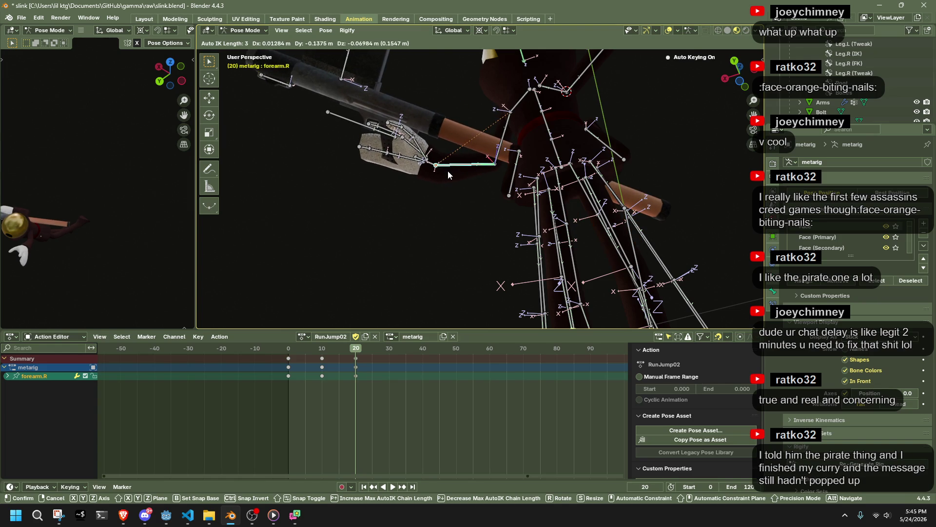
pyautogui.click(448, 170)
pyautogui.moveTo(427, 244)
pyautogui.mouseDown(button='middle')
pyautogui.moveTo(473, 244)
pyautogui.moveTo(379, 284)
pyautogui.moveTo(311, 45)
pyautogui.moveTo(304, 61)
pyautogui.moveTo(322, 73)
pyautogui.mouseUp(button='middle')
pyautogui.scroll(5, 440, 180)
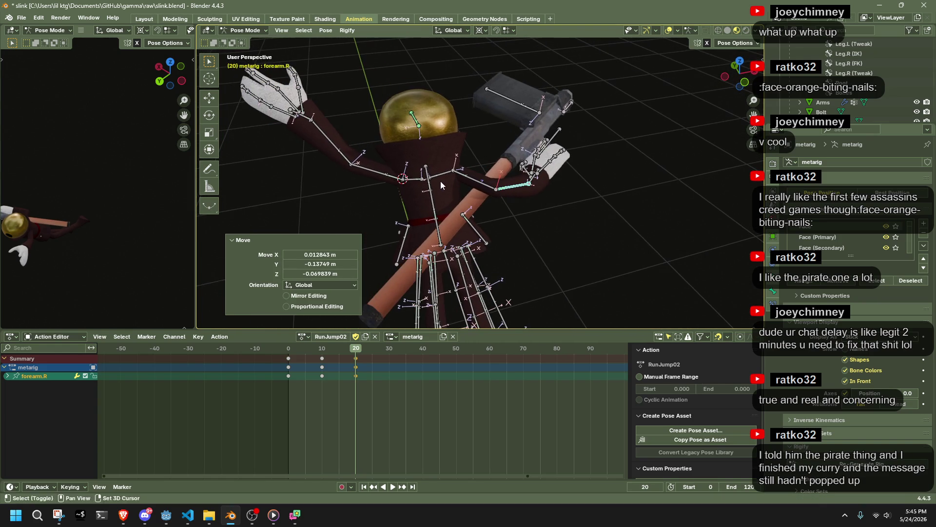
# Step: Rotate the Chest bone by -18.2°
pyautogui.click(429, 189)
pyautogui.moveTo(430, 189)
pyautogui.mouseDown(button='middle')
pyautogui.moveTo(511, 164)
pyautogui.moveTo(631, 151)
pyautogui.moveTo(415, 188)
pyautogui.moveTo(426, 148)
pyautogui.moveTo(403, 159)
pyautogui.moveTo(481, 203)
pyautogui.mouseUp(button='middle')
pyautogui.press('r')
pyautogui.click(634, 166)
pyautogui.scroll(4, 481, 203)
# Step: Rotate hand.L 23.6° about global Y, then play the jump animation
pyautogui.click(455, 213)
pyautogui.press('r')
pyautogui.press('z')
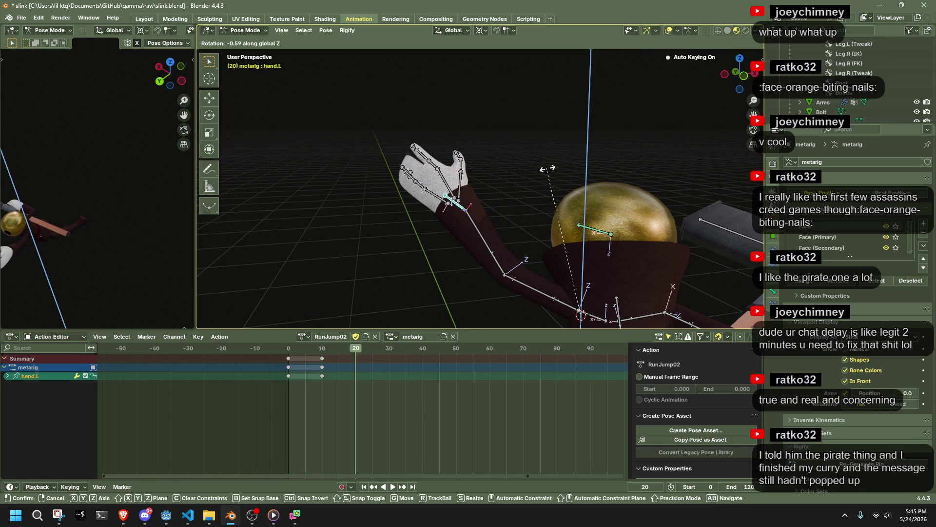
pyautogui.press('y')
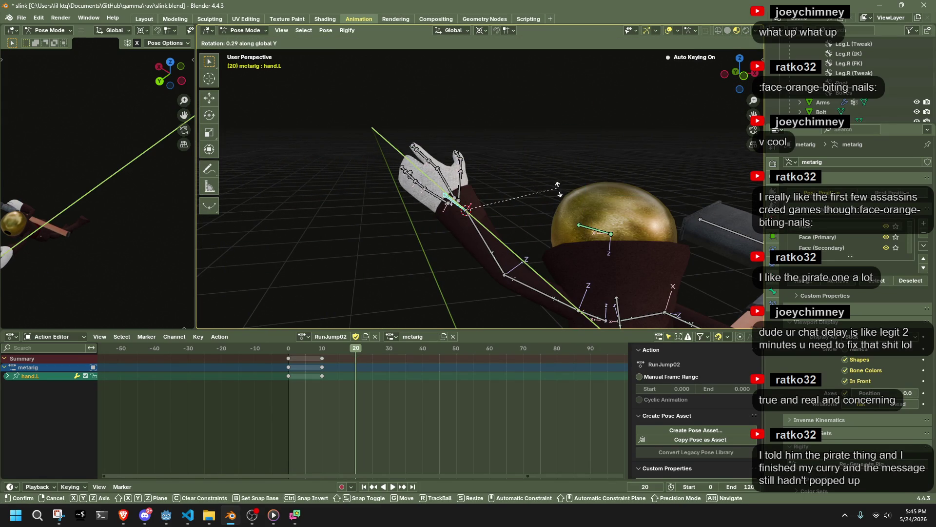
pyautogui.click(568, 216)
pyautogui.moveTo(569, 227); pyautogui.dragTo(743, 215, button='middle')
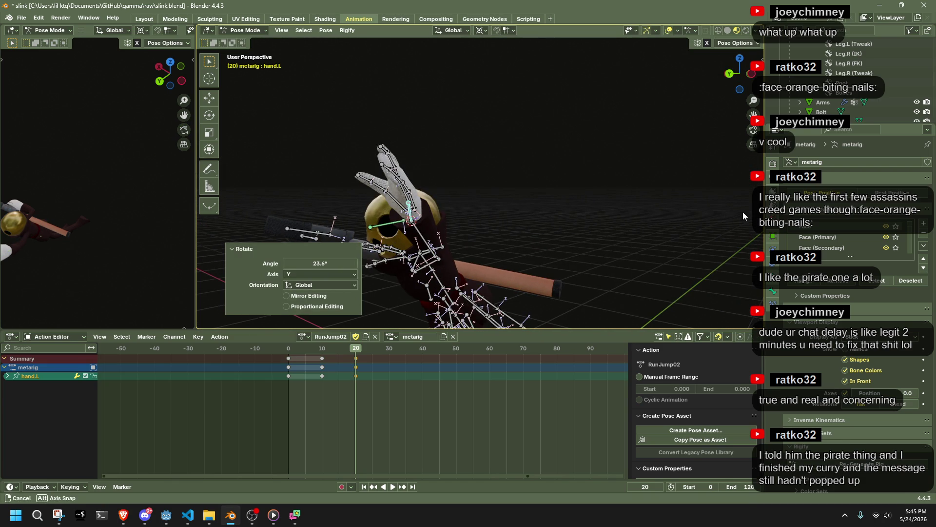
pyautogui.scroll(-3, 727, 212)
pyautogui.press('space')
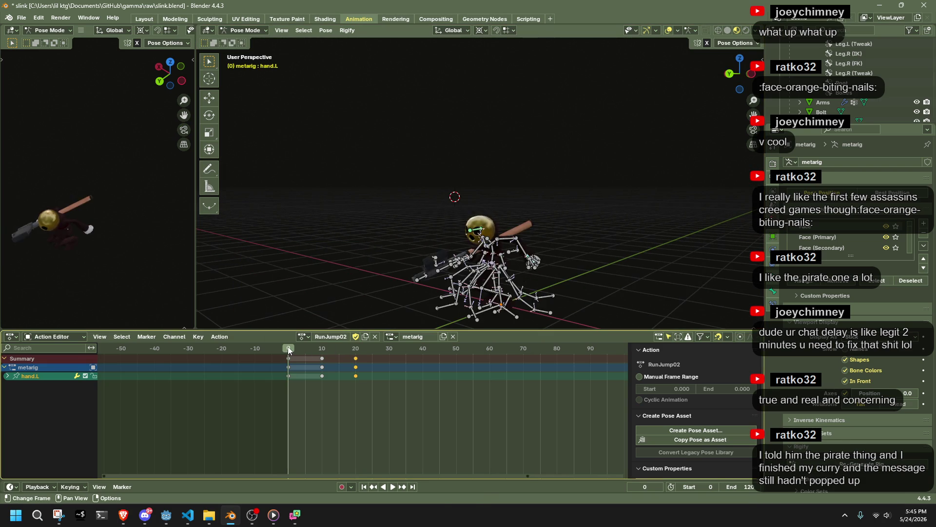
# Step: Scrub back through the jump and orbit in to a front view of the rig
pyautogui.moveTo(432, 251); pyautogui.dragTo(291, 312, button='middle')
pyautogui.moveTo(288, 348); pyautogui.dragTo(491, 400)
pyautogui.moveTo(495, 253)
pyautogui.mouseDown(button='middle')
pyautogui.moveTo(507, 192)
pyautogui.moveTo(390, 157)
pyautogui.moveTo(370, 167)
pyautogui.mouseUp(button='middle')
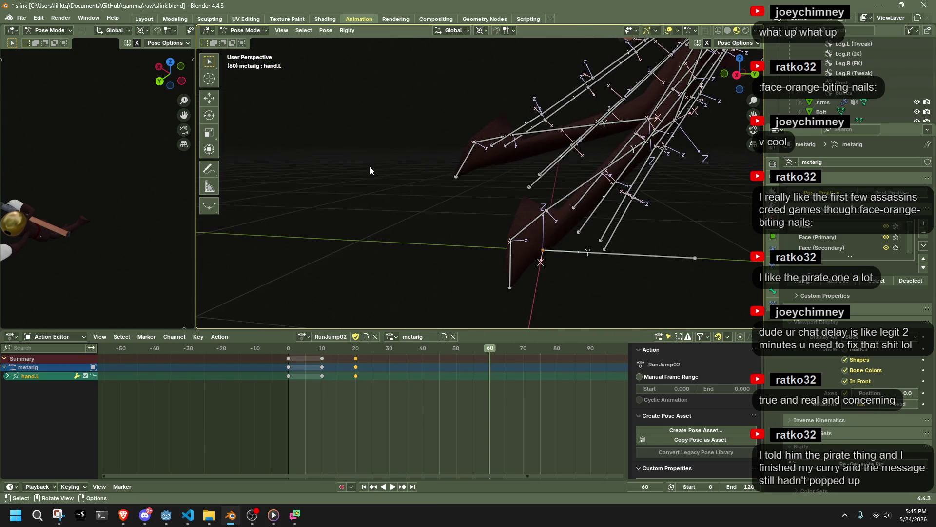
pyautogui.moveTo(590, 180)
pyautogui.mouseDown(button='middle')
pyautogui.moveTo(464, 179)
pyautogui.moveTo(520, 97)
pyautogui.moveTo(579, 294)
pyautogui.mouseUp(button='middle')
# Step: Select the right and left leg chains, excluding the Dress2 chain
pyautogui.moveTo(587, 309)
pyautogui.mouseDown()
pyautogui.moveTo(461, 195)
pyautogui.moveTo(441, 159)
pyautogui.mouseUp()
pyautogui.moveTo(557, 199)
pyautogui.mouseDown(button='middle')
pyautogui.moveTo(482, 255)
pyautogui.moveTo(469, 293)
pyautogui.mouseUp(button='middle')
pyautogui.click(468, 291)
pyautogui.scroll(3, 468, 281)
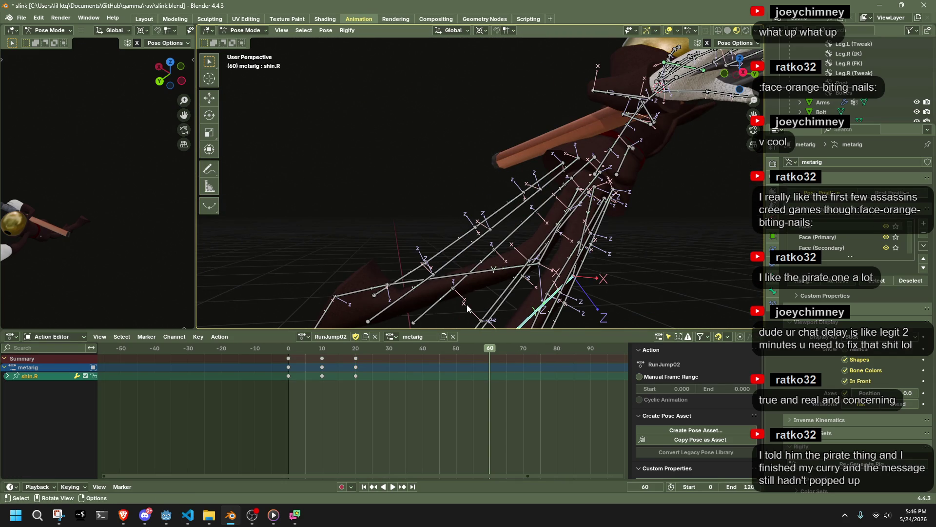
pyautogui.scroll(-3, 466, 305)
pyautogui.press('l')
pyautogui.press('l')
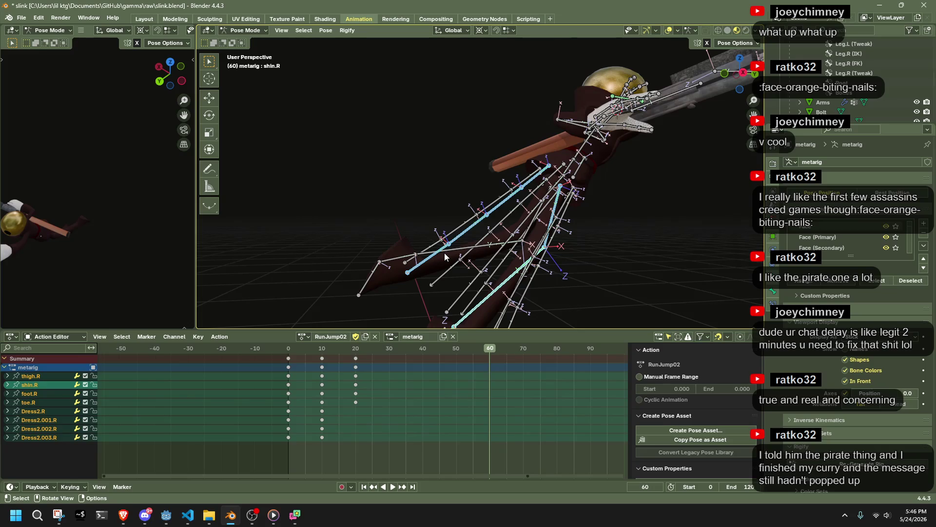
pyautogui.hotkey('shift', 'l')
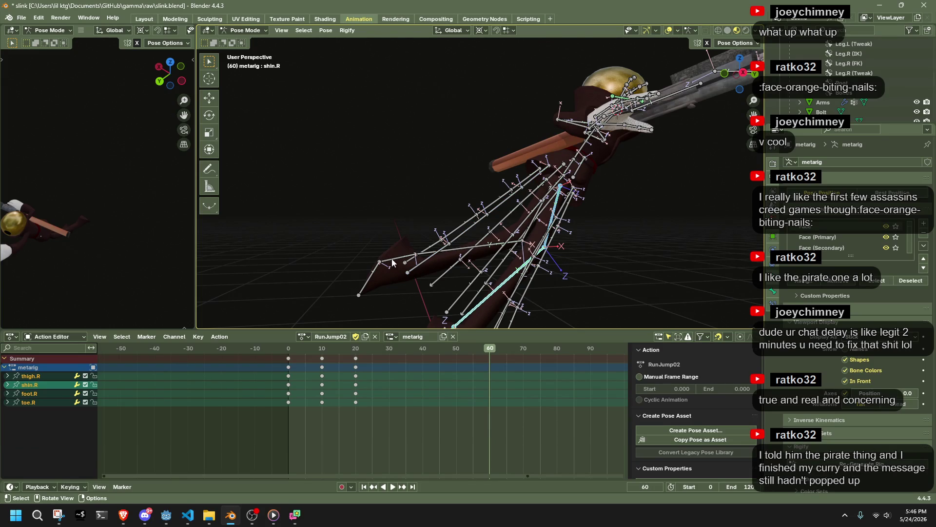
pyautogui.keyDown('shift'); pyautogui.click(387, 265); pyautogui.keyUp('shift')
pyautogui.press('l')
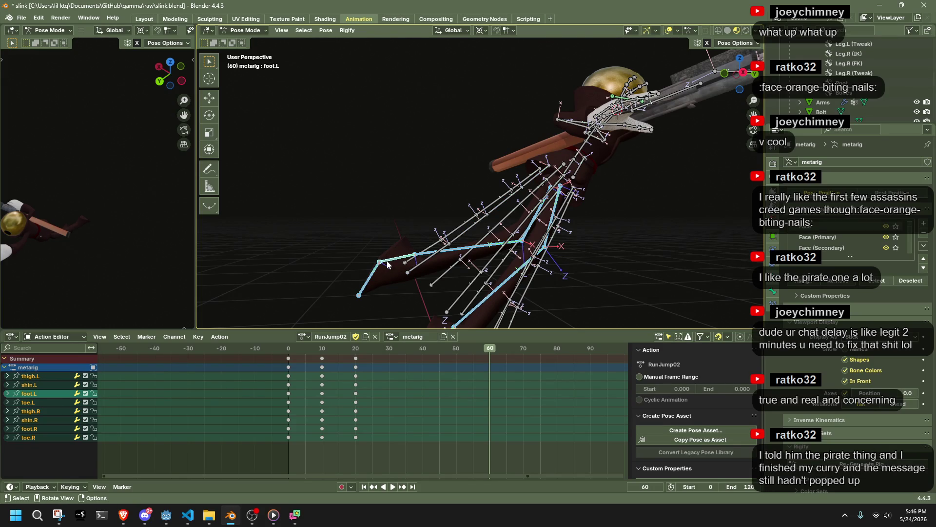
# Step: Paste the leg pose mirrored across X at frame 60, then return to the action's start
pyautogui.moveTo(387, 265)
pyautogui.mouseDown(button='middle')
pyautogui.moveTo(401, 129)
pyautogui.moveTo(538, 169)
pyautogui.mouseUp(button='middle')
pyautogui.hotkey('ctrl', 'shift', 'v')
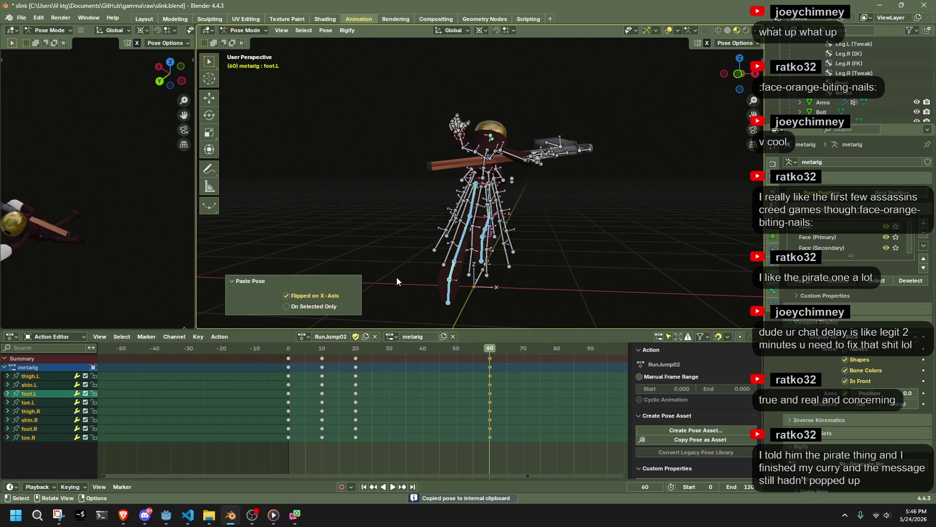
pyautogui.click(286, 348)
pyautogui.moveTo(463, 292); pyautogui.dragTo(516, 263, button='middle')
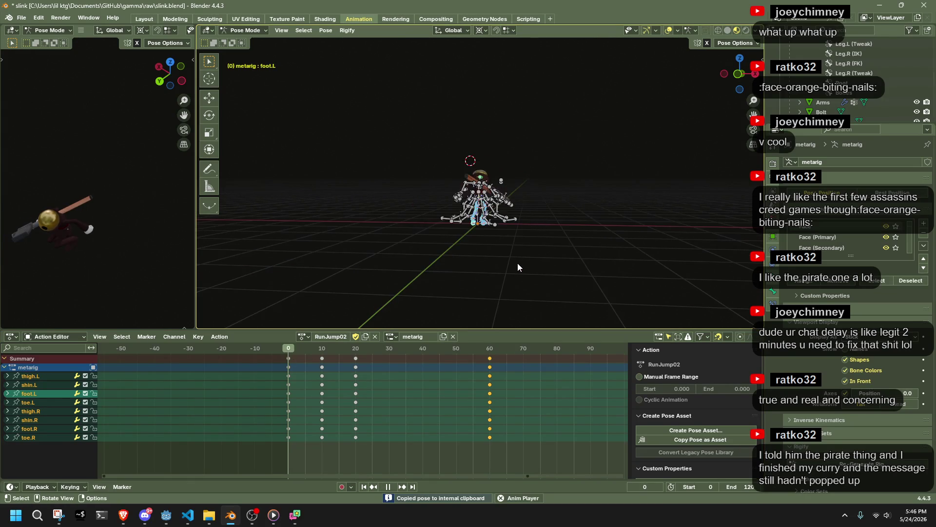
# Step: Play the jump and undo the mirrored frame-60 leg keys
pyautogui.press('space')
pyautogui.press('space')
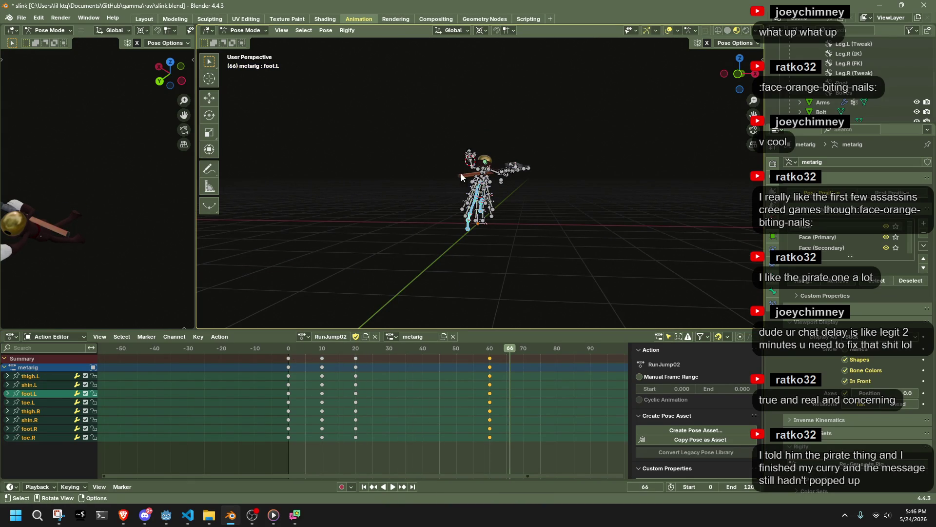
pyautogui.hotkey('ctrl', 'z')
pyautogui.moveTo(531, 162)
pyautogui.mouseDown(button='middle')
pyautogui.moveTo(566, 179)
pyautogui.moveTo(426, 221)
pyautogui.moveTo(297, 196)
pyautogui.moveTo(347, 197)
pyautogui.moveTo(654, 286)
pyautogui.moveTo(586, 215)
pyautogui.mouseUp(button='middle')
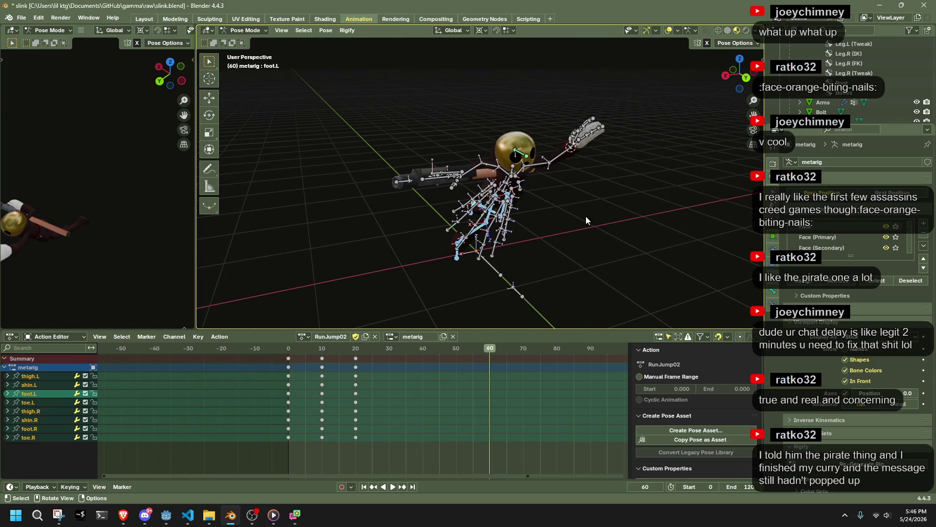
# Step: Clear the bone selection, scrub through the jump and switch to right orthographic view
pyautogui.click(601, 218)
pyautogui.scroll(-3, 600, 217)
pyautogui.moveTo(292, 357)
pyautogui.mouseDown()
pyautogui.moveTo(381, 375)
pyautogui.moveTo(283, 373)
pyautogui.moveTo(330, 379)
pyautogui.moveTo(288, 382)
pyautogui.mouseUp()
pyautogui.click(721, 78)
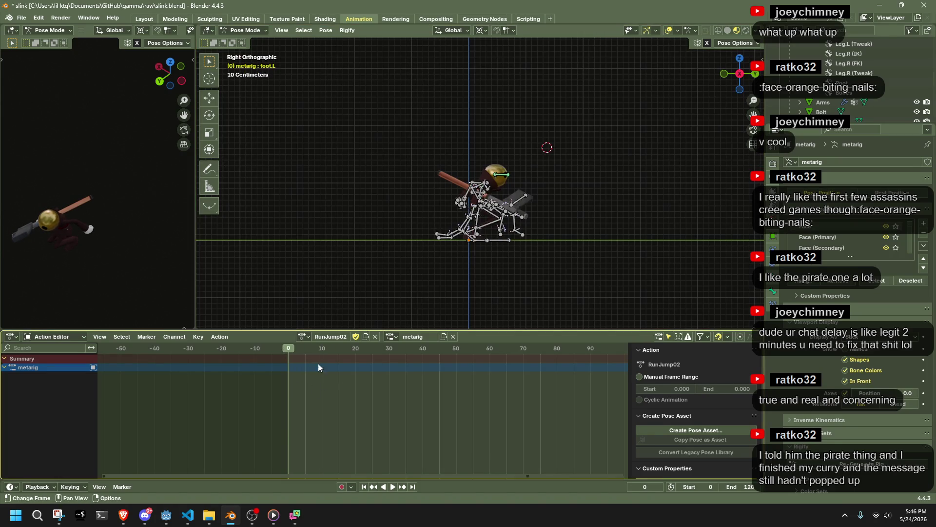
# Step: At frame 10, move the Pelvis -0.72678 m along global Y with snapping on
pyautogui.press('a')
pyautogui.click(322, 349)
pyautogui.scroll(10, 591, 194)
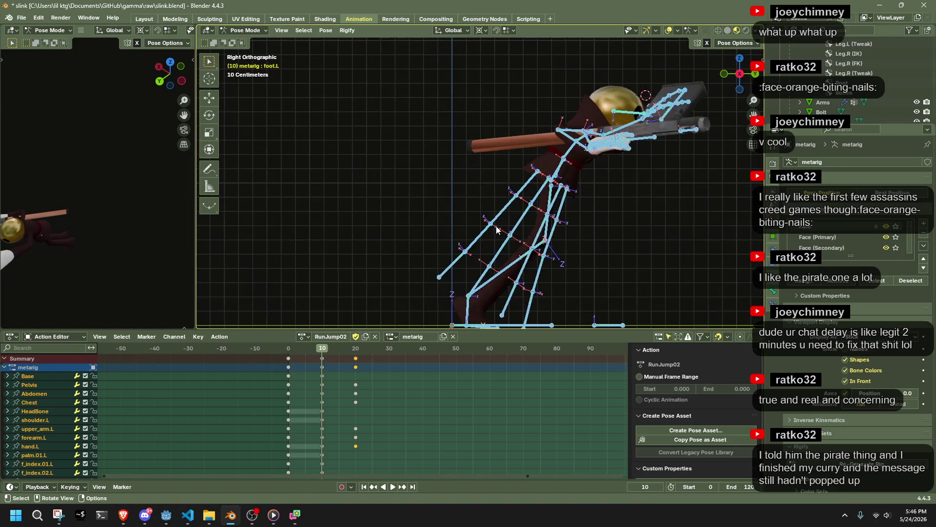
pyautogui.click(586, 174)
pyautogui.moveTo(587, 174)
pyautogui.mouseDown(button='middle')
pyautogui.moveTo(630, 184)
pyautogui.moveTo(554, 154)
pyautogui.mouseUp(button='middle')
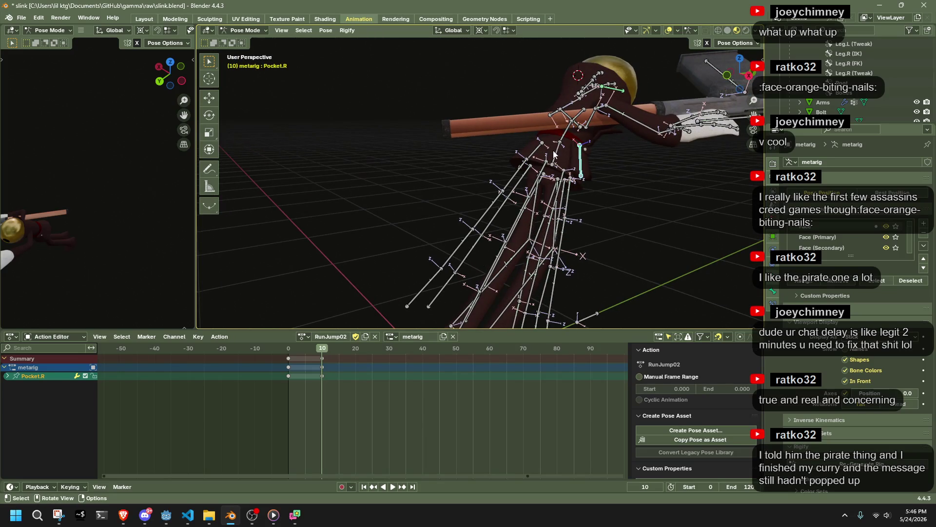
pyautogui.click(728, 76)
pyautogui.hotkey('shift', 'Tab')
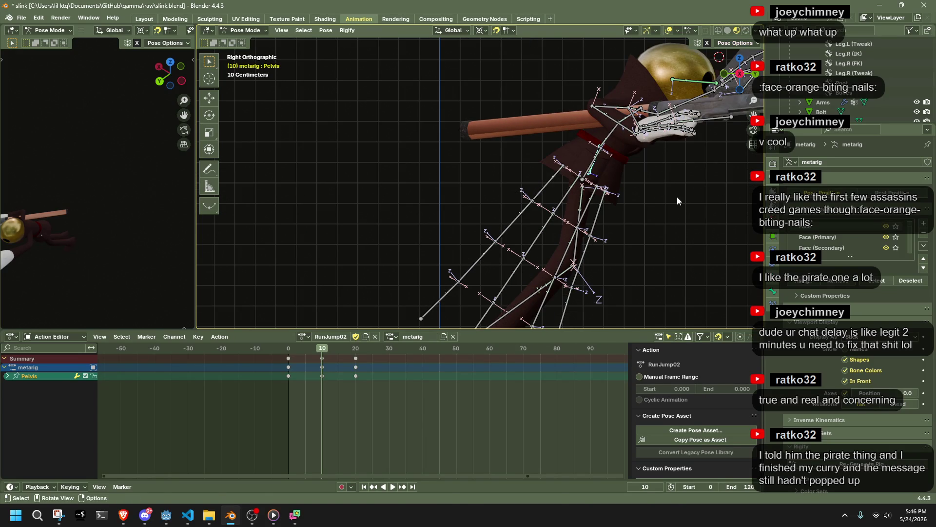
pyautogui.press('g')
pyautogui.press('y')
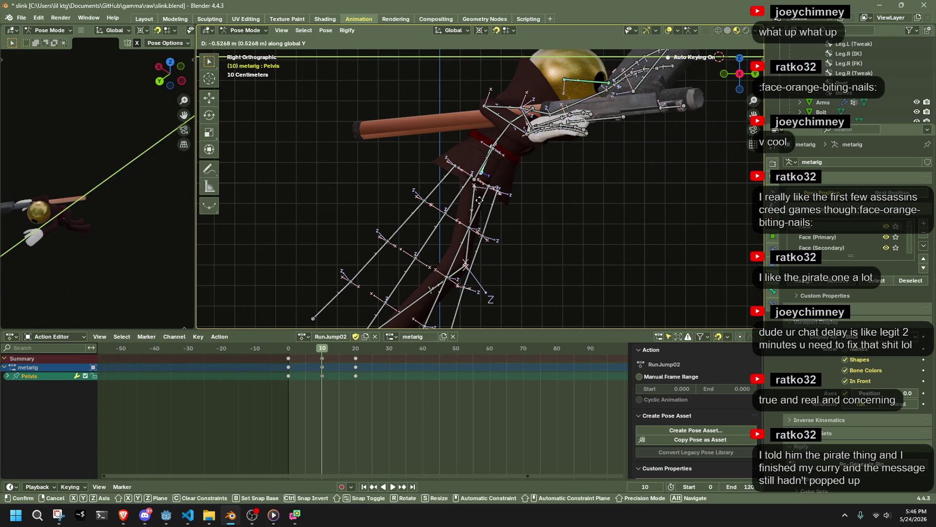
pyautogui.click(446, 203)
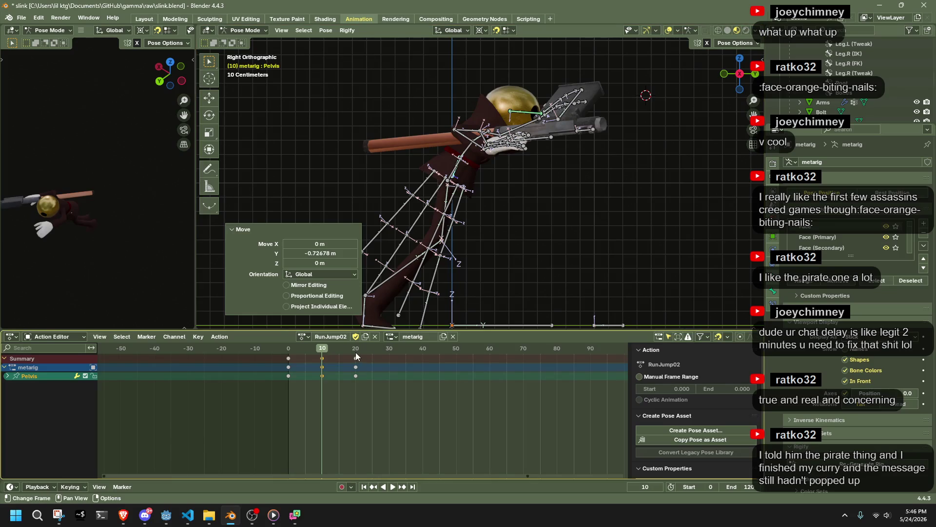
# Step: Compare the poses around frame 20 and start the jump playing back
pyautogui.click(355, 351)
pyautogui.click(288, 352)
pyautogui.click(349, 349)
pyautogui.press('space')
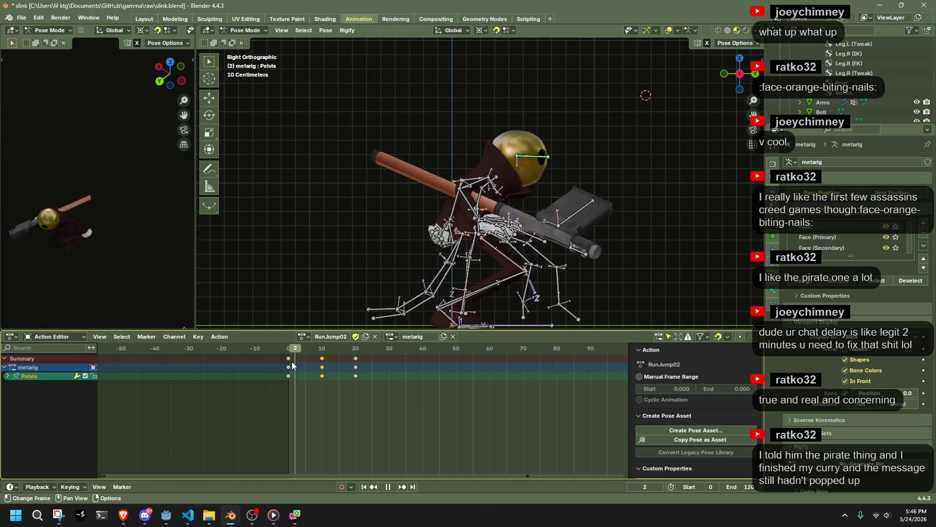
pyautogui.moveTo(579, 209)
pyautogui.mouseDown(button='middle')
pyautogui.moveTo(371, 209)
pyautogui.moveTo(543, 226)
pyautogui.moveTo(400, 236)
pyautogui.mouseUp(button='middle')
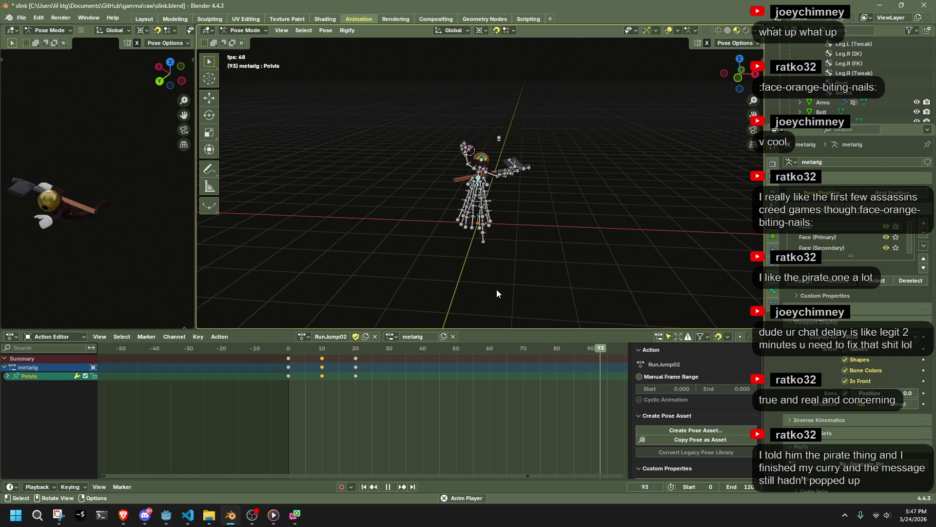
# Step: Orbit to a low side view, zoom in close on the rig, then deselect the Pelvis
pyautogui.moveTo(496, 290)
pyautogui.mouseDown(button='middle')
pyautogui.moveTo(364, 259)
pyautogui.moveTo(398, 279)
pyautogui.mouseUp(button='middle')
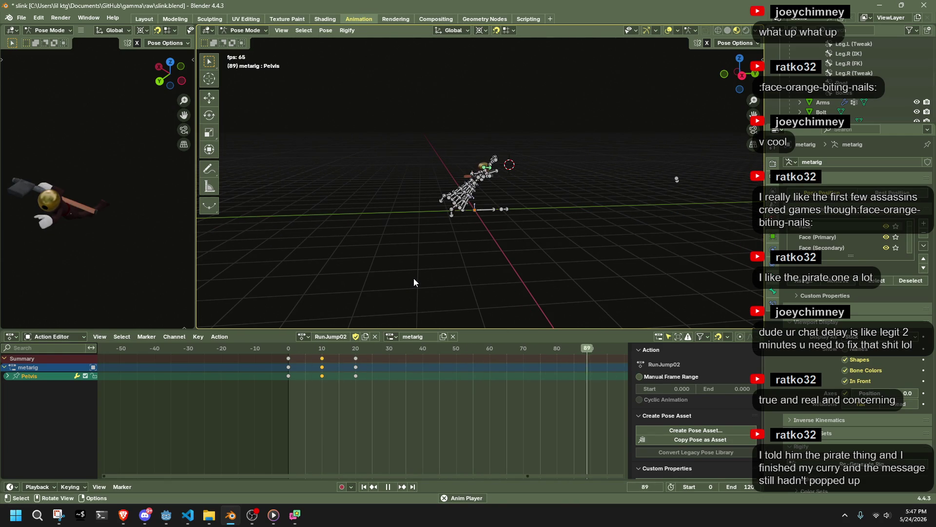
pyautogui.moveTo(414, 282)
pyautogui.mouseDown(button='middle')
pyautogui.moveTo(461, 244)
pyautogui.moveTo(588, 264)
pyautogui.moveTo(611, 257)
pyautogui.mouseUp(button='middle')
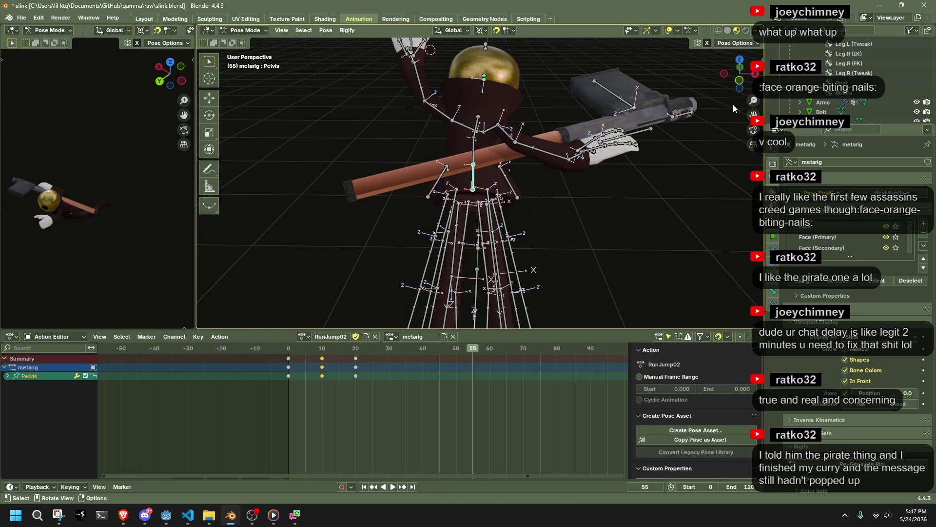
pyautogui.hotkey('alt', 'a')
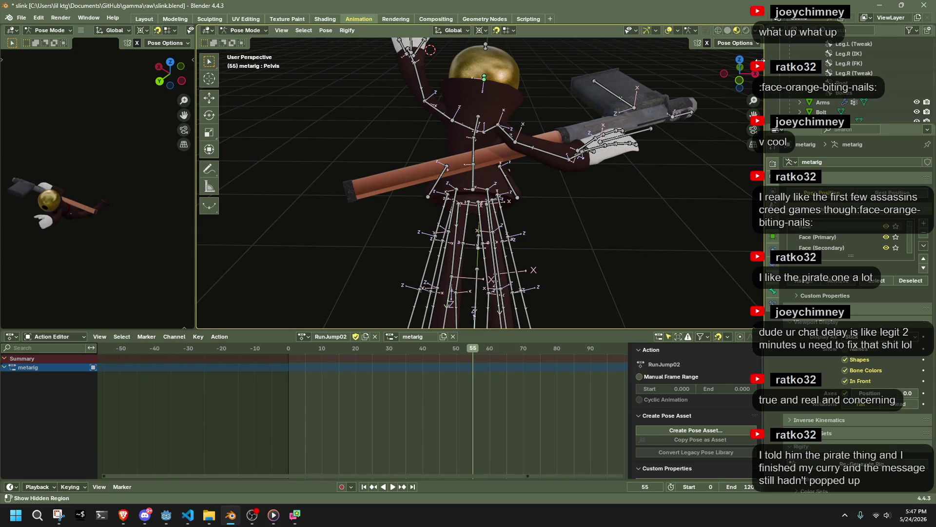
# Step: Set the Randomize Bones Pose rotation amounts to 1 on X, Y and Z
pyautogui.click(760, 59)
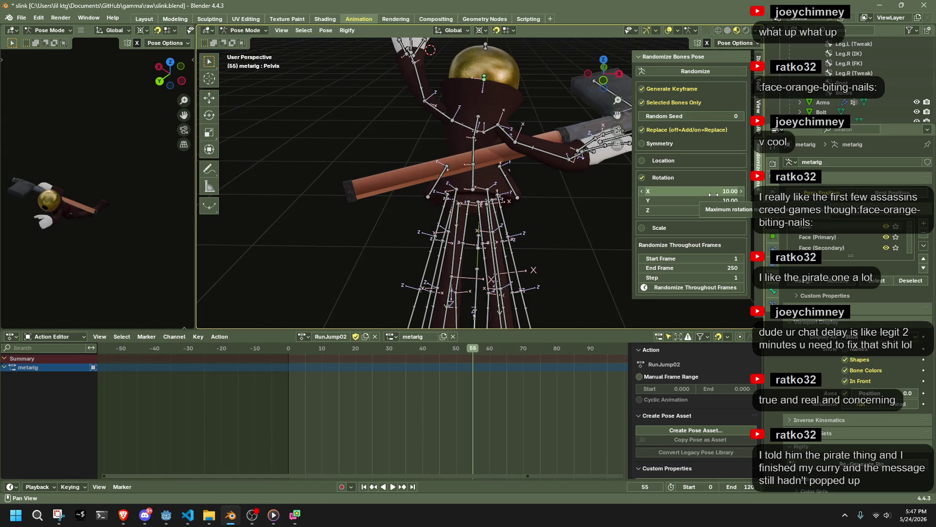
pyautogui.click(713, 191)
pyautogui.write('1')
pyautogui.press('Return')
pyautogui.click(721, 200)
pyautogui.write('1')
pyautogui.press('Return')
pyautogui.click(705, 211)
pyautogui.write('1')
pyautogui.press('Return')
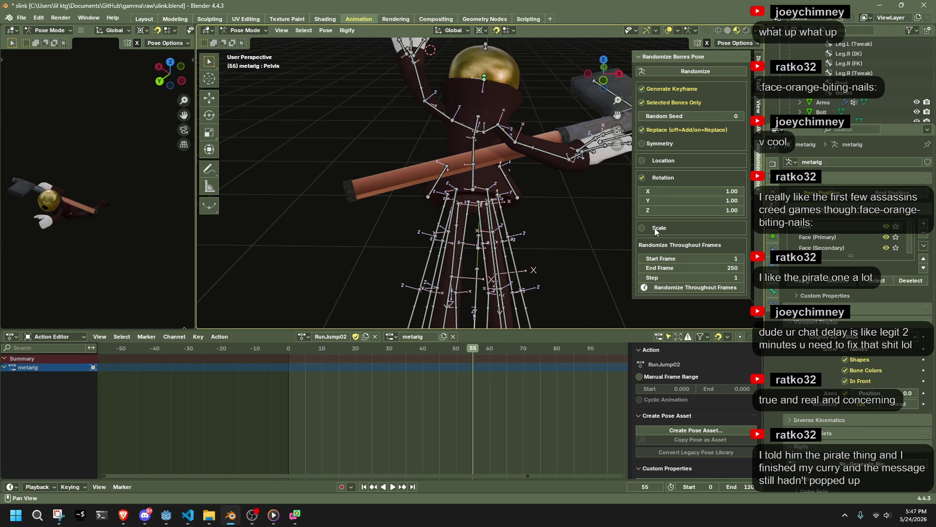
# Step: Try randomizing the pose, undo it, and select all of the rig's bones
pyautogui.scroll(-5, 584, 171)
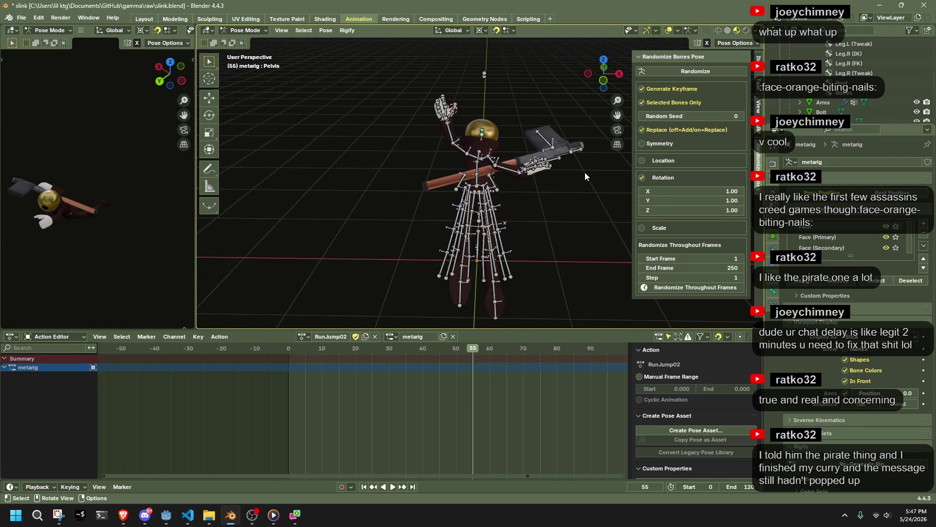
pyautogui.click(665, 69)
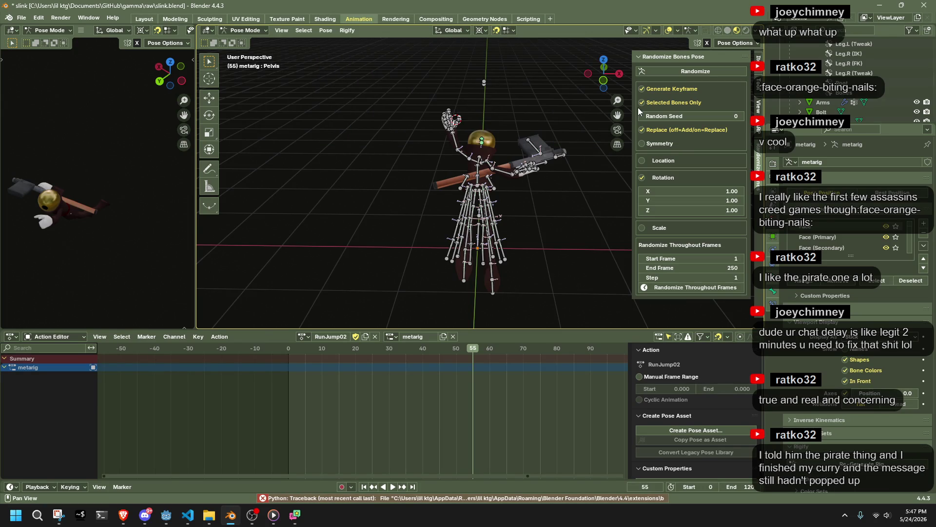
pyautogui.click(656, 72)
pyautogui.hotkey('ctrl', 'z')
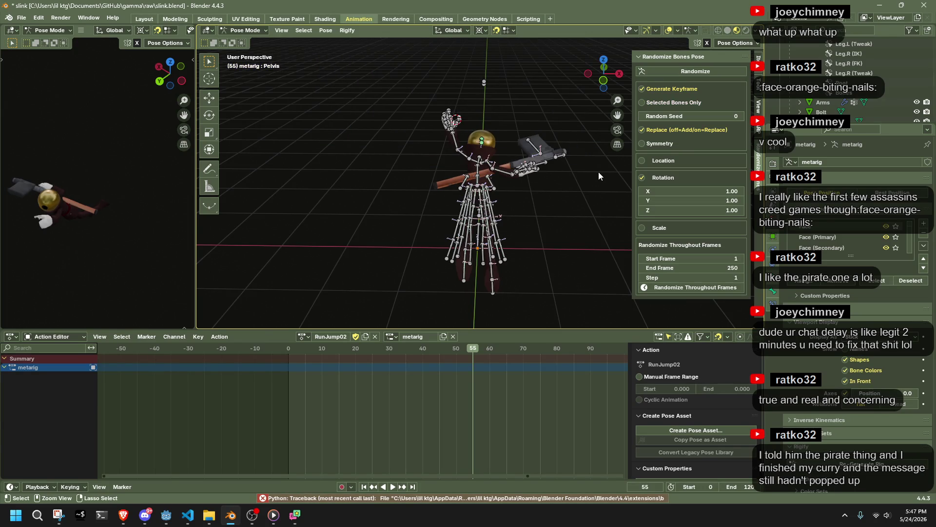
pyautogui.press('a')
# Step: Randomize and key all bones at frame 55, re-rolling the pose several times
pyautogui.click(663, 68)
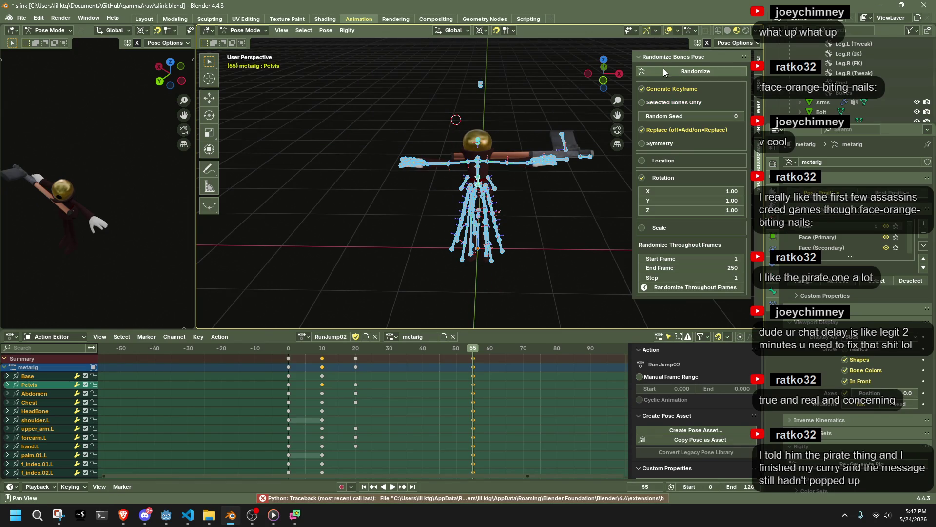
pyautogui.click(651, 72)
pyautogui.click(651, 72)
pyautogui.click(651, 72)
pyautogui.click(652, 72)
pyautogui.click(652, 72)
pyautogui.click(652, 72)
pyautogui.click(651, 69)
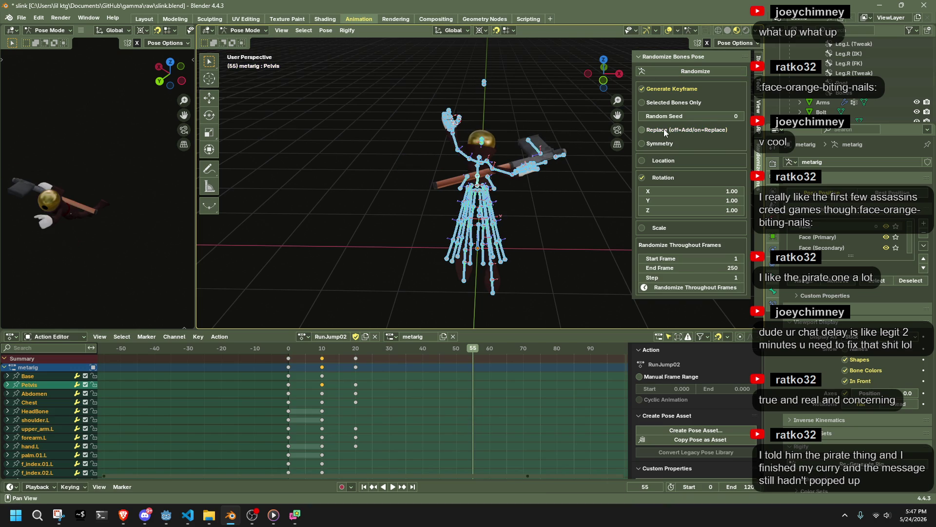
pyautogui.click(577, 241)
pyautogui.click(651, 72)
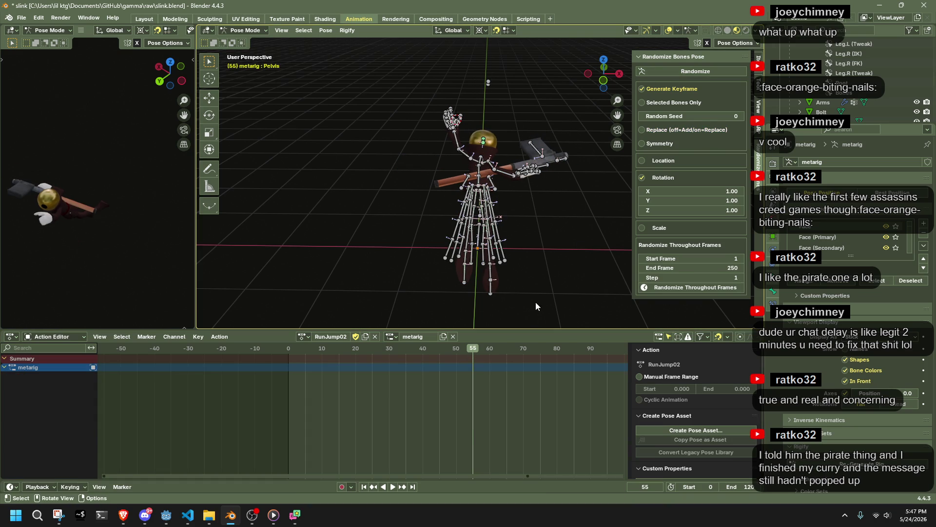
# Step: Move the frame-55 randomized keys to frame 30
pyautogui.press('a')
pyautogui.keyDown('alt'); pyautogui.scroll(-7, 356, 276); pyautogui.keyUp('alt')
pyautogui.click(473, 349)
pyautogui.moveTo(507, 425)
pyautogui.mouseDown()
pyautogui.moveTo(437, 361)
pyautogui.moveTo(489, 399)
pyautogui.moveTo(455, 349)
pyautogui.mouseUp()
pyautogui.press('g')
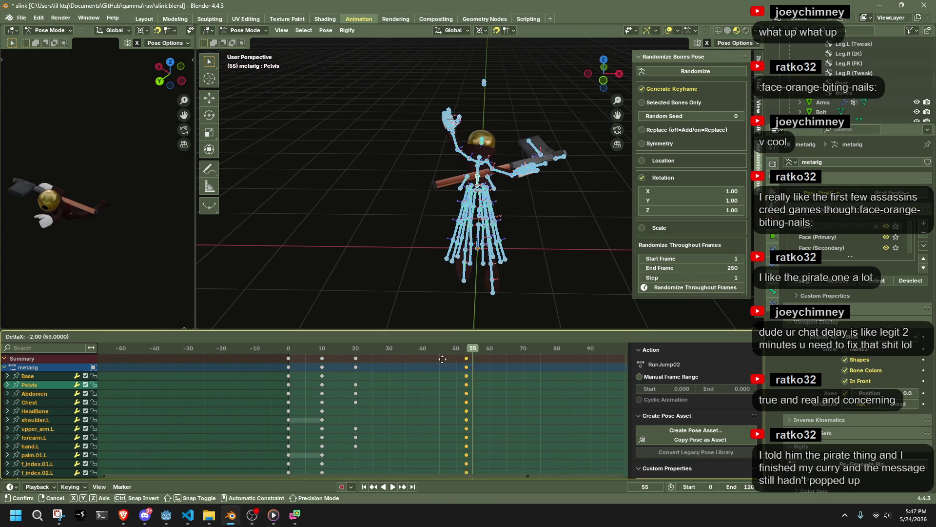
pyautogui.click(376, 371)
# Step: Copy the frame-20 keys to frame 40
pyautogui.click(355, 348)
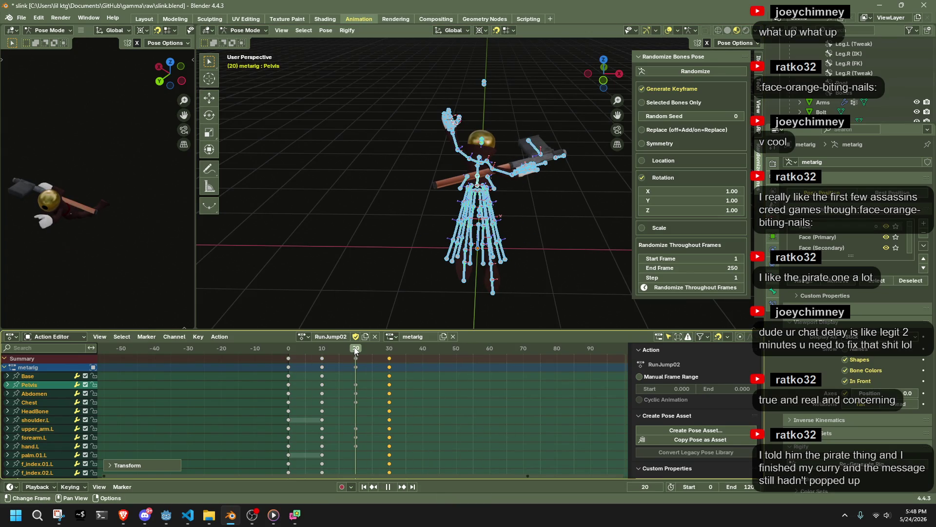
pyautogui.moveTo(378, 438)
pyautogui.mouseDown()
pyautogui.moveTo(358, 405)
pyautogui.moveTo(347, 350)
pyautogui.mouseUp()
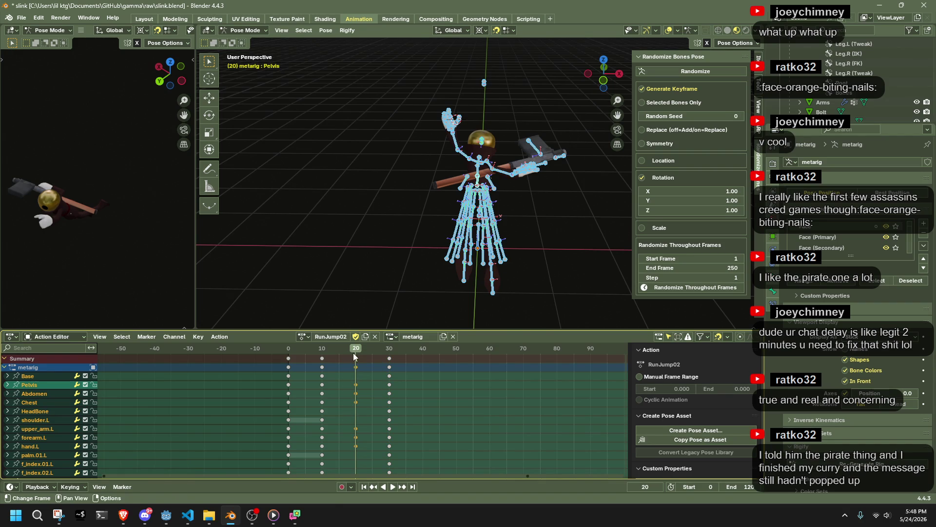
pyautogui.press('g')
pyautogui.click(425, 365)
# Step: Scrub through the retimed jump, stop at frame 40 and raise X rotation randomize to 2.00
pyautogui.press('space')
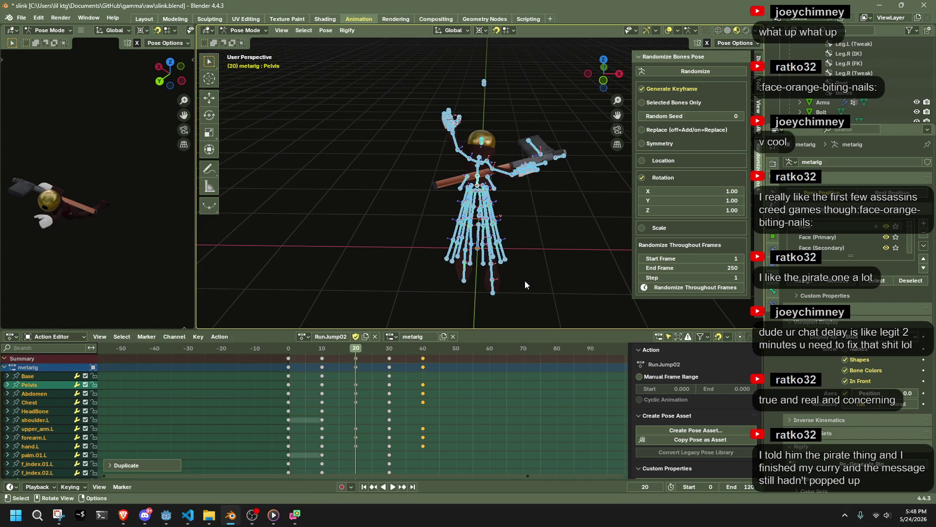
pyautogui.click(524, 280)
pyautogui.click(314, 349)
pyautogui.moveTo(313, 349)
pyautogui.mouseDown()
pyautogui.moveTo(396, 370)
pyautogui.moveTo(416, 359)
pyautogui.mouseUp()
pyautogui.press('a')
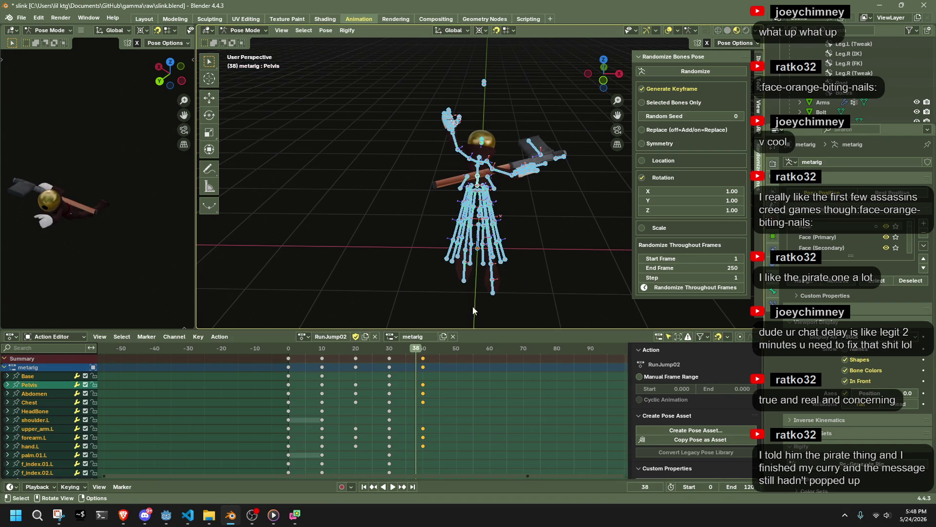
pyautogui.click(423, 349)
pyautogui.press('space')
pyautogui.moveTo(716, 191); pyautogui.dragTo(731, 210)
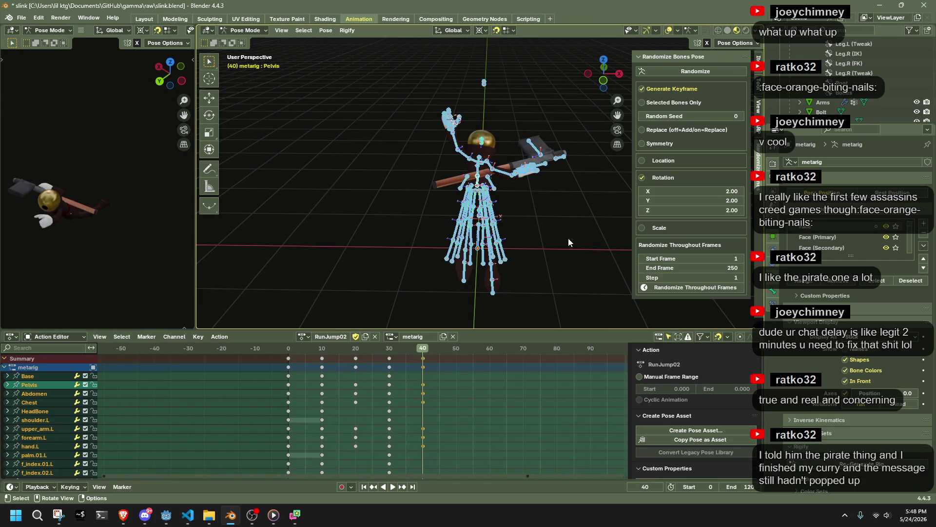
# Step: Set the Z rotation amount to 2.00 and re-roll the random pose several times
pyautogui.click(569, 238)
pyautogui.click(663, 71)
pyautogui.click(663, 72)
pyautogui.click(663, 71)
pyautogui.click(662, 71)
pyautogui.click(663, 71)
pyautogui.click(662, 71)
pyautogui.click(663, 71)
pyautogui.moveTo(614, 127)
pyautogui.mouseDown(button='middle')
pyautogui.moveTo(534, 184)
pyautogui.moveTo(370, 171)
pyautogui.mouseUp(button='middle')
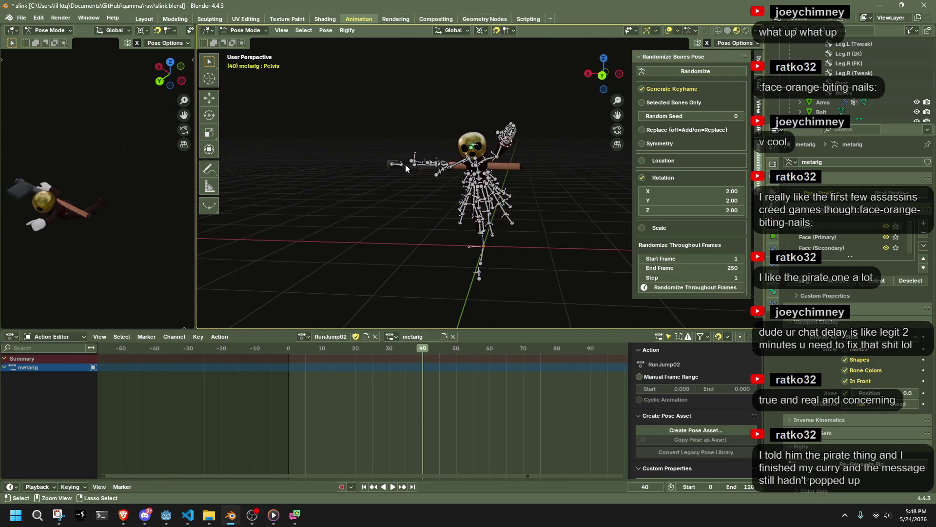
# Step: Toggle the Replace option and keep re-rolling the random pose on the rig
pyautogui.click(641, 130)
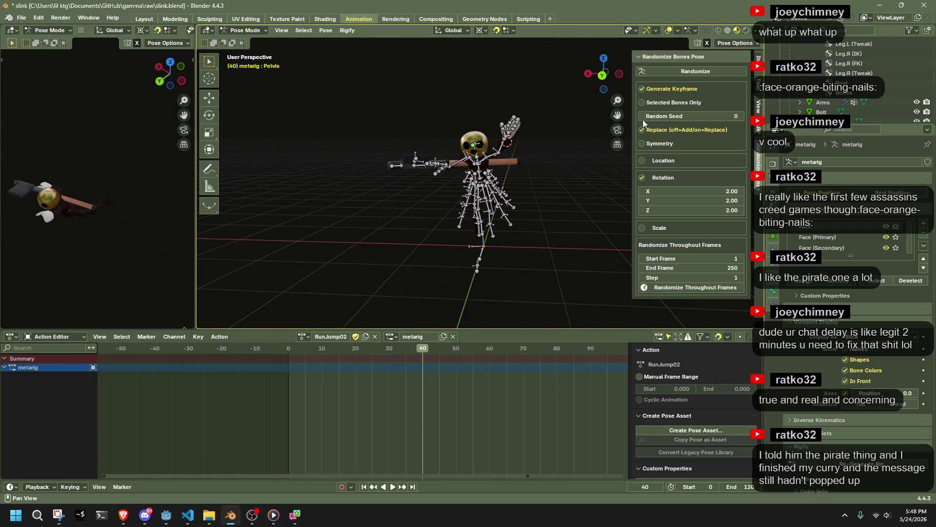
pyautogui.click(652, 75)
pyautogui.click(652, 74)
pyautogui.click(642, 129)
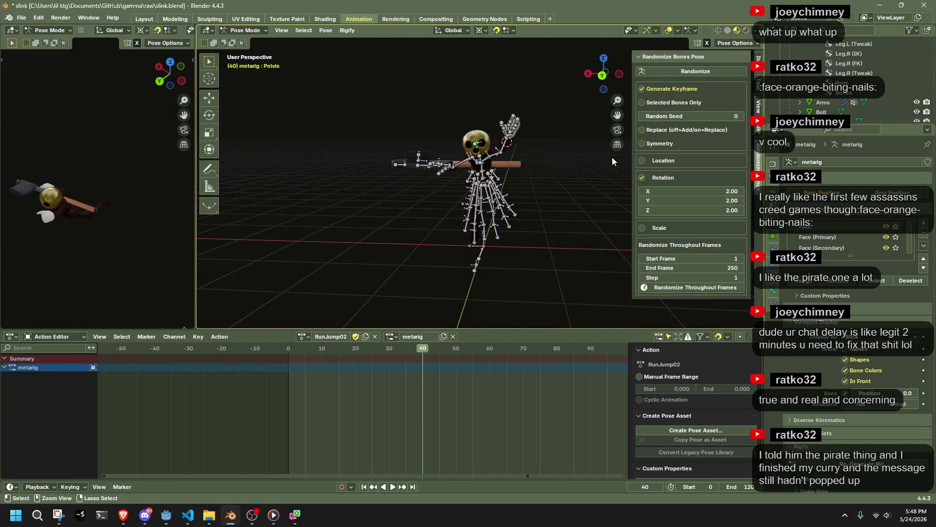
pyautogui.press('a')
pyautogui.hotkey('alt', 'a')
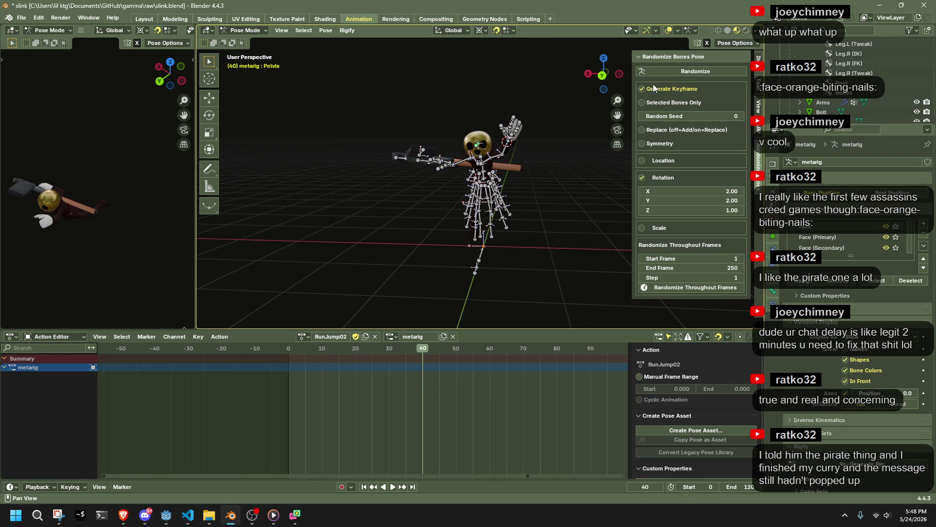
pyautogui.click(665, 70)
pyautogui.click(665, 70)
pyautogui.click(665, 70)
pyautogui.click(665, 71)
pyautogui.click(665, 70)
pyautogui.click(665, 70)
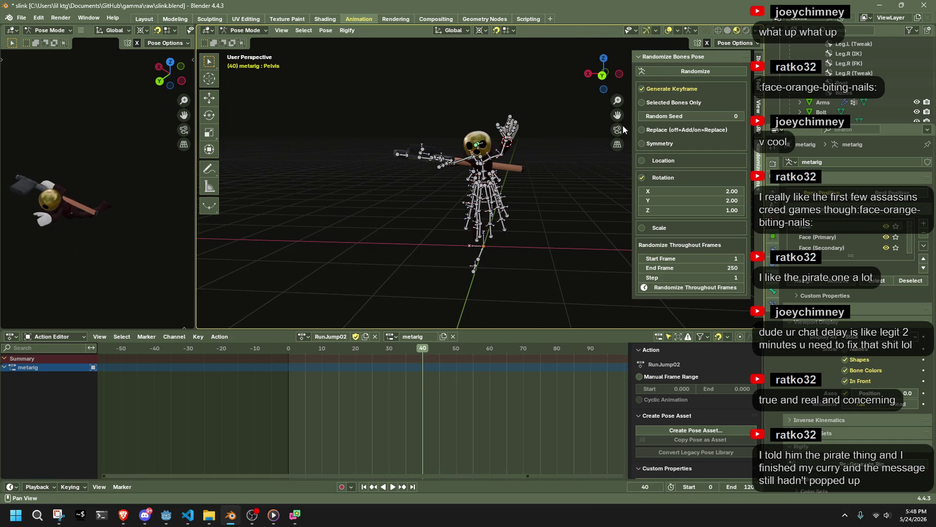
# Step: Duplicate the frame-40 keys to frame 50
pyautogui.click(289, 353)
pyautogui.press('a')
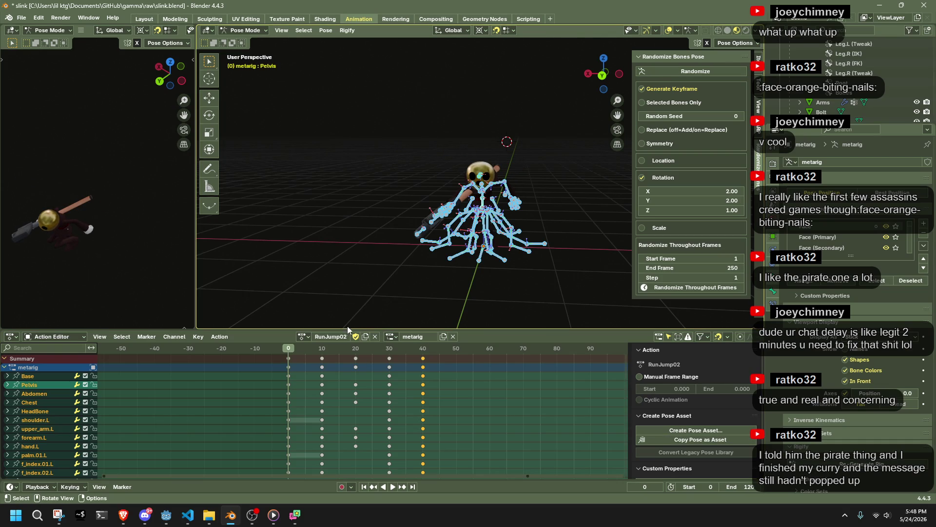
pyautogui.hotkey('shift', 'd')
pyautogui.click(449, 362)
# Step: Duplicate the frame-20 keys 40 frames later, to frame 60
pyautogui.moveTo(373, 415); pyautogui.dragTo(340, 353)
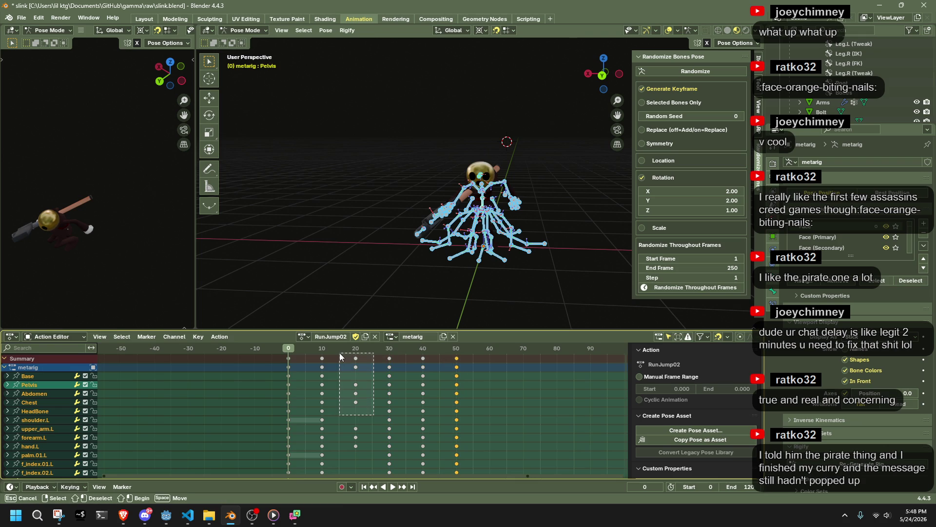
pyautogui.press('space')
pyautogui.press('Escape')
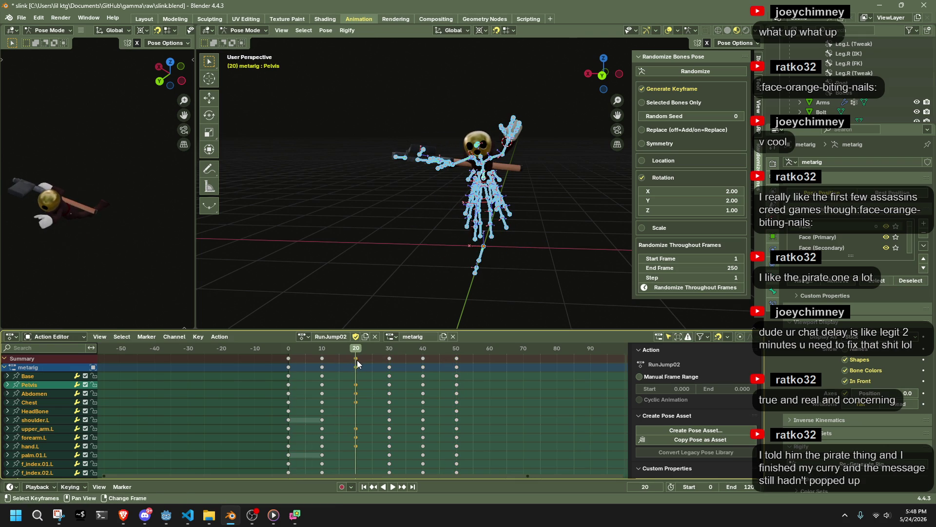
pyautogui.hotkey('shift', 'd')
pyautogui.write('40')
pyautogui.press('Return')
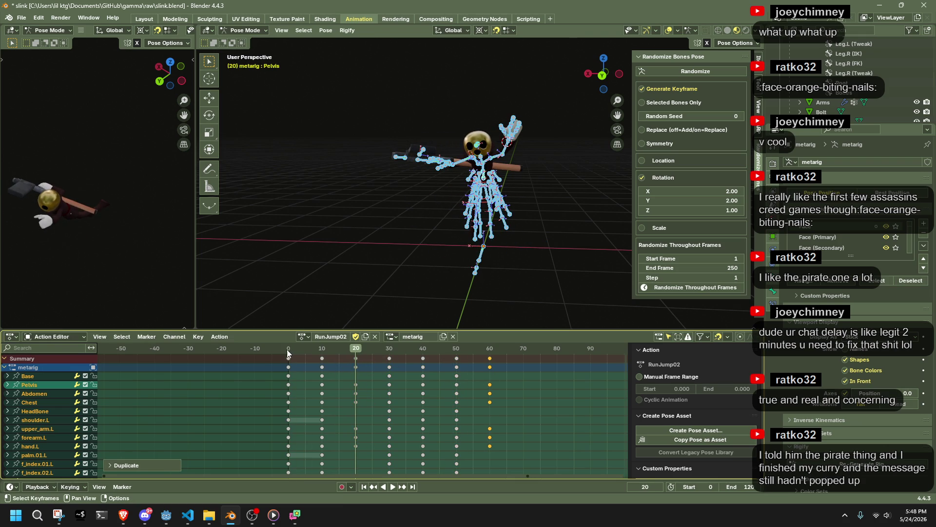
pyautogui.press('space')
pyautogui.click(564, 245)
pyautogui.moveTo(563, 244)
pyautogui.mouseDown(button='middle')
pyautogui.moveTo(329, 265)
pyautogui.moveTo(419, 229)
pyautogui.moveTo(496, 178)
pyautogui.moveTo(438, 248)
pyautogui.mouseUp(button='middle')
pyautogui.scroll(3, 378, 251)
pyautogui.press('a')
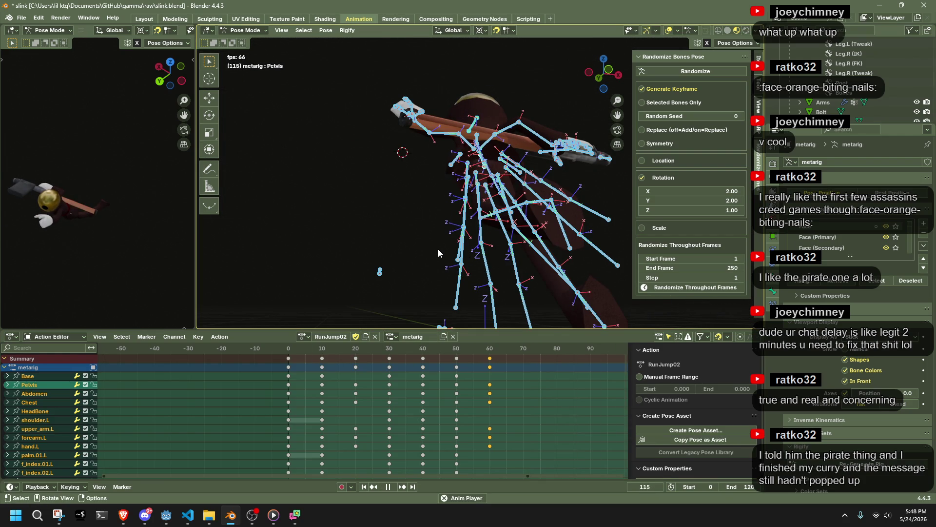
pyautogui.press('space')
pyautogui.click(344, 350)
pyautogui.press('space')
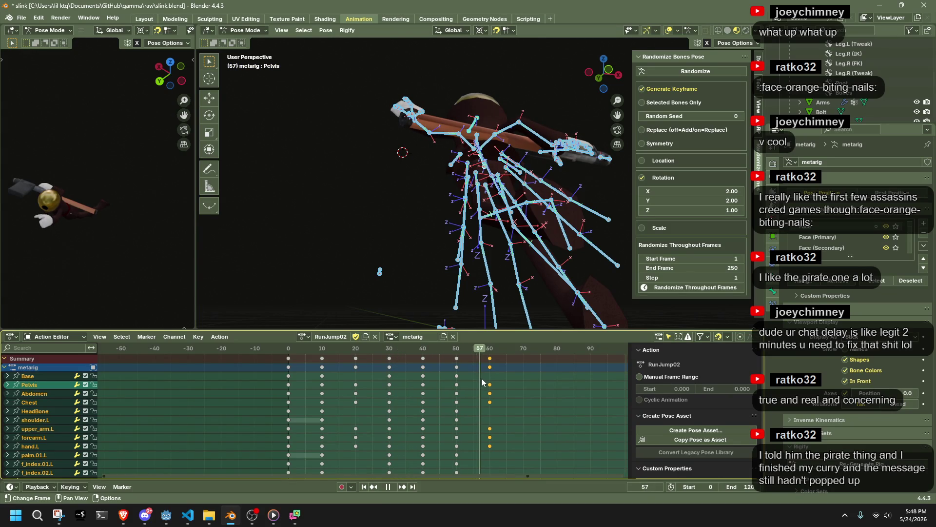
pyautogui.press('space')
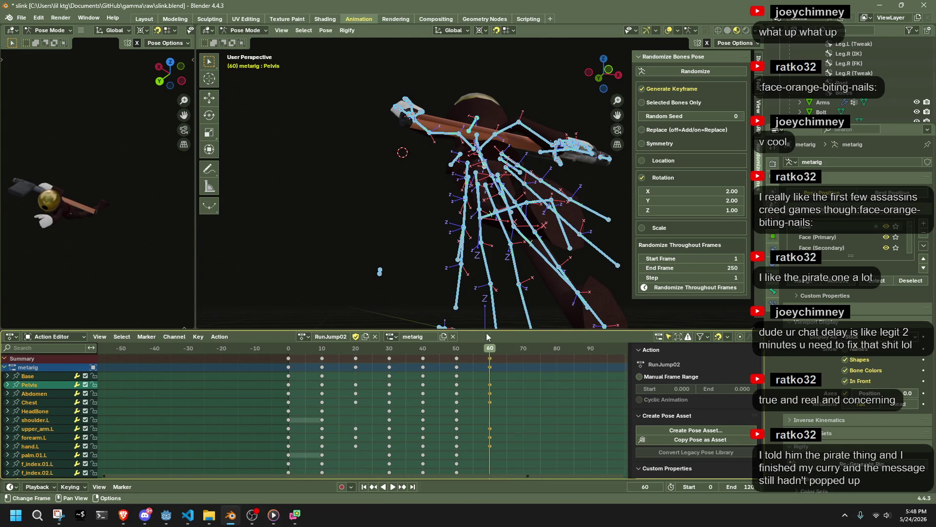
pyautogui.scroll(-5, 503, 293)
pyautogui.click(607, 77)
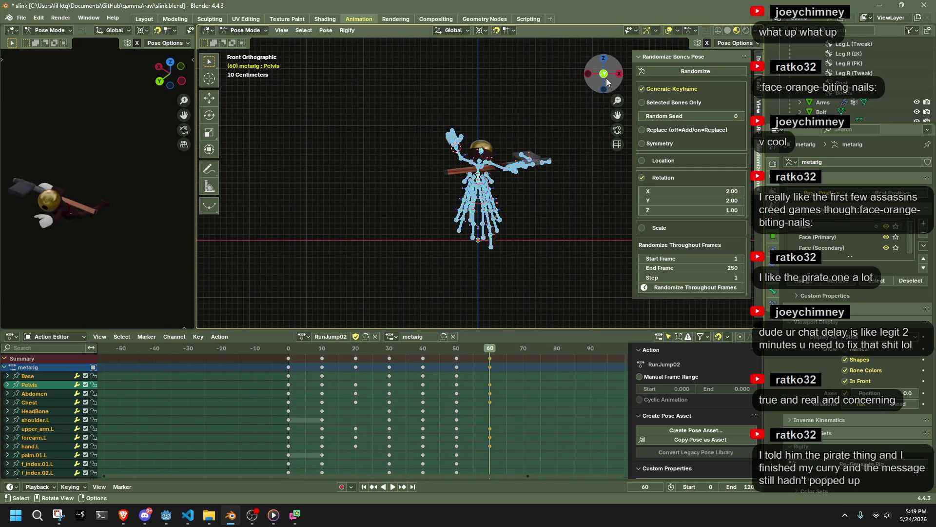
pyautogui.moveTo(530, 223); pyautogui.dragTo(531, 271, button='middle')
pyautogui.click(532, 272)
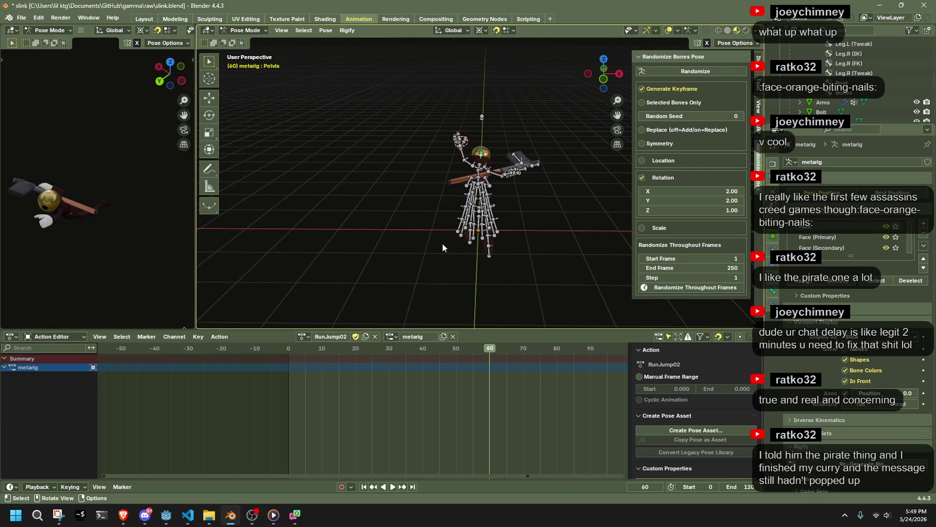
# Step: Play the jump, stop at frame 20 and switch to the browser window
pyautogui.press('a')
pyautogui.hotkey('ctrl', 'shift', 'space')
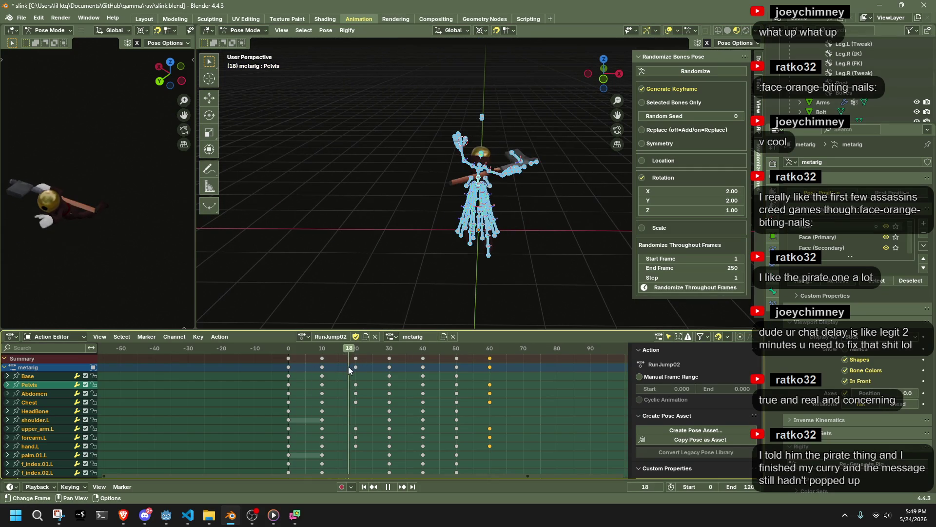
pyautogui.press('space')
pyautogui.scroll(8, 396, 241)
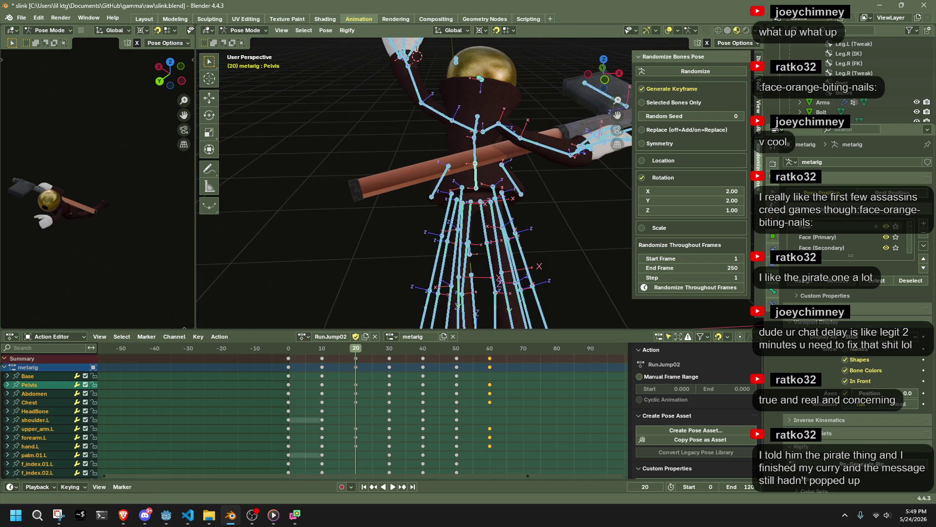
pyautogui.hotkey('alt', 'Tab')
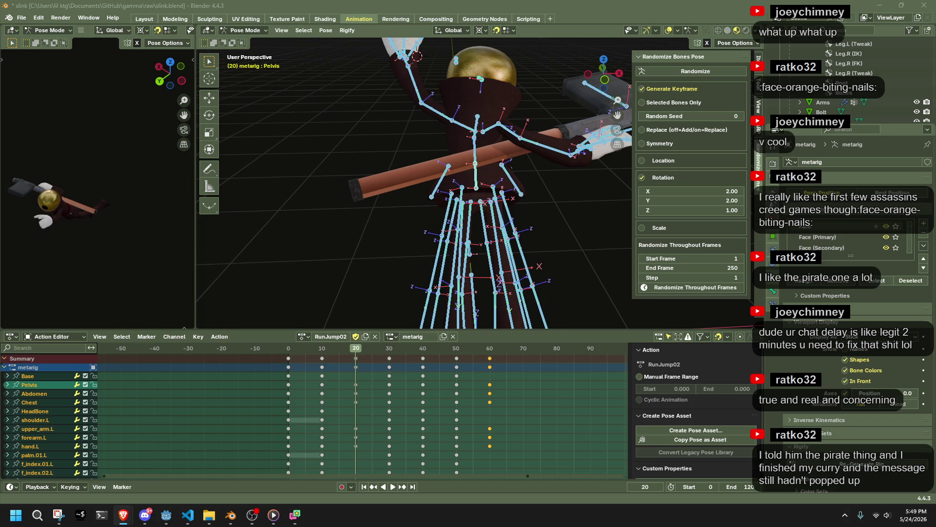
# Step: Delete the keys from frames 30 to 60
pyautogui.moveTo(439, 219); pyautogui.dragTo(561, 283, button='middle')
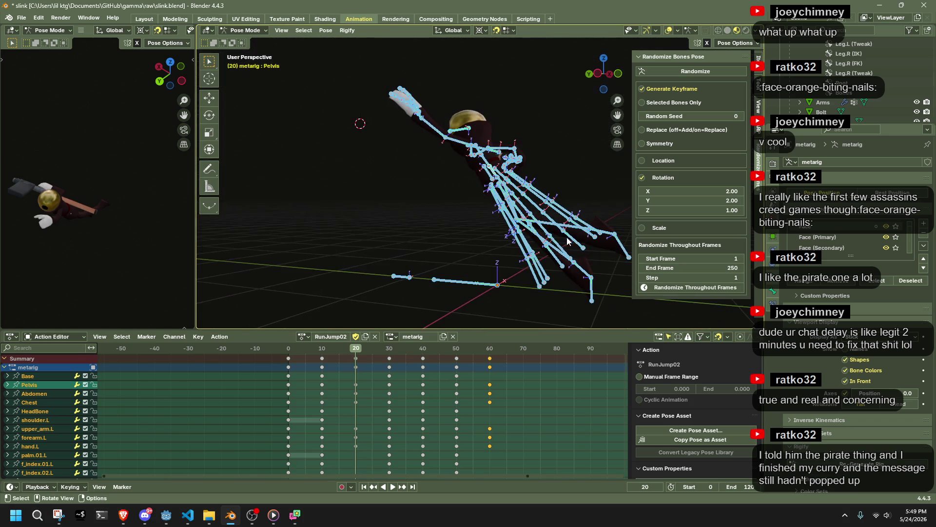
pyautogui.moveTo(539, 414)
pyautogui.mouseDown()
pyautogui.moveTo(344, 352)
pyautogui.moveTo(352, 357)
pyautogui.mouseUp()
pyautogui.press('Delete')
# Step: Play the trimmed jump, then move the frame-20 keys to frame 30
pyautogui.press('space')
pyautogui.click(335, 346)
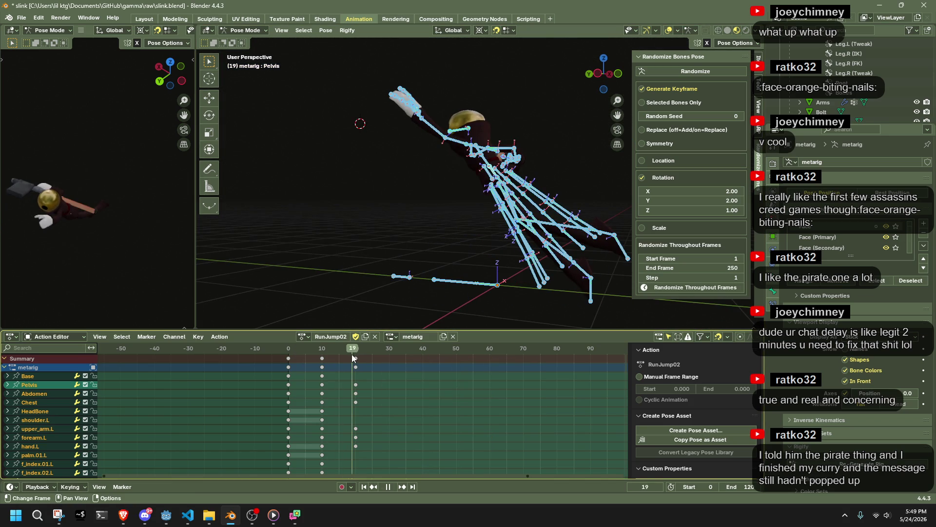
pyautogui.press('space')
pyautogui.moveTo(385, 447); pyautogui.dragTo(351, 351)
pyautogui.press('g')
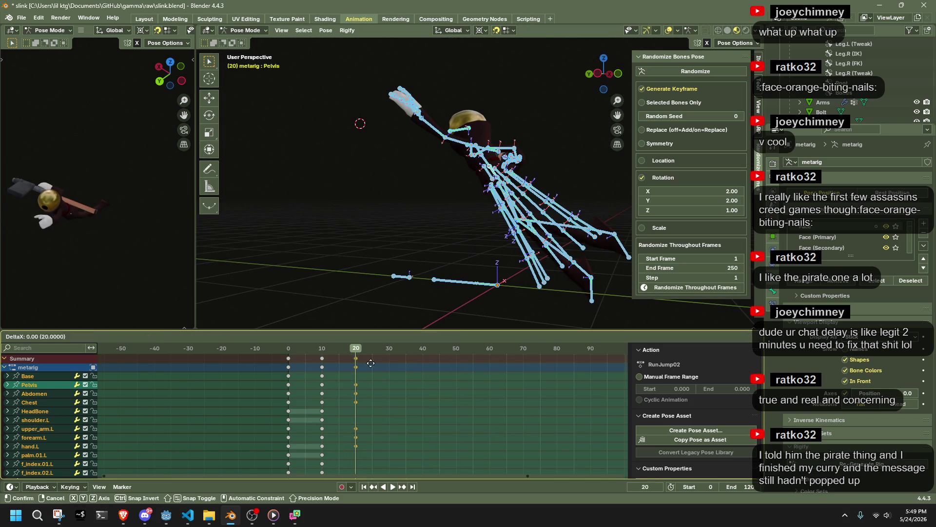
pyautogui.click(400, 370)
# Step: Go to frame 50, orbit the view and select the Dress2.001.L bone
pyautogui.moveTo(419, 348); pyautogui.dragTo(457, 350)
pyautogui.moveTo(439, 293)
pyautogui.mouseDown(button='middle')
pyautogui.moveTo(382, 249)
pyautogui.moveTo(509, 279)
pyautogui.mouseUp(button='middle')
pyautogui.click(439, 201)
pyautogui.moveTo(439, 201); pyautogui.dragTo(460, 220, button='middle')
# Step: Select the Dress2.L, Dress1.L, Dress0 and Dress2.R bone chains with L and hide them
pyautogui.press('l')
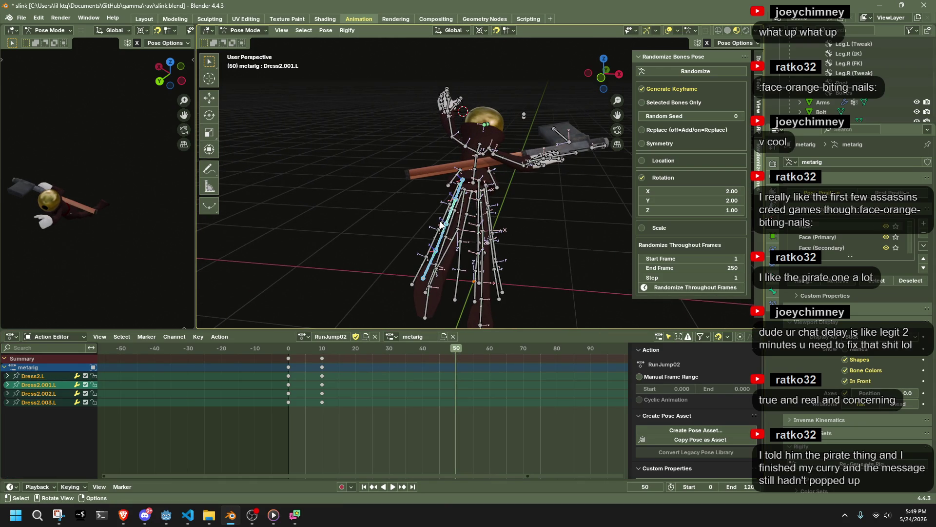
pyautogui.moveTo(442, 224)
pyautogui.mouseDown(button='middle')
pyautogui.moveTo(561, 195)
pyautogui.moveTo(572, 182)
pyautogui.moveTo(560, 192)
pyautogui.moveTo(622, 260)
pyautogui.mouseUp(button='middle')
pyautogui.press('l')
pyautogui.scroll(3, 559, 245)
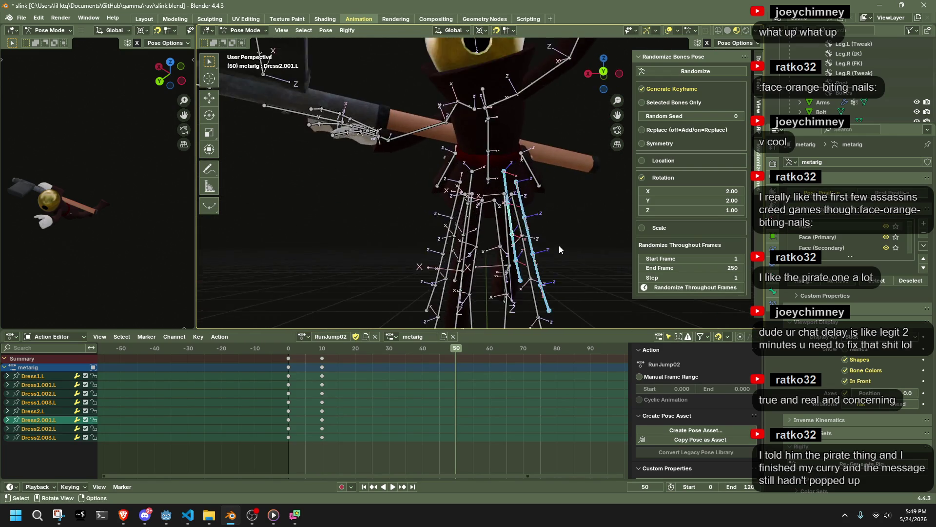
pyautogui.moveTo(558, 245); pyautogui.dragTo(552, 250, button='middle')
pyautogui.press('l')
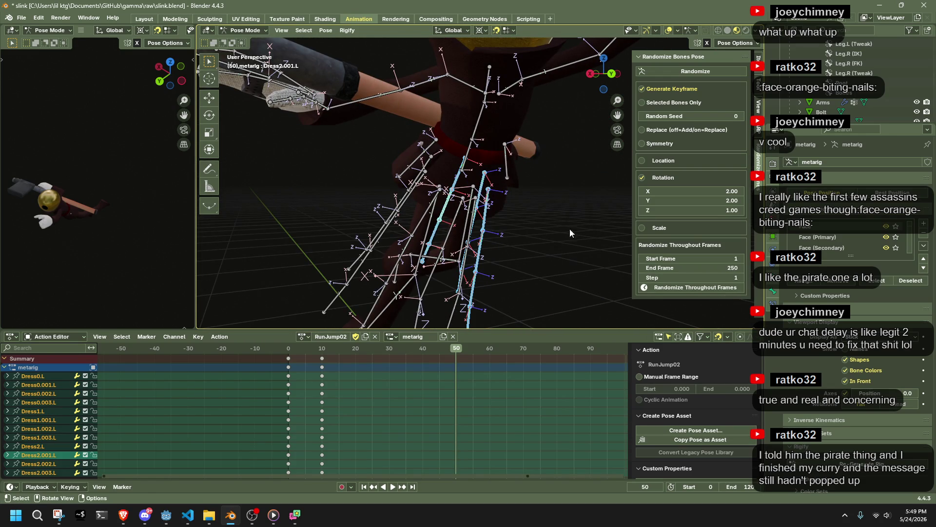
pyautogui.hotkey('alt', 'Tab')
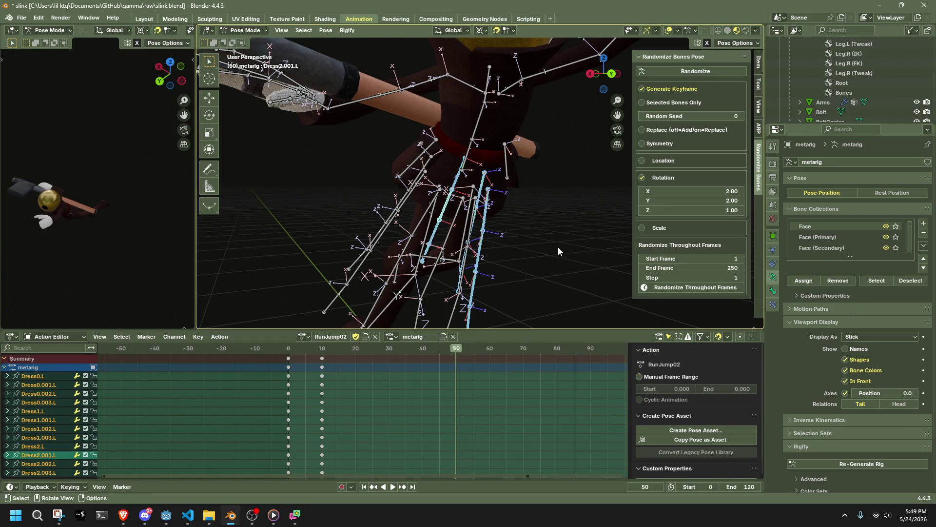
pyautogui.moveTo(543, 244)
pyautogui.mouseDown(button='middle')
pyautogui.moveTo(554, 272)
pyautogui.moveTo(474, 255)
pyautogui.moveTo(485, 241)
pyautogui.moveTo(585, 220)
pyautogui.mouseUp(button='middle')
pyautogui.press('l')
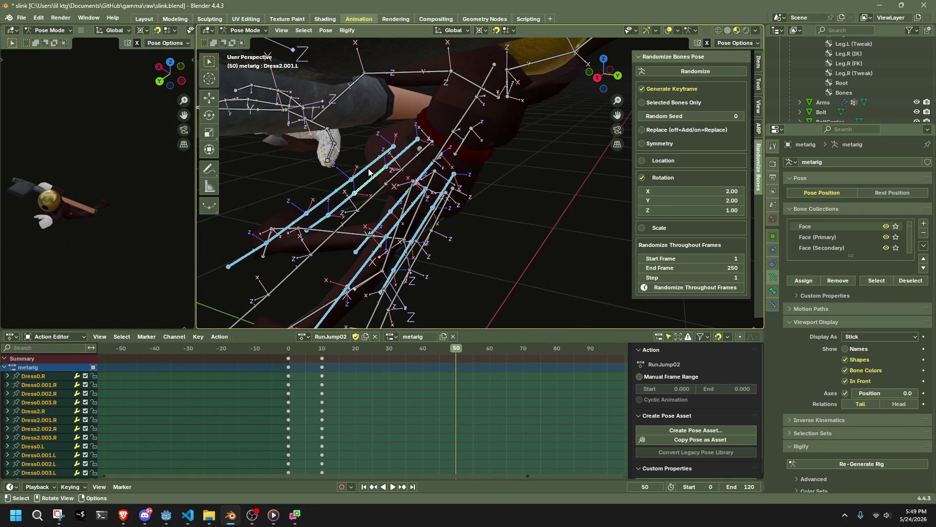
pyautogui.press('l')
pyautogui.press('l')
pyautogui.press('h')
# Step: Hide the remaining Dress4 bone chains and check the bare body skeleton from the front
pyautogui.moveTo(422, 212)
pyautogui.mouseDown(button='middle')
pyautogui.moveTo(282, 192)
pyautogui.moveTo(514, 249)
pyautogui.mouseUp(button='middle')
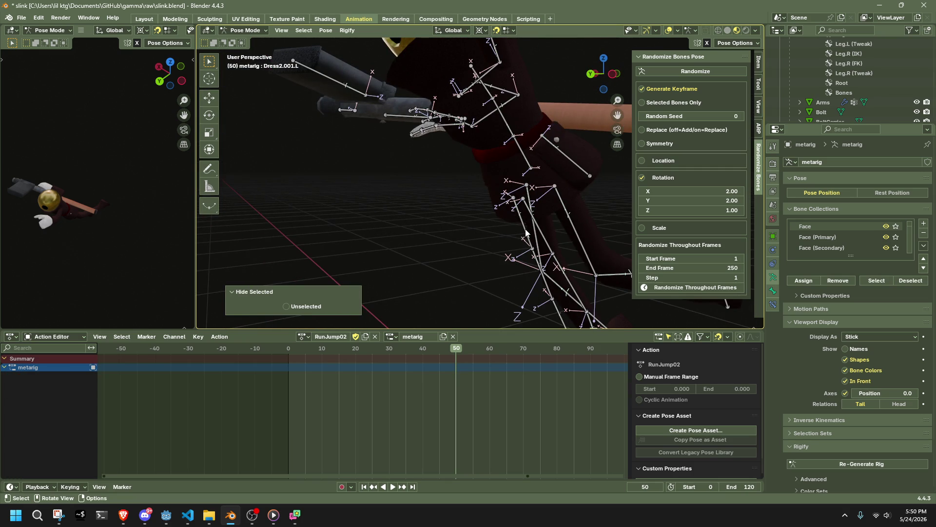
pyautogui.press('l')
pyautogui.press('l')
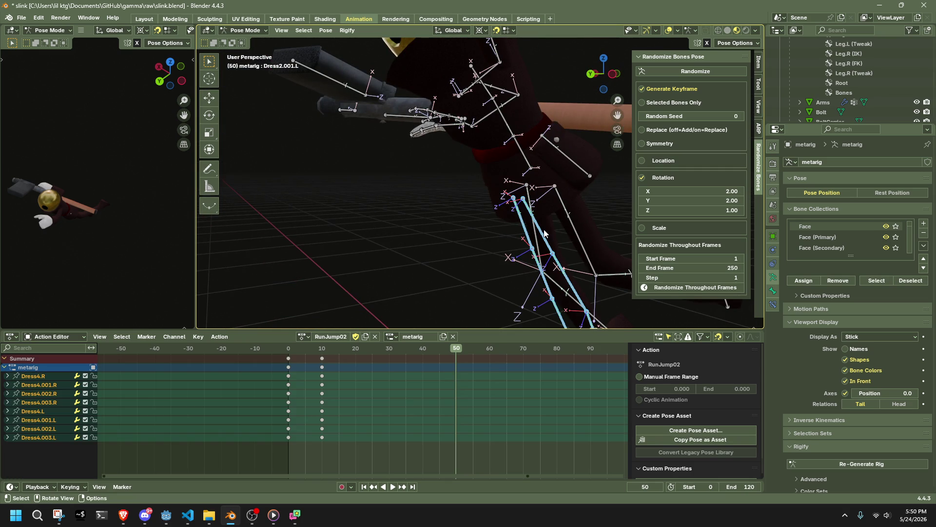
pyautogui.press('h')
pyautogui.moveTo(545, 233); pyautogui.dragTo(361, 213, button='middle')
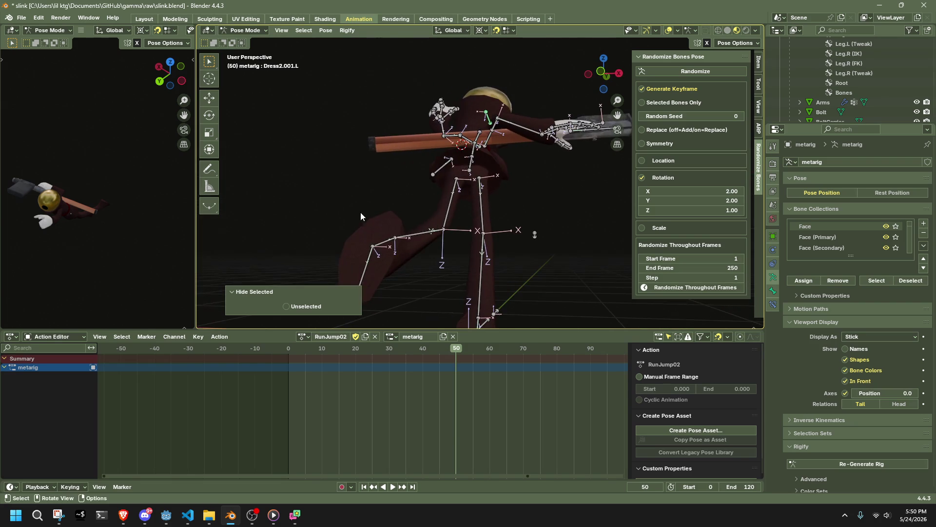
pyautogui.click(597, 63)
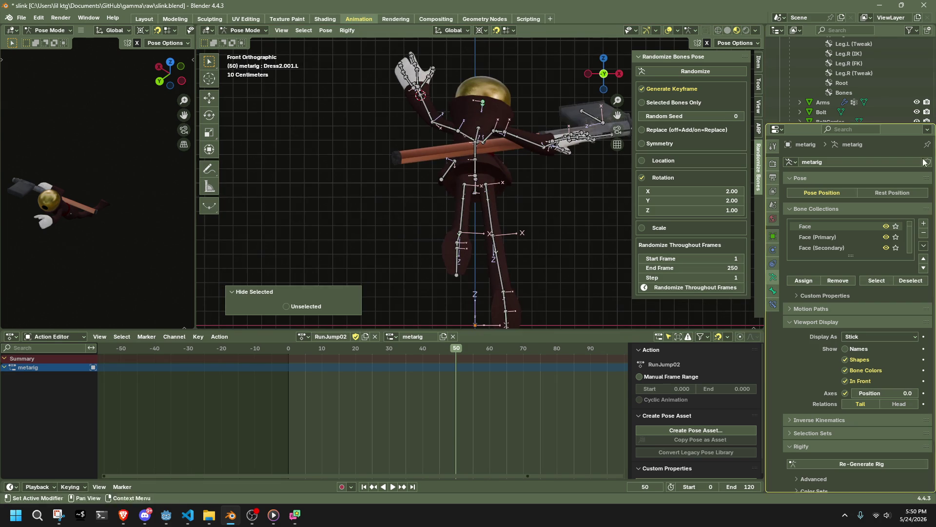
# Step: In Right Ortho, box-select the leg bones for a trial move, then undo it and toggle X-axis mirror posing
pyautogui.hotkey('alt', 'Tab')
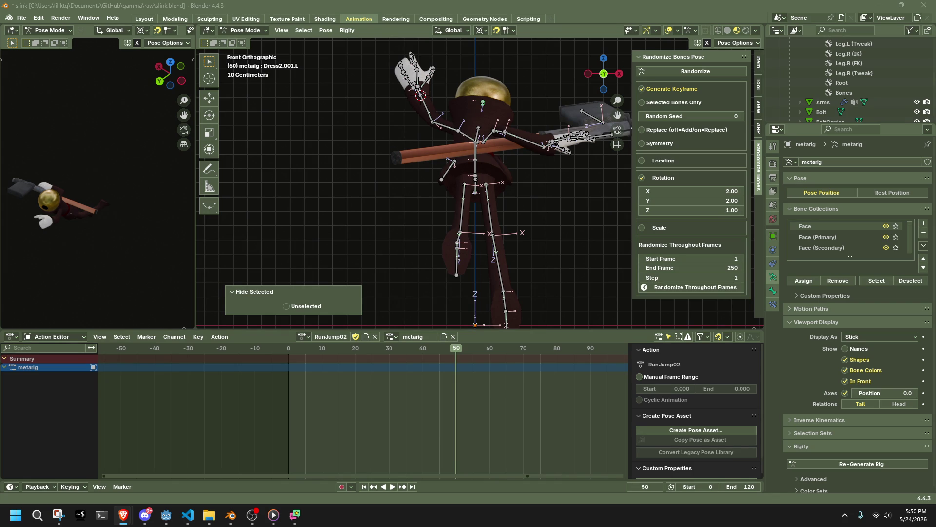
pyautogui.moveTo(488, 191); pyautogui.dragTo(517, 175, button='middle')
pyautogui.press('KP_3')
pyautogui.moveTo(387, 197); pyautogui.dragTo(422, 256)
pyautogui.press('g')
pyautogui.click(399, 206)
pyautogui.hotkey('ctrl', 'z')
pyautogui.click(738, 43)
pyautogui.click(719, 71)
pyautogui.click(697, 68)
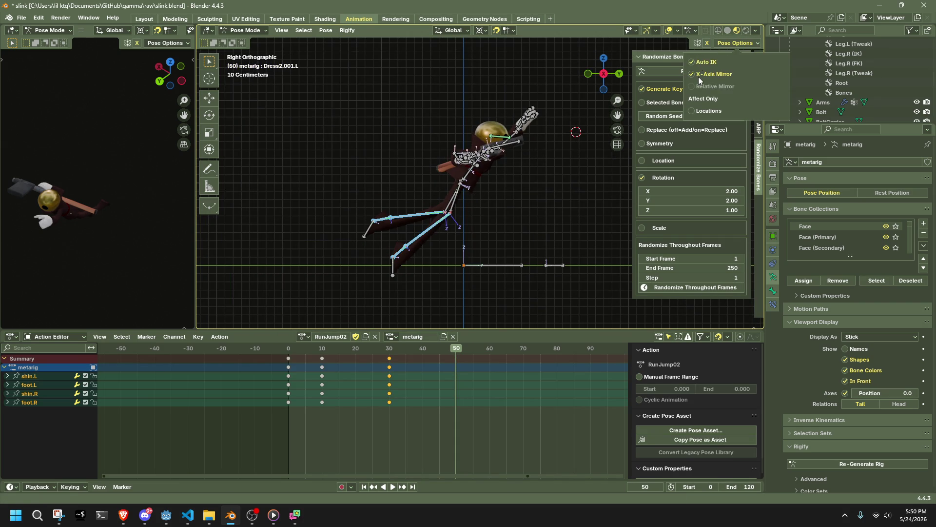
# Step: Reselect the shin and foot bones and raise them at frame 50
pyautogui.click(387, 196)
pyautogui.moveTo(387, 195); pyautogui.dragTo(428, 245)
pyautogui.press('g')
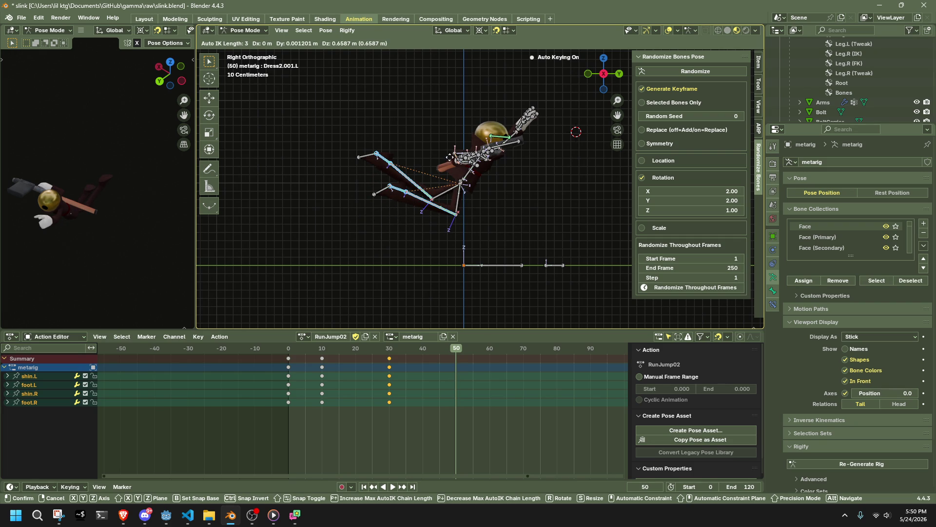
pyautogui.click(450, 157)
# Step: In Left view, swing the leg chain up and outward with Auto IK
pyautogui.moveTo(450, 157)
pyautogui.mouseDown(button='middle')
pyautogui.moveTo(546, 207)
pyautogui.moveTo(587, 198)
pyautogui.moveTo(592, 186)
pyautogui.moveTo(680, 206)
pyautogui.mouseUp(button='middle')
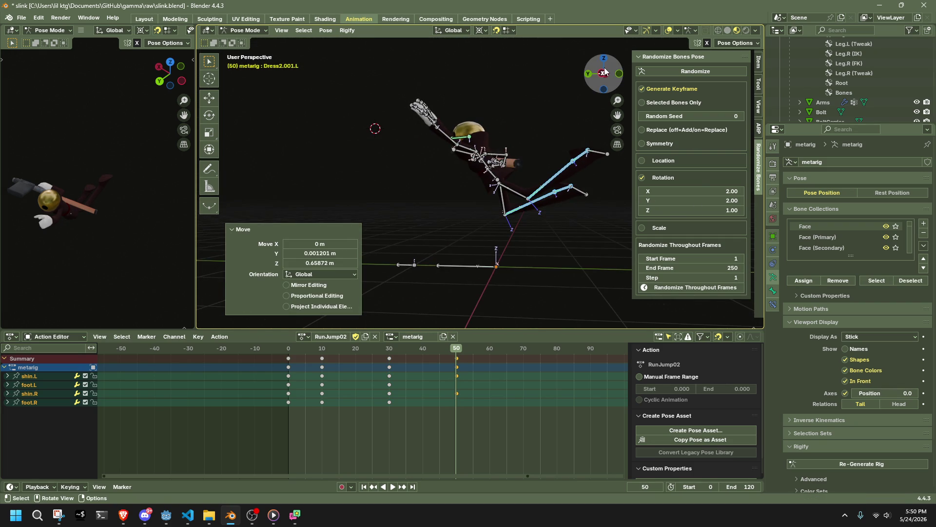
pyautogui.click(605, 71)
pyautogui.moveTo(576, 181)
pyautogui.mouseDown()
pyautogui.moveTo(514, 217)
pyautogui.moveTo(531, 229)
pyautogui.mouseUp()
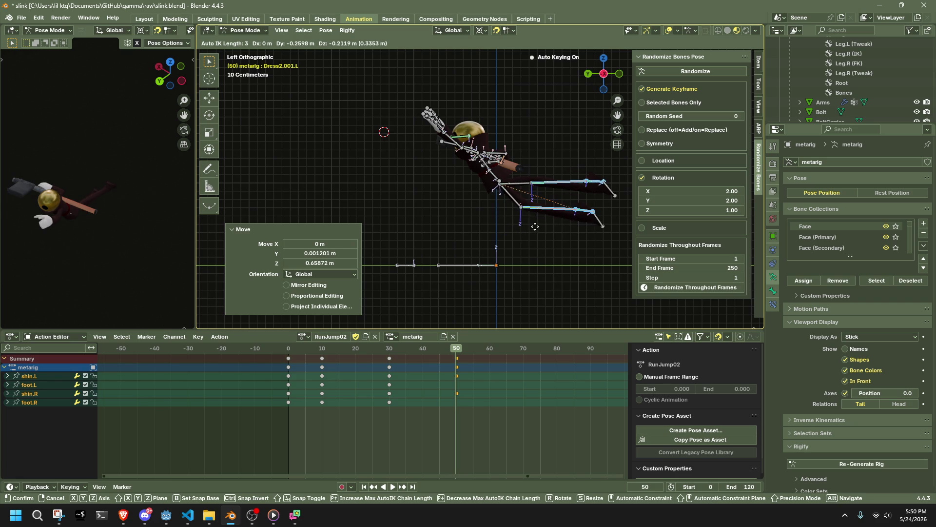
pyautogui.moveTo(522, 219); pyautogui.dragTo(514, 210)
pyautogui.moveTo(514, 210)
pyautogui.mouseDown(button='middle')
pyautogui.moveTo(505, 229)
pyautogui.moveTo(326, 228)
pyautogui.moveTo(365, 238)
pyautogui.mouseUp(button='middle')
# Step: Select the Chest bone and move it in Left view, redoing the first attempt
pyautogui.click(600, 73)
pyautogui.scroll(4, 458, 145)
pyautogui.moveTo(458, 145)
pyautogui.mouseDown(button='middle')
pyautogui.moveTo(554, 186)
pyautogui.moveTo(546, 155)
pyautogui.moveTo(660, 143)
pyautogui.moveTo(614, 97)
pyautogui.mouseUp(button='middle')
pyautogui.click(546, 155)
pyautogui.click(590, 76)
pyautogui.click(488, 92)
pyautogui.hotkey('ctrl', 'z')
pyautogui.press('g')
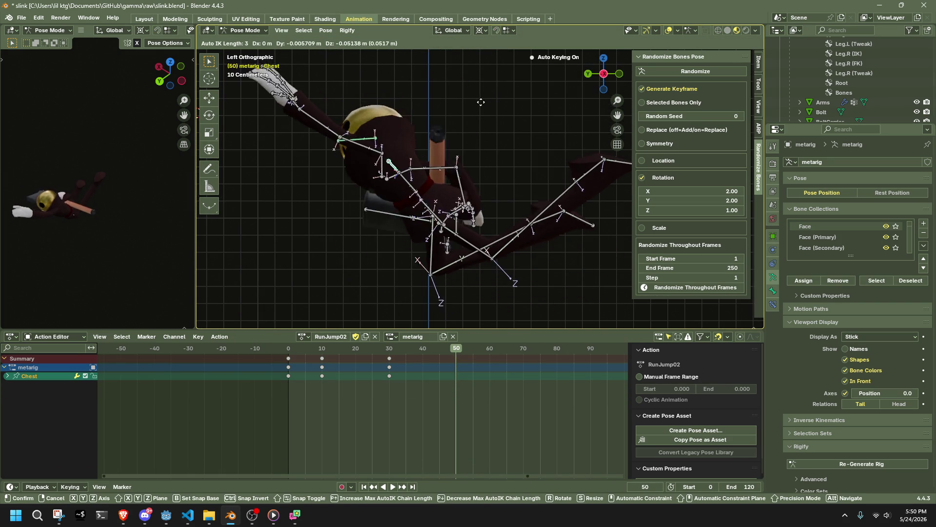
pyautogui.click(492, 107)
# Step: Undo the chest move, then try another move and undo it along with its frame-50 key
pyautogui.hotkey('ctrl', 'z')
pyautogui.scroll(-1, 536, 110)
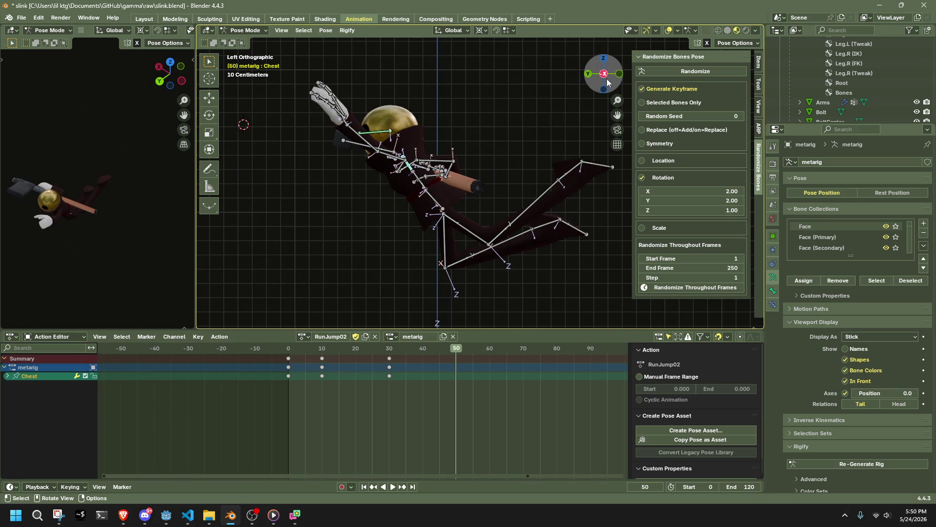
pyautogui.press('g')
pyautogui.click(561, 161)
pyautogui.moveTo(560, 161)
pyautogui.mouseDown(button='middle')
pyautogui.moveTo(593, 168)
pyautogui.moveTo(629, 159)
pyautogui.moveTo(552, 175)
pyautogui.moveTo(574, 180)
pyautogui.moveTo(507, 160)
pyautogui.mouseUp(button='middle')
pyautogui.hotkey('ctrl', 'z')
# Step: Add Abdomen to the selection, apply a Pose menu command, then try and cancel a chest move
pyautogui.keyDown('shift'); pyautogui.click(477, 166); pyautogui.keyUp('shift')
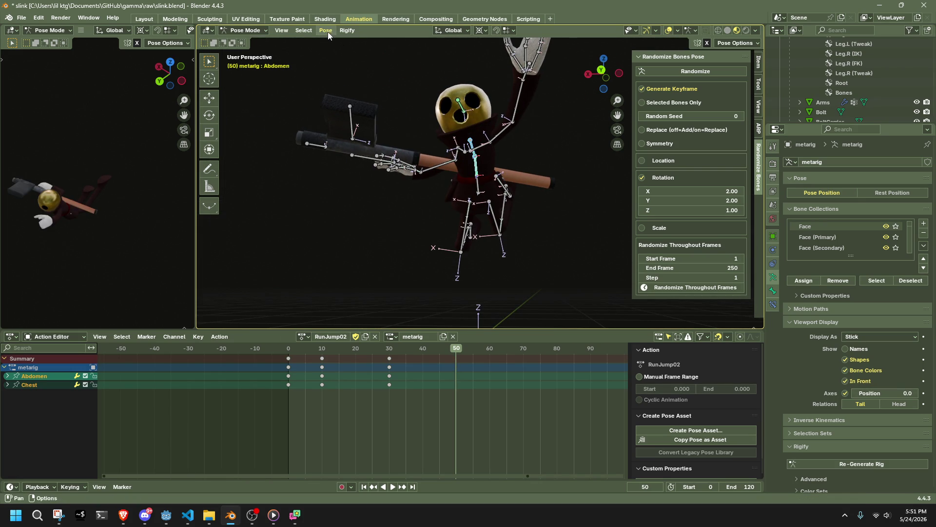
pyautogui.click(328, 32)
pyautogui.moveTo(412, 52)
pyautogui.click(459, 57)
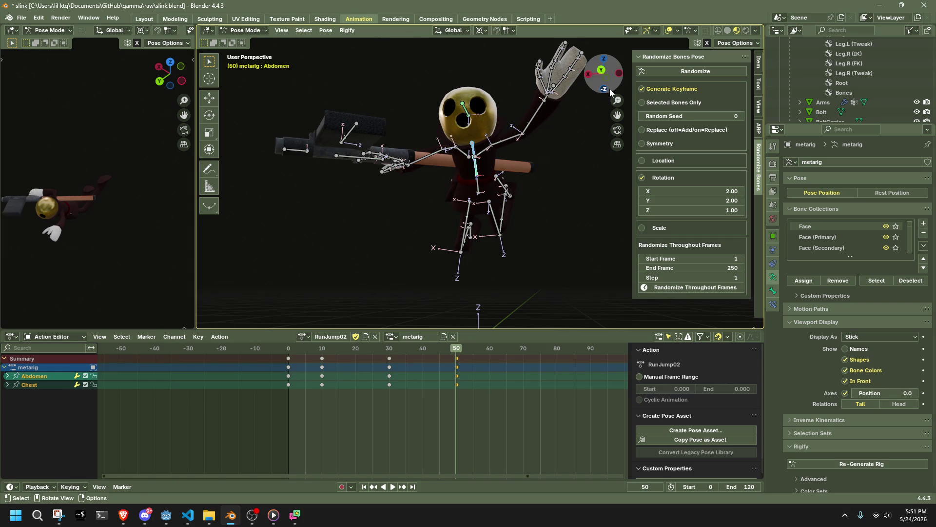
pyautogui.click(618, 75)
pyautogui.click(418, 174)
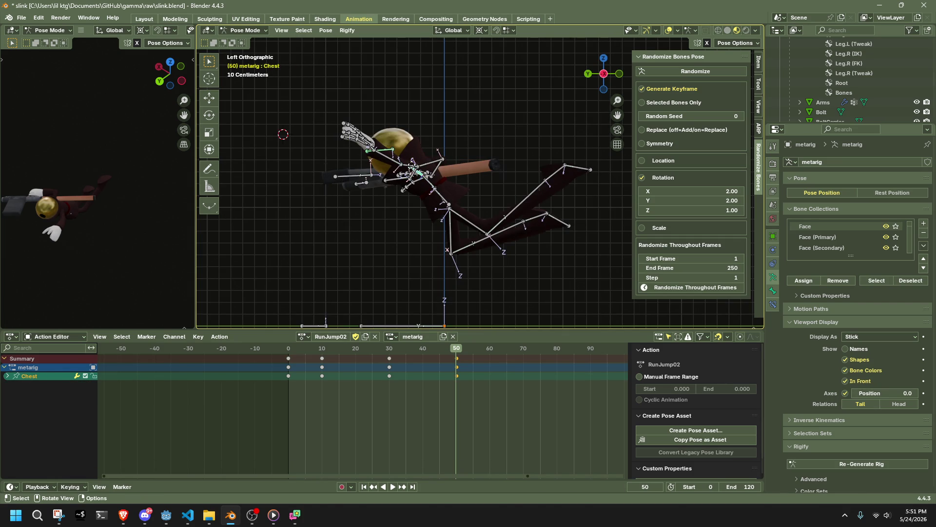
pyautogui.press('g')
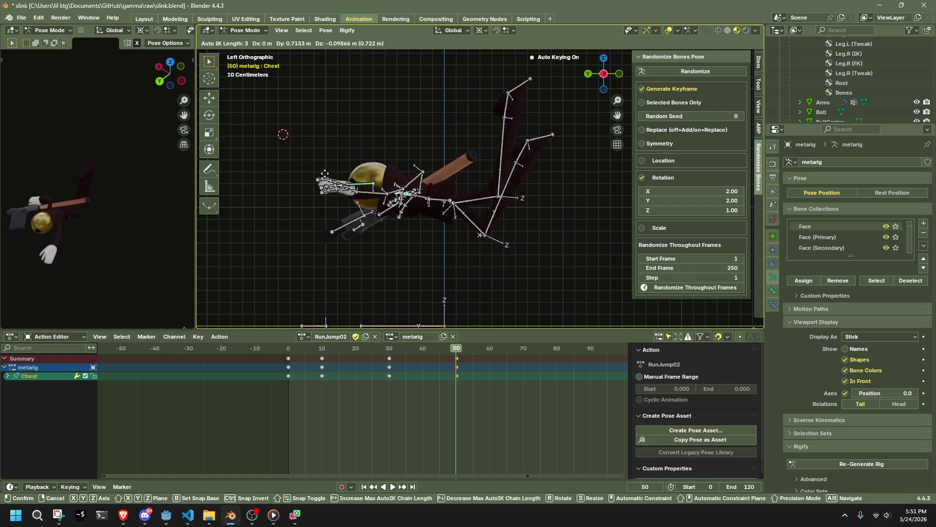
pyautogui.press('Escape')
# Step: Set the pivot to Individual Origins and rotate Abdomen and Chest 20° each
pyautogui.keyDown('shift'); pyautogui.click(439, 191); pyautogui.keyUp('shift')
pyautogui.press('r')
pyautogui.click(537, 225)
pyautogui.hotkey('ctrl', 'z')
pyautogui.click(482, 31)
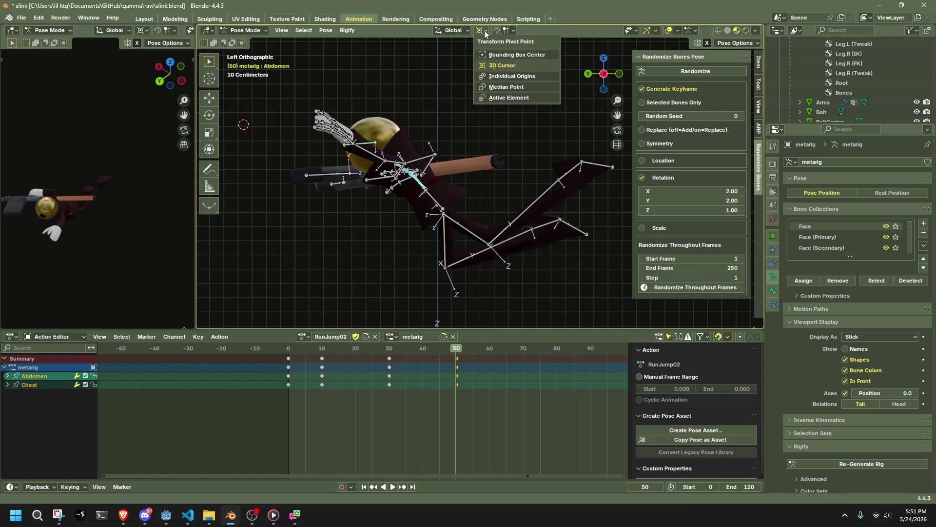
pyautogui.click(496, 79)
pyautogui.press('r')
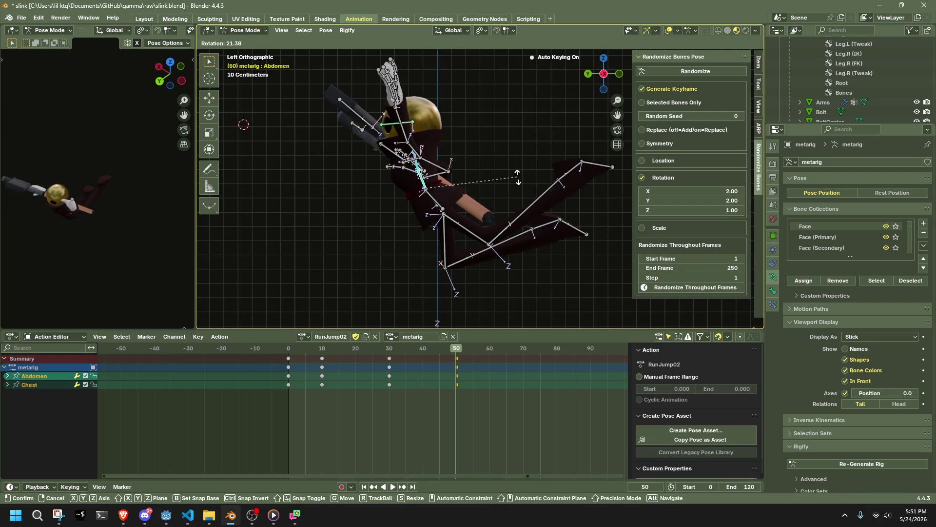
pyautogui.click(516, 176)
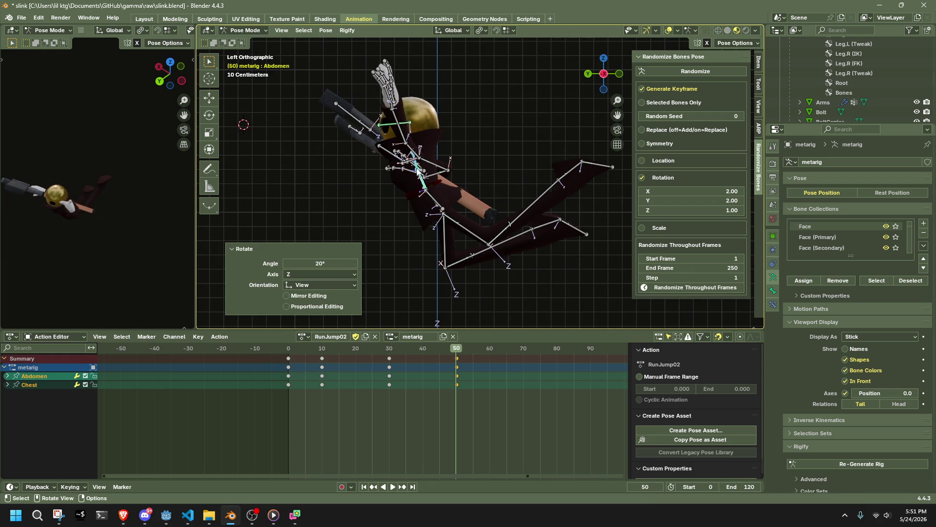
# Step: Move the Chest alone 0.075362 m on Y and -0.065085 m on Z
pyautogui.click(423, 170)
pyautogui.press('g')
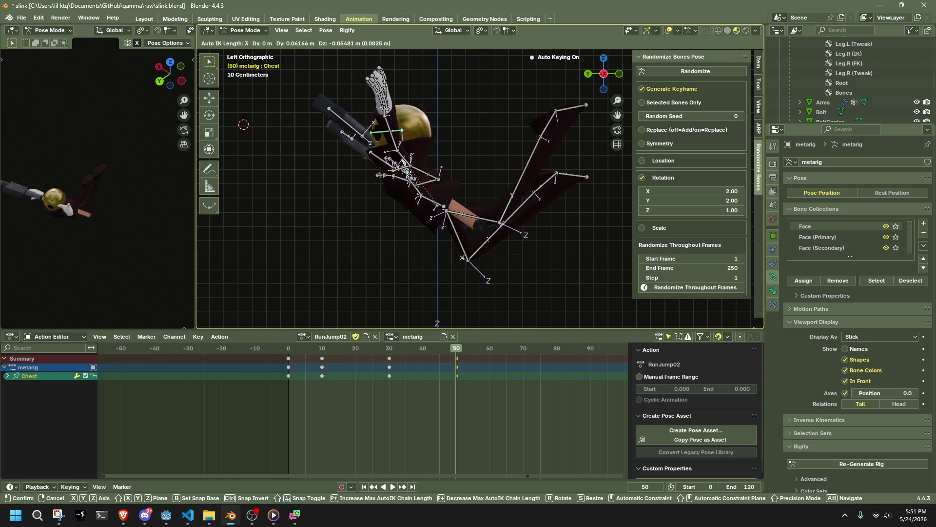
pyautogui.click(511, 195)
pyautogui.moveTo(511, 195)
pyautogui.mouseDown(button='middle')
pyautogui.moveTo(395, 235)
pyautogui.moveTo(344, 226)
pyautogui.moveTo(356, 215)
pyautogui.mouseUp(button='middle')
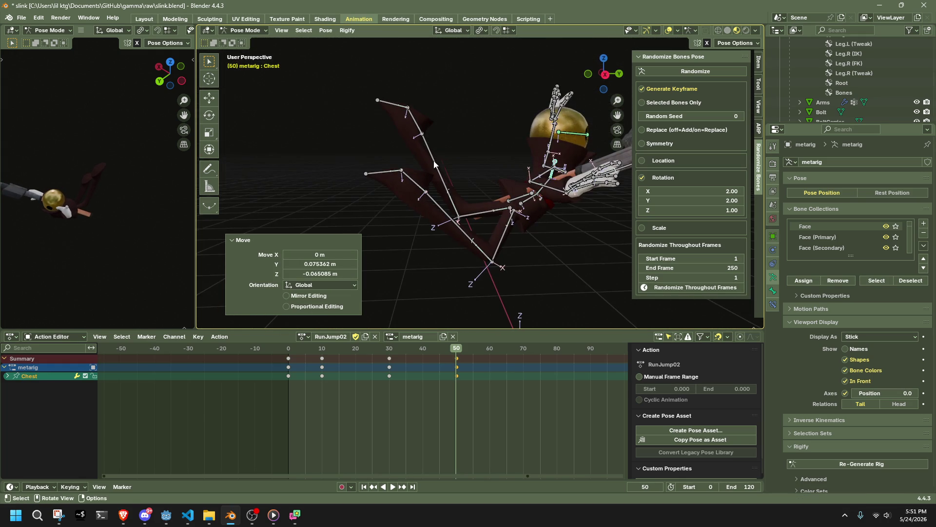
# Step: Move both shins in side view, then adjust the right shin further
pyautogui.click(446, 185)
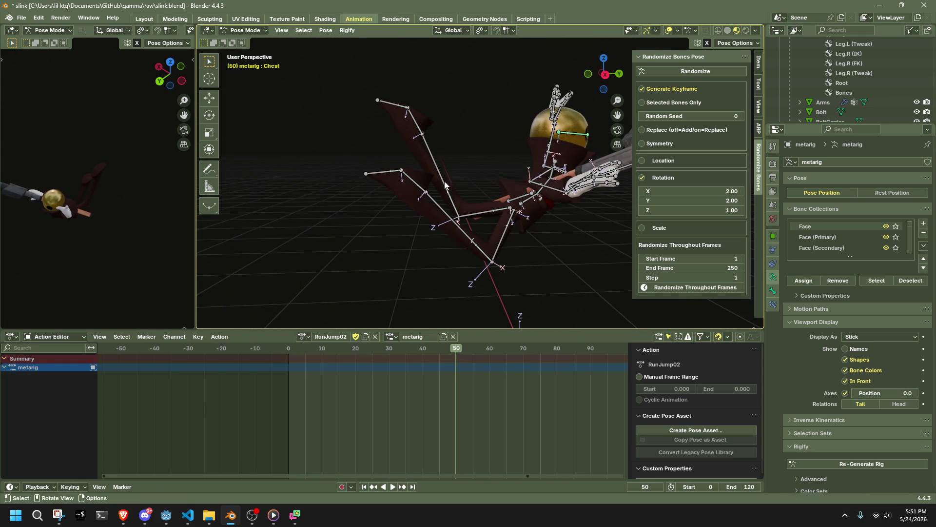
pyautogui.keyDown('shift'); pyautogui.click(440, 215); pyautogui.keyUp('shift')
pyautogui.click(604, 77)
pyautogui.press('g')
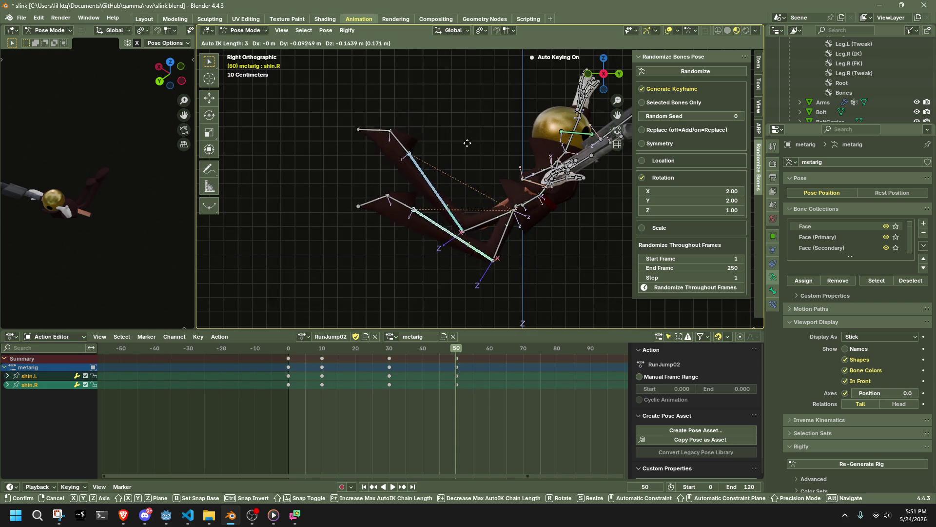
pyautogui.click(466, 186)
pyautogui.click(441, 213)
pyautogui.press('g')
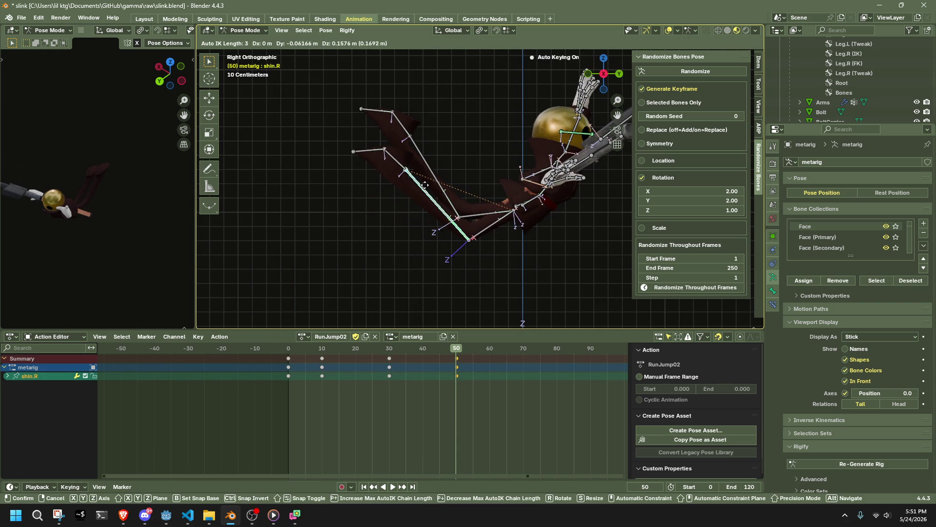
pyautogui.click(425, 185)
pyautogui.moveTo(468, 185)
pyautogui.mouseDown(button='middle')
pyautogui.moveTo(620, 215)
pyautogui.moveTo(670, 204)
pyautogui.moveTo(525, 186)
pyautogui.mouseUp(button='middle')
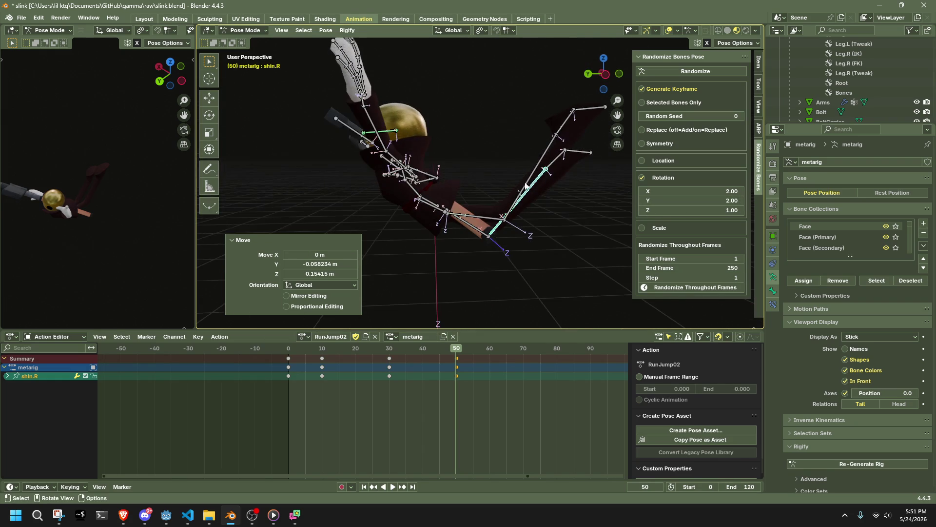
# Step: Shift the Chest bone to a new position in side view
pyautogui.click(404, 180)
pyautogui.click(606, 74)
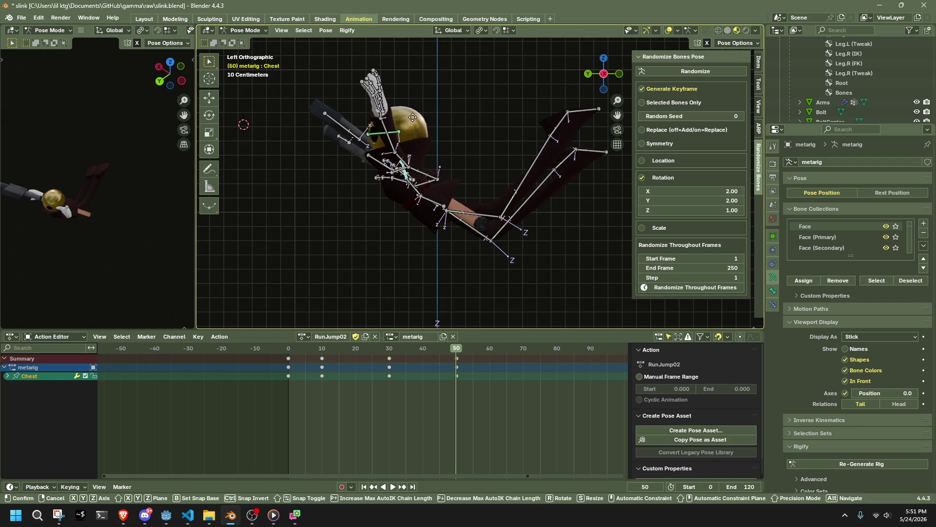
pyautogui.press('g')
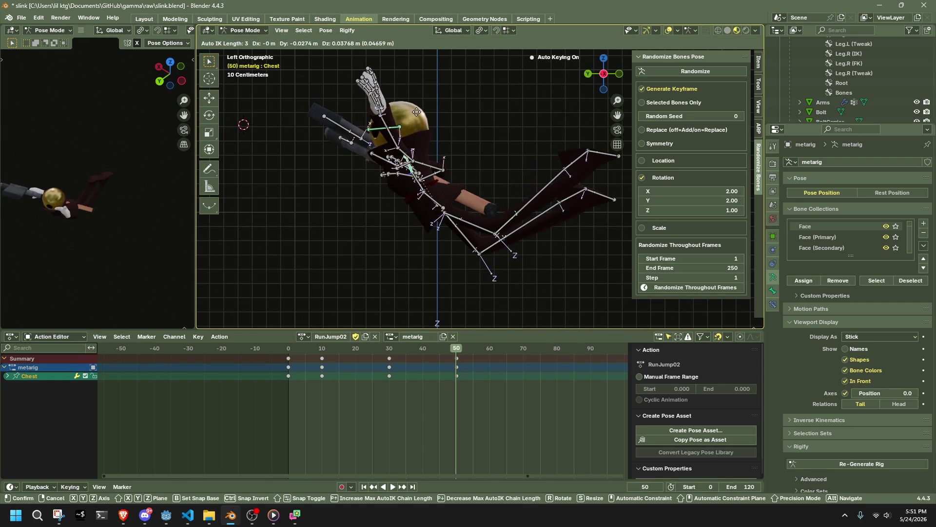
pyautogui.click(417, 113)
pyautogui.moveTo(417, 112)
pyautogui.mouseDown(button='middle')
pyautogui.moveTo(499, 141)
pyautogui.moveTo(517, 128)
pyautogui.mouseUp(button='middle')
# Step: Move the left forearm in back view
pyautogui.click(528, 99)
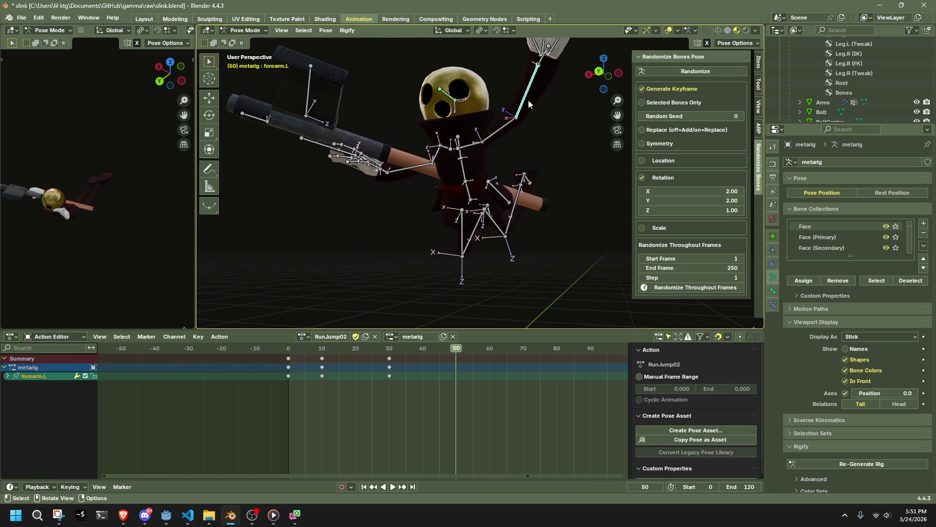
pyautogui.click(604, 73)
pyautogui.press('g')
pyautogui.click(566, 109)
pyautogui.moveTo(565, 109)
pyautogui.mouseDown(button='middle')
pyautogui.moveTo(435, 94)
pyautogui.moveTo(388, 120)
pyautogui.moveTo(407, 144)
pyautogui.moveTo(460, 156)
pyautogui.moveTo(529, 150)
pyautogui.moveTo(544, 162)
pyautogui.mouseUp(button='middle')
# Step: Curl the left hand's finger bones by rotating them about X
pyautogui.moveTo(501, 73); pyautogui.dragTo(502, 76)
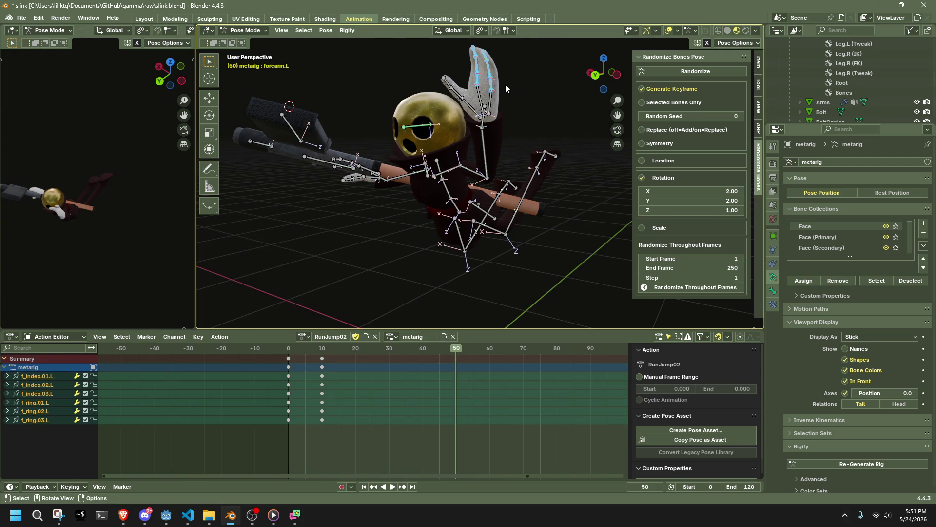
pyautogui.press('r')
pyautogui.press('x')
pyautogui.click(522, 141)
pyautogui.moveTo(523, 166)
pyautogui.mouseDown(button='middle')
pyautogui.moveTo(516, 176)
pyautogui.moveTo(422, 197)
pyautogui.moveTo(379, 192)
pyautogui.moveTo(572, 163)
pyautogui.mouseUp(button='middle')
pyautogui.click(515, 176)
# Step: Nudge the left forearm and reposition the right forearm
pyautogui.click(501, 168)
pyautogui.moveTo(501, 169); pyautogui.dragTo(326, 193, button='middle')
pyautogui.press('g')
pyautogui.click(459, 183)
pyautogui.click(519, 183)
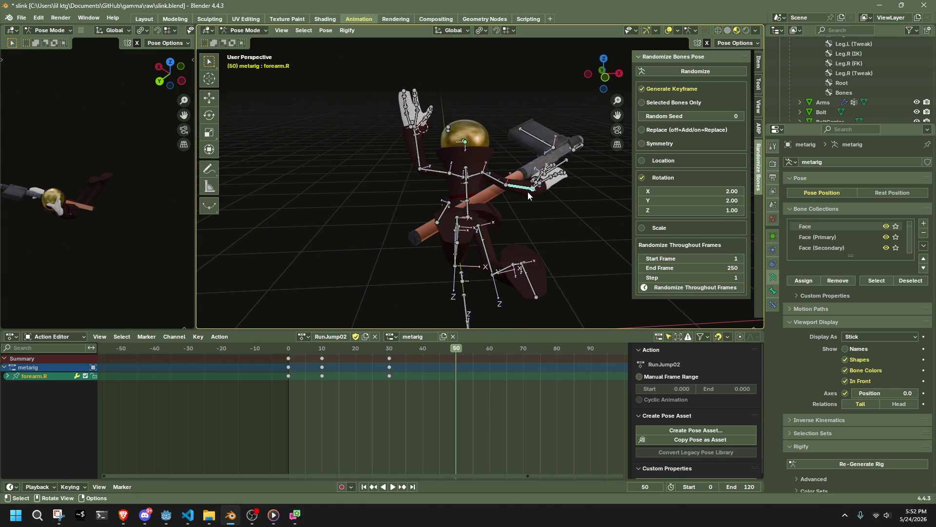
pyautogui.press('g')
pyautogui.click(522, 199)
# Step: Rotate the right upper arm -11° about Z and -20.4° about X
pyautogui.click(498, 186)
pyautogui.press('r')
pyautogui.press('z')
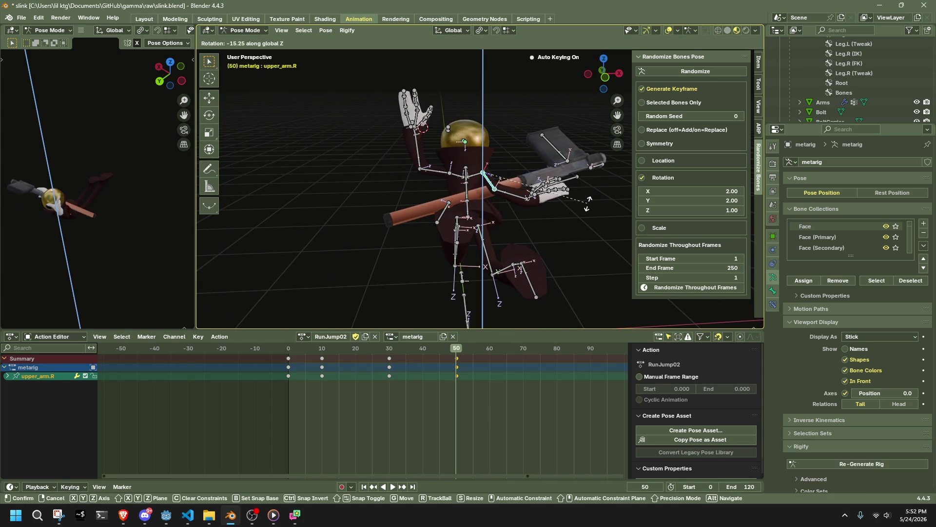
pyautogui.click(599, 198)
pyautogui.press('r')
pyautogui.press('x')
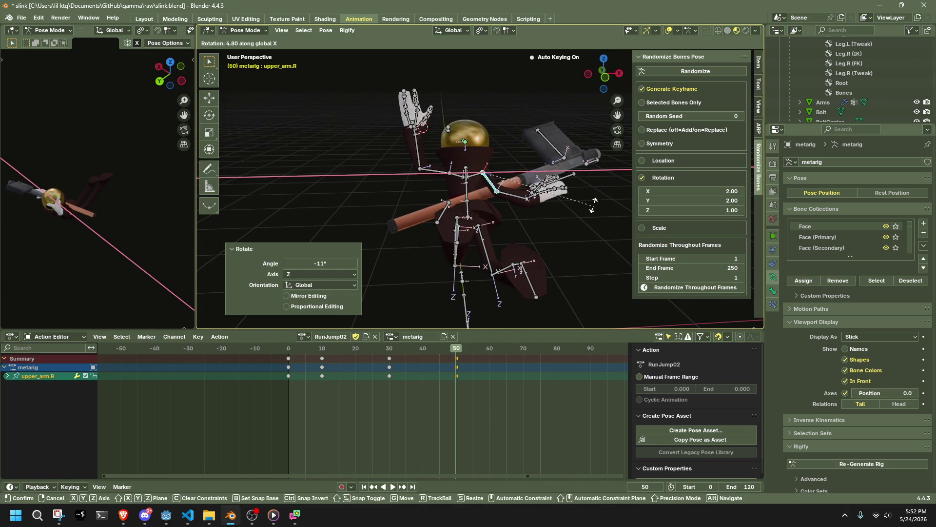
pyautogui.click(578, 164)
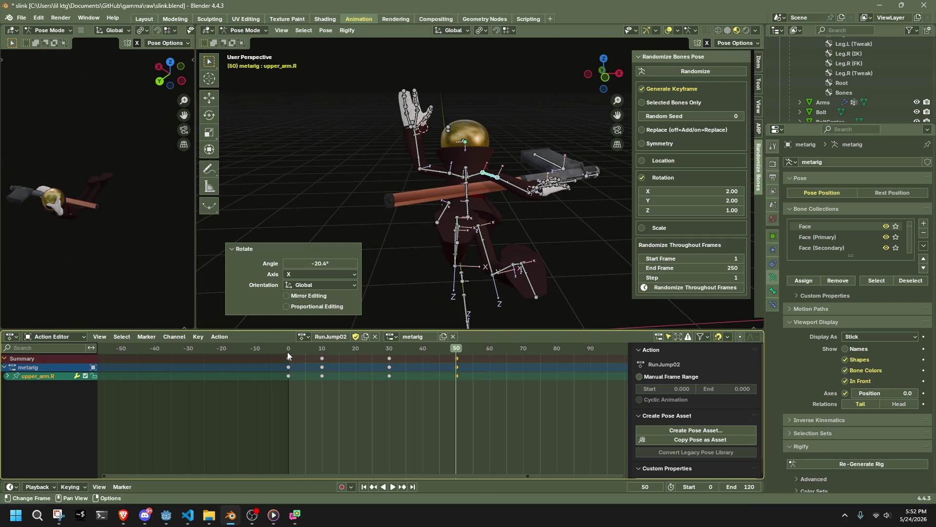
# Step: Preview the jump, scrub back to earlier frames, and box-select the left arm and hand bones
pyautogui.press('space')
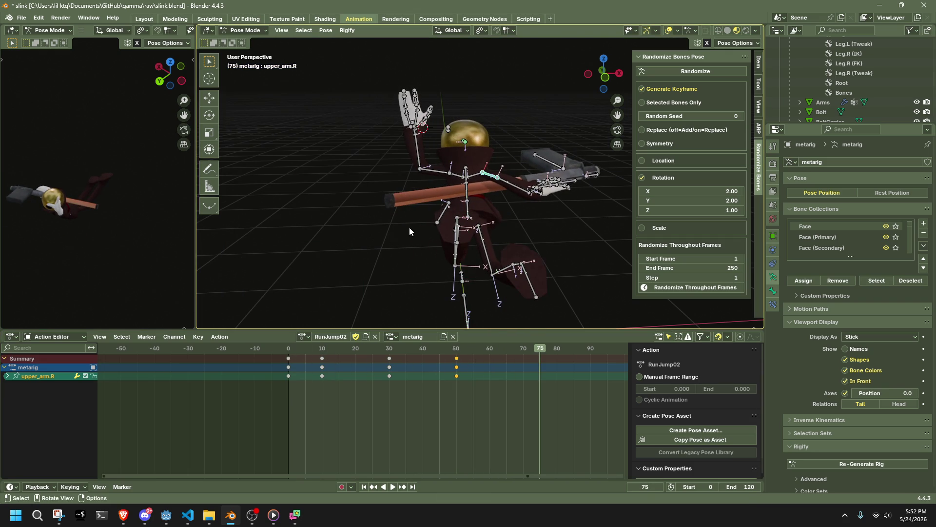
pyautogui.moveTo(308, 348)
pyautogui.mouseDown()
pyautogui.moveTo(448, 374)
pyautogui.moveTo(390, 381)
pyautogui.moveTo(390, 370)
pyautogui.mouseUp()
pyautogui.moveTo(300, 87); pyautogui.dragTo(402, 186)
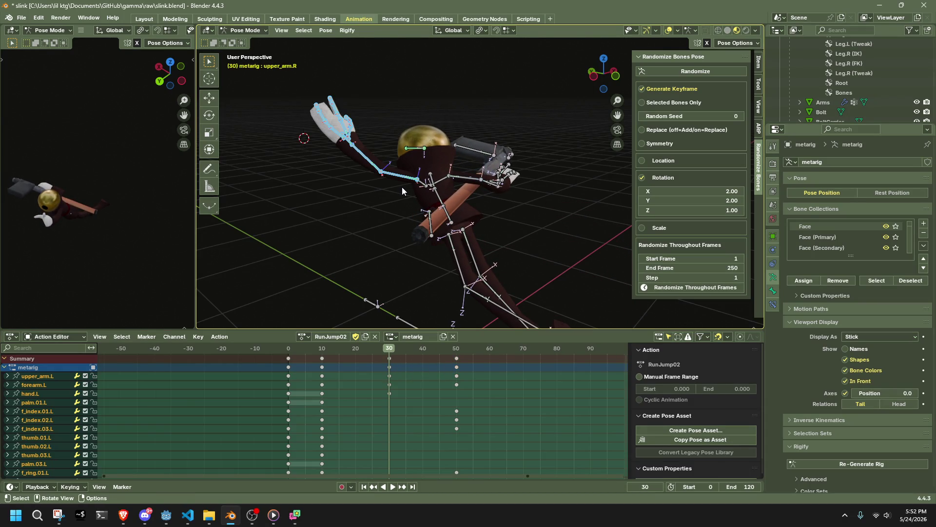
# Step: Paste the copied left-arm pose at frame 50 and nudge forearm.L
pyautogui.click(460, 348)
pyautogui.click(457, 350)
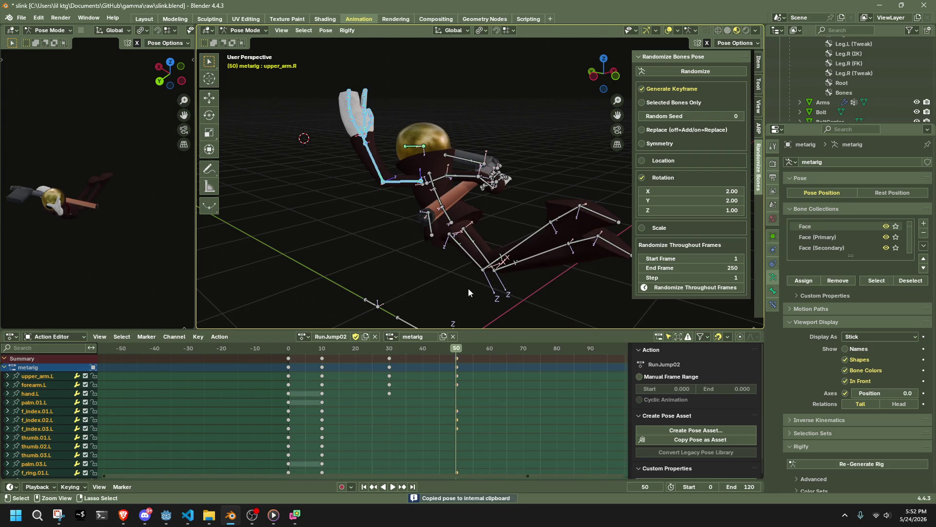
pyautogui.hotkey('ctrl', 'v')
pyautogui.moveTo(357, 173)
pyautogui.mouseDown(button='middle')
pyautogui.moveTo(440, 152)
pyautogui.moveTo(450, 105)
pyautogui.mouseUp(button='middle')
pyautogui.click(386, 145)
pyautogui.press('g')
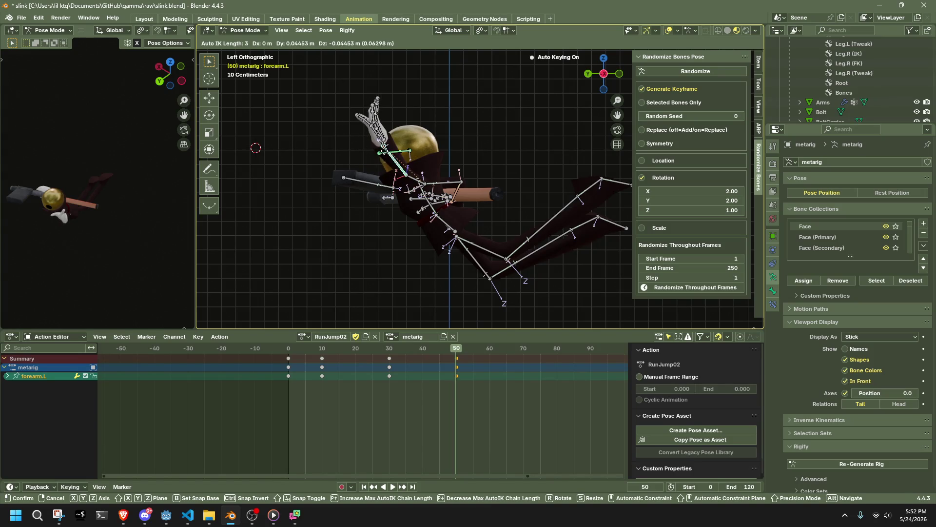
pyautogui.click(457, 205)
pyautogui.moveTo(458, 206)
pyautogui.mouseDown(button='middle')
pyautogui.moveTo(384, 216)
pyautogui.moveTo(501, 230)
pyautogui.moveTo(429, 250)
pyautogui.moveTo(335, 242)
pyautogui.moveTo(304, 212)
pyautogui.moveTo(440, 226)
pyautogui.mouseUp(button='middle')
# Step: Play the jump from the start, scrubbing the opening frames and viewing from higher up
pyautogui.click(291, 353)
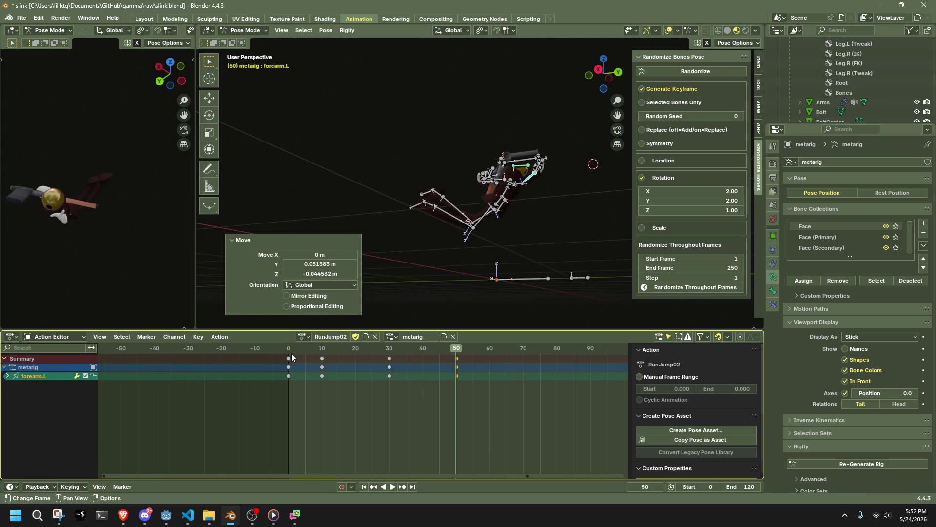
pyautogui.press('space')
pyautogui.moveTo(291, 352); pyautogui.dragTo(453, 397)
pyautogui.moveTo(494, 291); pyautogui.dragTo(555, 314, button='middle')
pyautogui.press('space')
pyautogui.press('space')
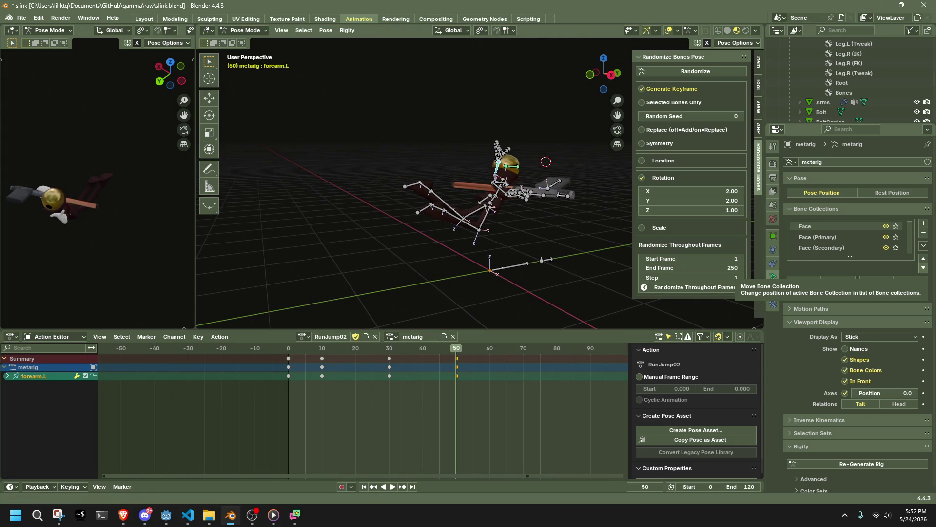
pyautogui.hotkey('alt', 'Tab')
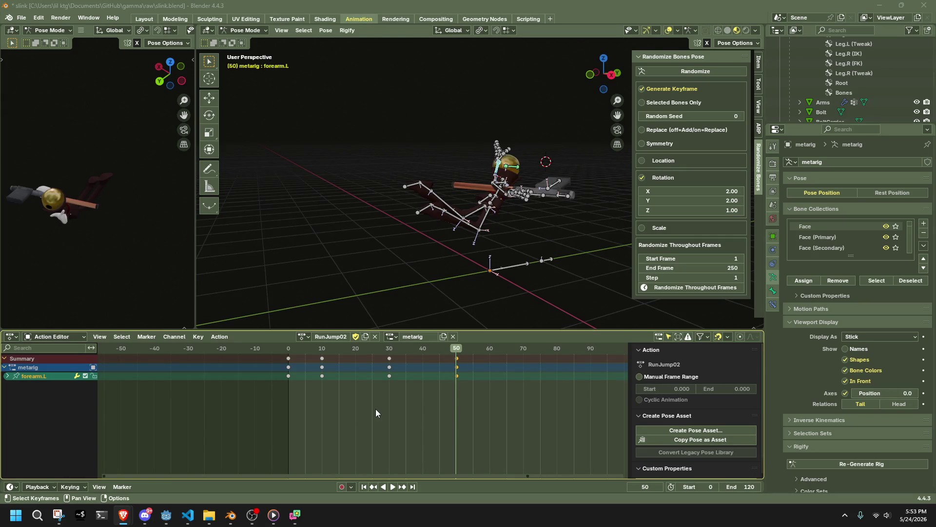
pyautogui.moveTo(490, 229); pyautogui.dragTo(507, 233, button='middle')
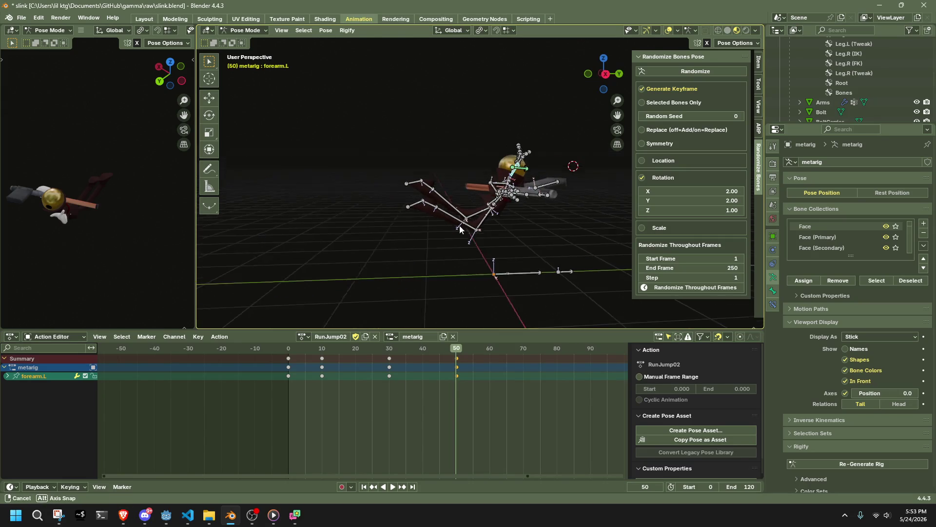
# Step: Deselect the frame-50 keys and play the jump from the start frame
pyautogui.click(398, 397)
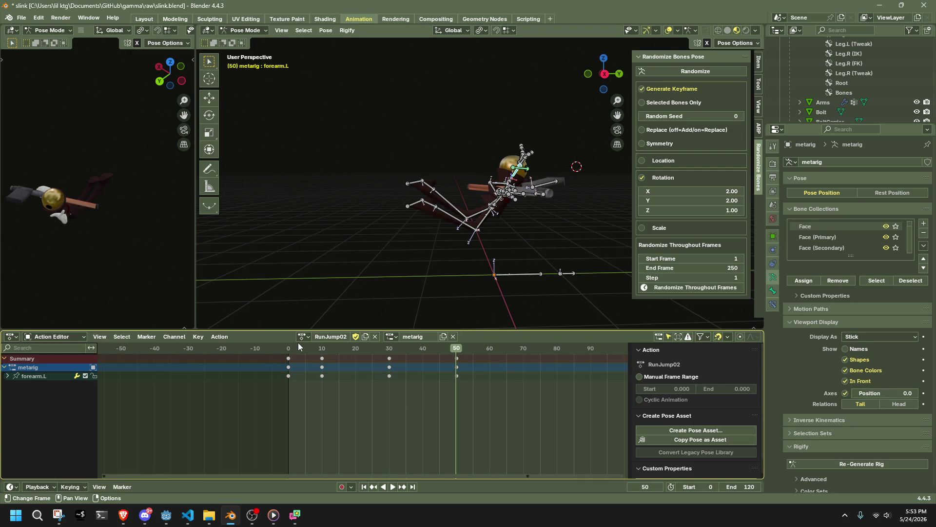
pyautogui.hotkey('shift', 'Left')
pyautogui.press('space')
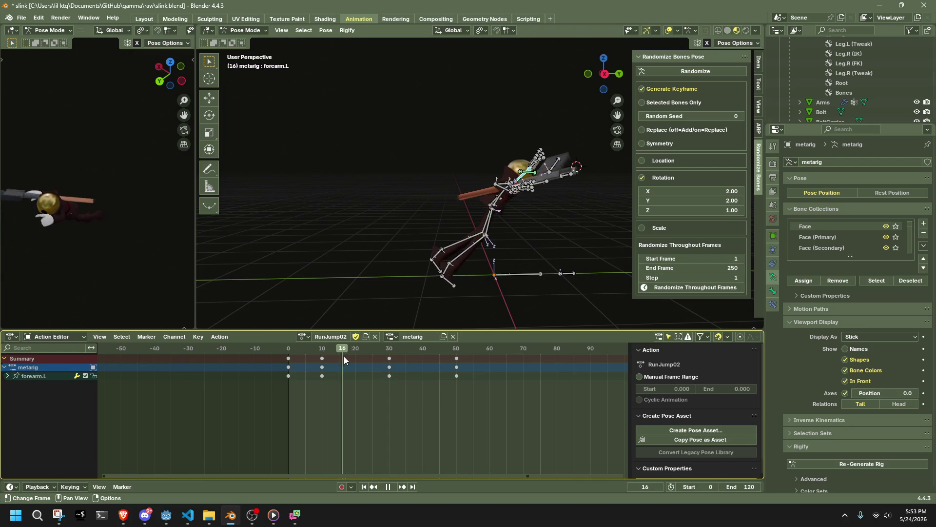
pyautogui.press('space')
# Step: Box-select the frame-30 and frame-50 keys and shift them 30 frames later
pyautogui.moveTo(495, 409)
pyautogui.mouseDown()
pyautogui.moveTo(385, 366)
pyautogui.moveTo(371, 349)
pyautogui.moveTo(322, 349)
pyautogui.moveTo(458, 367)
pyautogui.mouseUp()
pyautogui.press('Home')
pyautogui.write('g30')
pyautogui.press('Return')
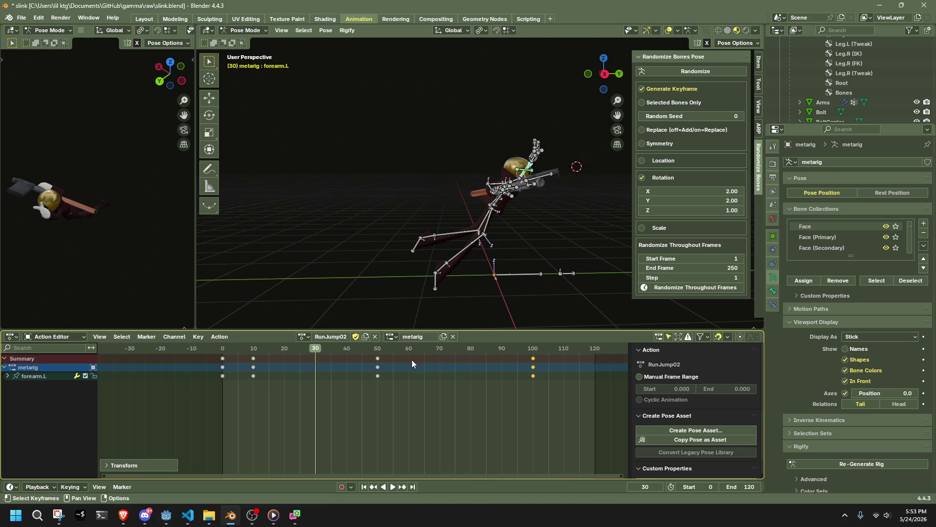
# Step: Play back the retimed jump and scrub to frame 38 to inspect the pose
pyautogui.press('space')
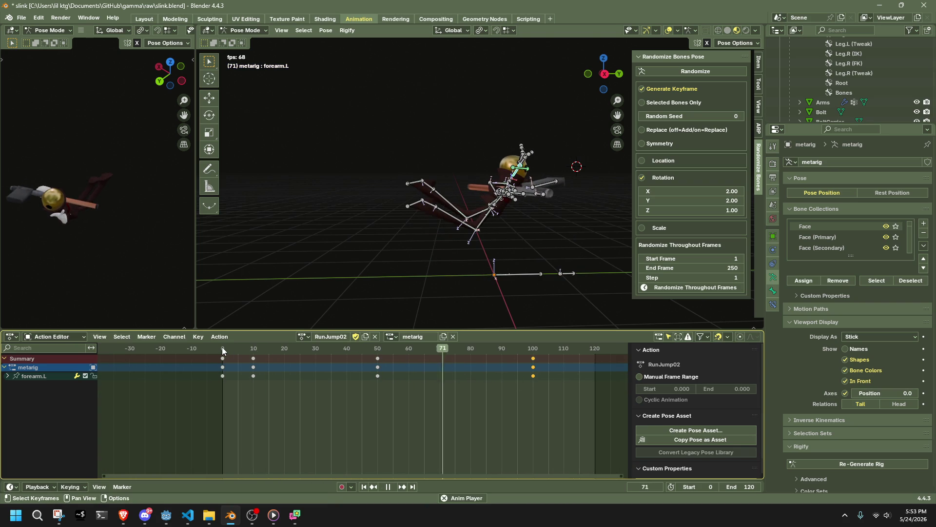
pyautogui.press('space')
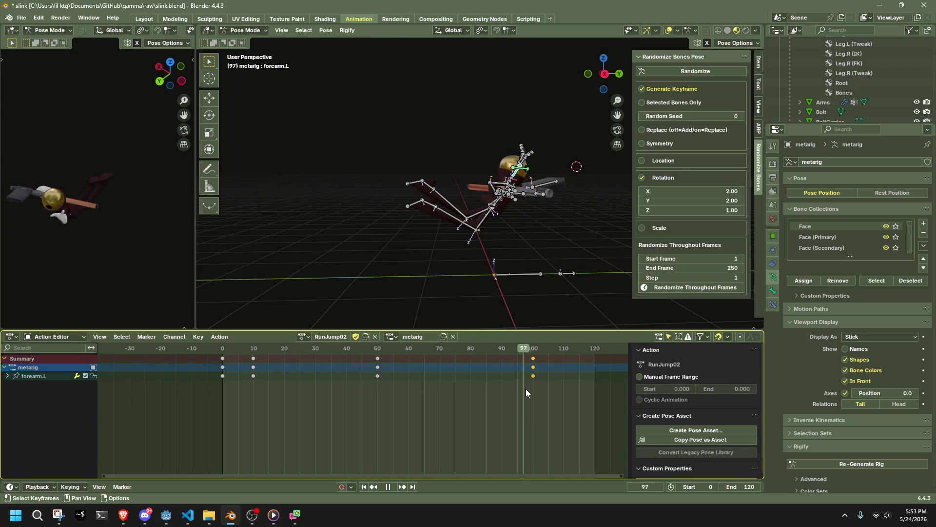
pyautogui.moveTo(248, 415); pyautogui.dragTo(253, 416)
pyautogui.press('space')
pyautogui.moveTo(417, 256); pyautogui.dragTo(527, 274, button='middle')
pyautogui.moveTo(262, 351); pyautogui.dragTo(341, 348)
# Step: Select all bones, move the frame-30 keys to frame 50, and replay from the start
pyautogui.press('a')
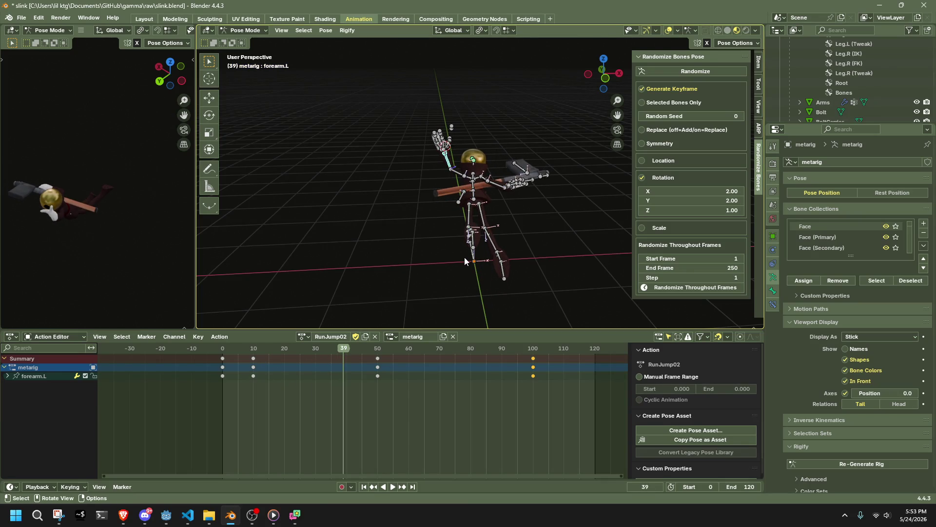
pyautogui.moveTo(338, 357); pyautogui.dragTo(311, 362)
pyautogui.moveTo(390, 312)
pyautogui.mouseDown(button='middle')
pyautogui.moveTo(442, 284)
pyautogui.moveTo(452, 320)
pyautogui.mouseUp(button='middle')
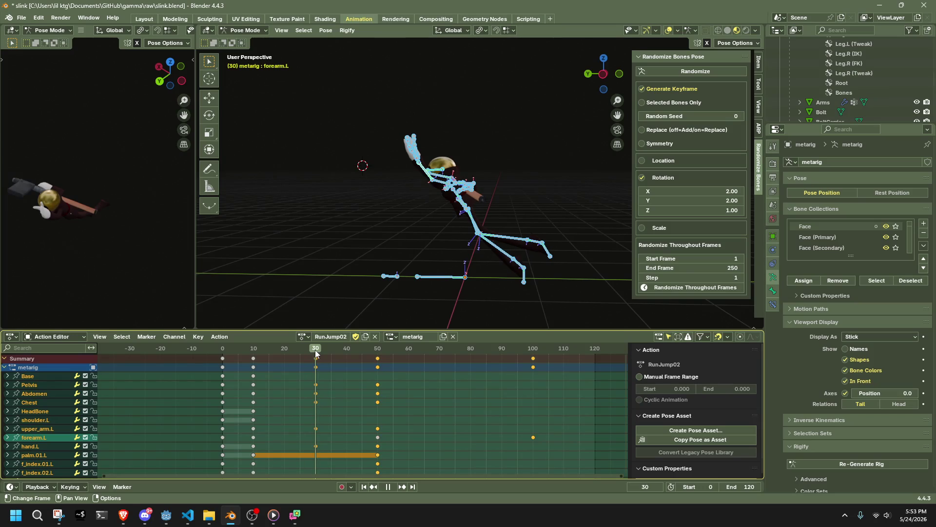
pyautogui.moveTo(299, 352); pyautogui.dragTo(299, 352)
pyautogui.press('g')
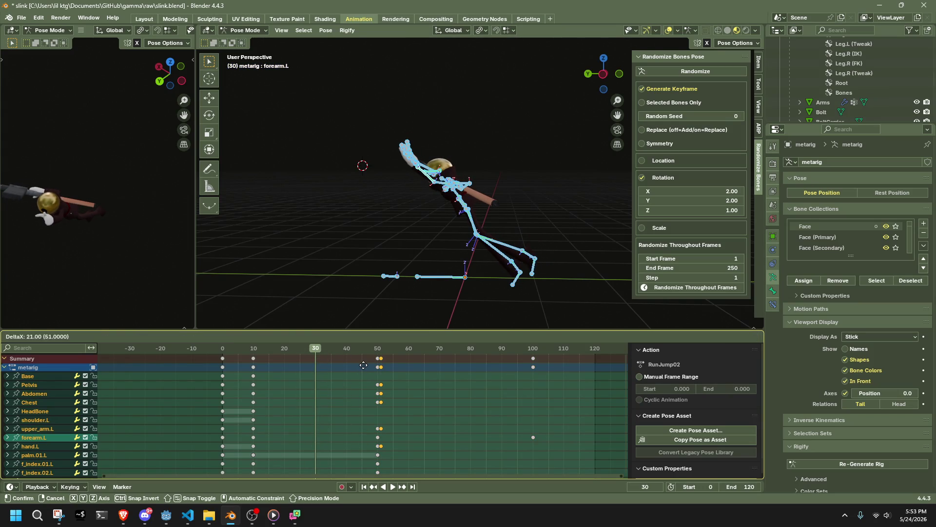
pyautogui.click(361, 366)
pyautogui.hotkey('shift', 'Left')
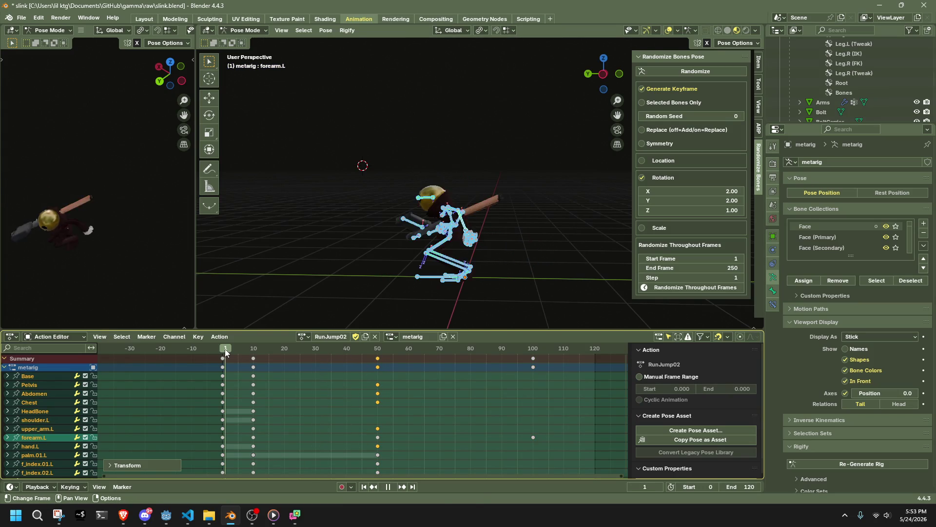
pyautogui.press('space')
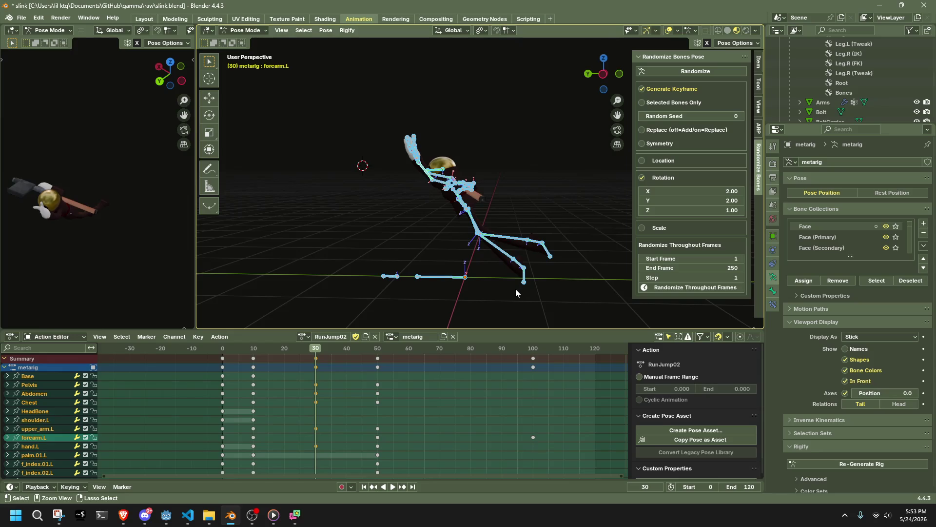
# Step: Copy the frame-50 pose, paste and key it on all bones at frame 100, then move the frame-30 keys to 50
pyautogui.click(377, 349)
pyautogui.hotkey('ctrl', 'c')
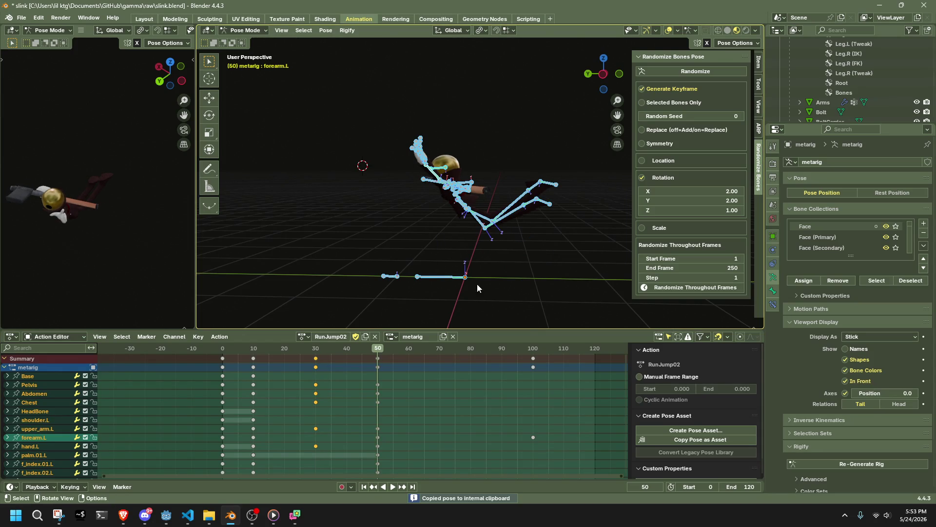
pyautogui.click(534, 349)
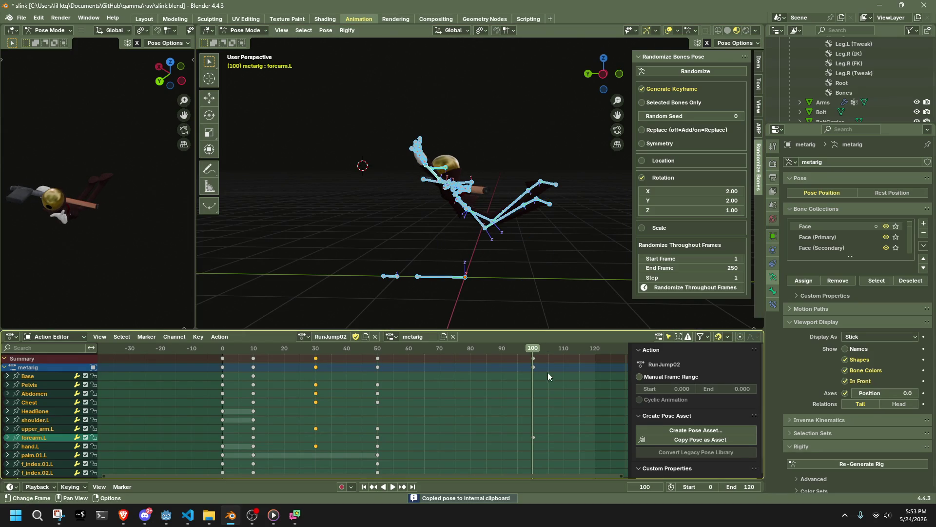
pyautogui.click(537, 270)
pyautogui.press('i')
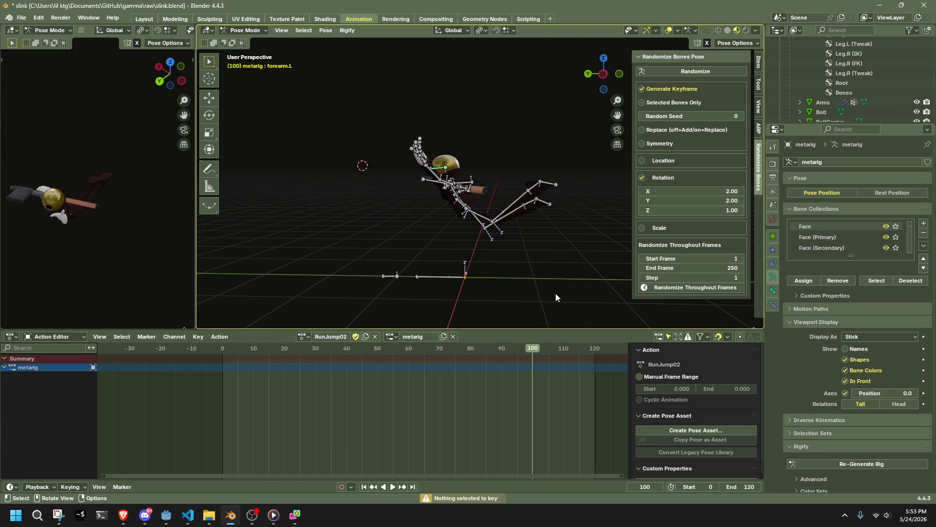
pyautogui.press('a')
pyautogui.hotkey('ctrl', 'v')
pyautogui.press('i')
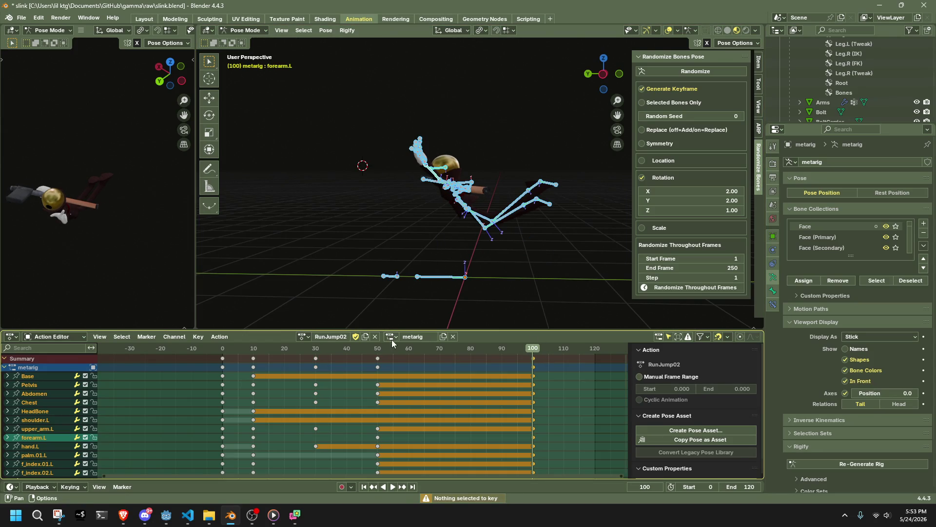
pyautogui.keyDown('alt'); pyautogui.click(316, 429); pyautogui.keyUp('alt')
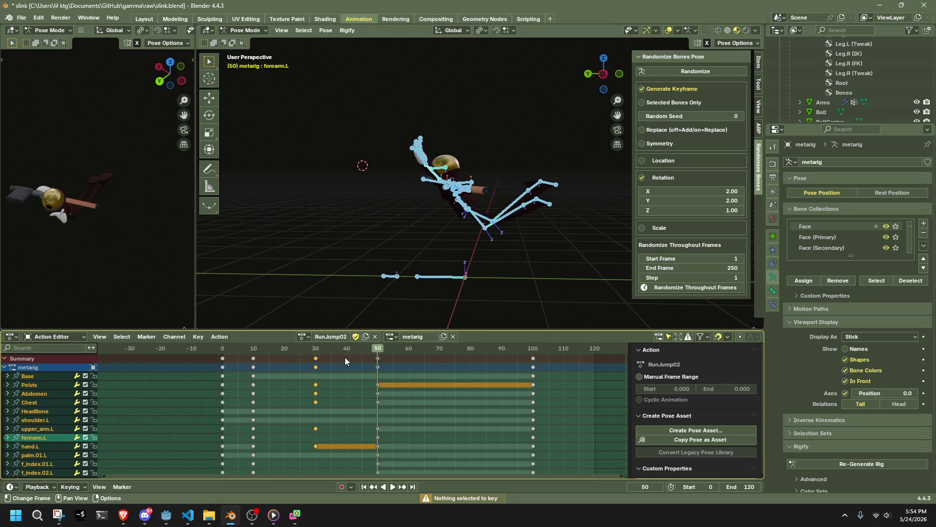
pyautogui.click(411, 397)
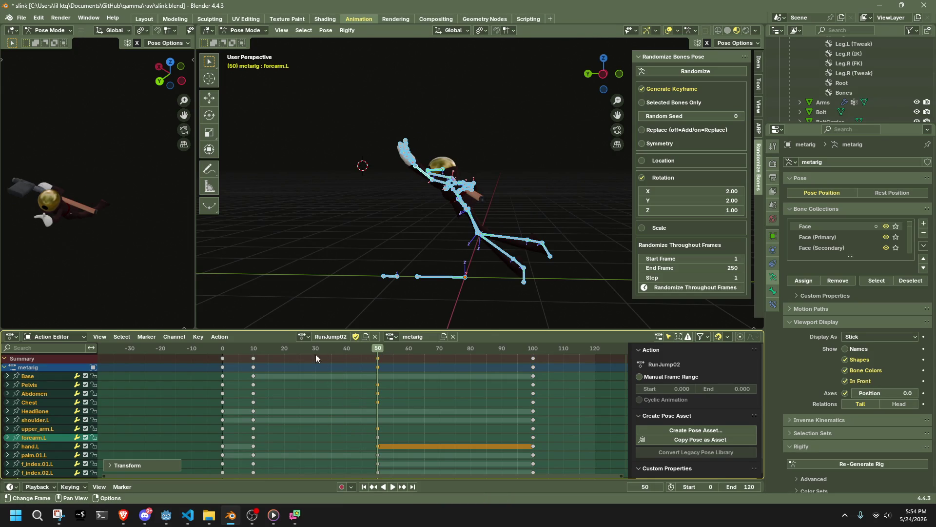
# Step: Play the jump in Right Orthographic view and stop at frame 100
pyautogui.press('space')
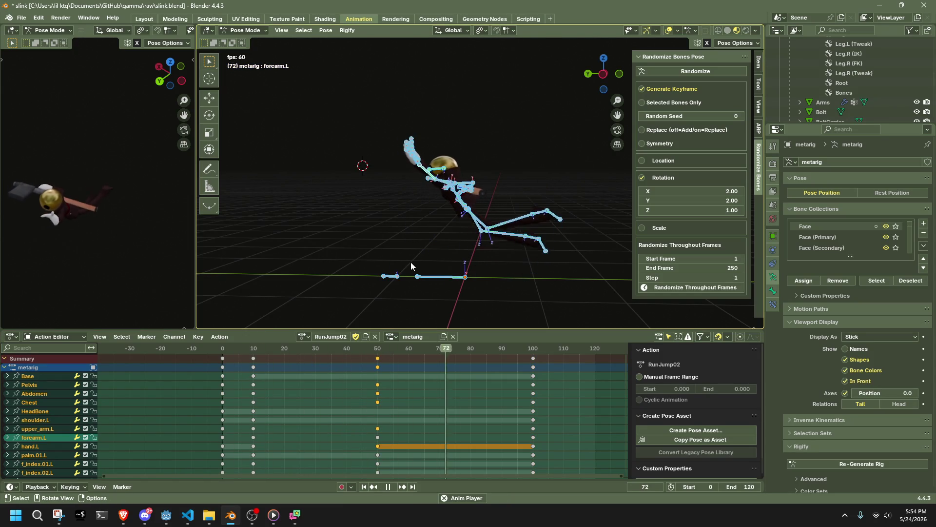
pyautogui.moveTo(475, 253)
pyautogui.mouseDown(button='middle')
pyautogui.moveTo(361, 264)
pyautogui.moveTo(536, 233)
pyautogui.moveTo(453, 219)
pyautogui.mouseUp(button='middle')
pyautogui.click(608, 73)
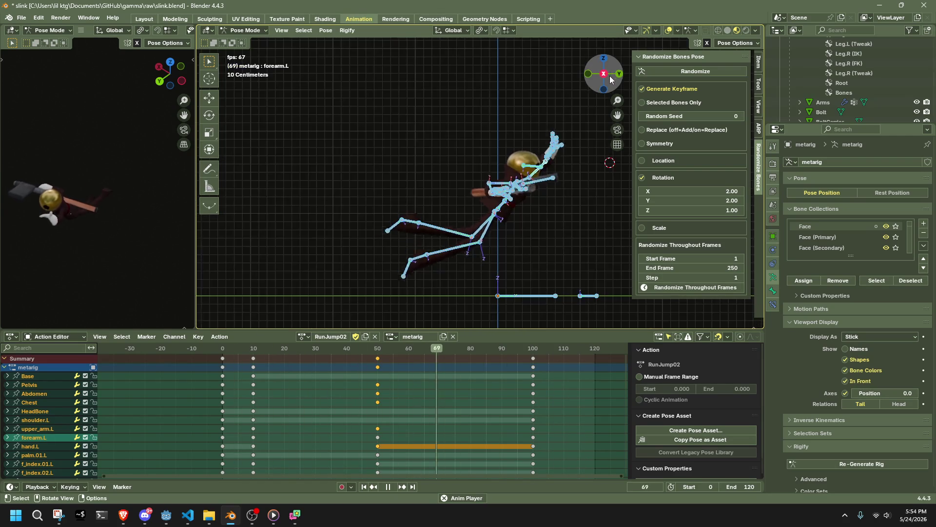
pyautogui.moveTo(229, 349); pyautogui.dragTo(534, 378)
pyautogui.press('space')
# Step: Move the Chest bone at frame 100, then replay the jump from the start to check it
pyautogui.click(542, 178)
pyautogui.press('g')
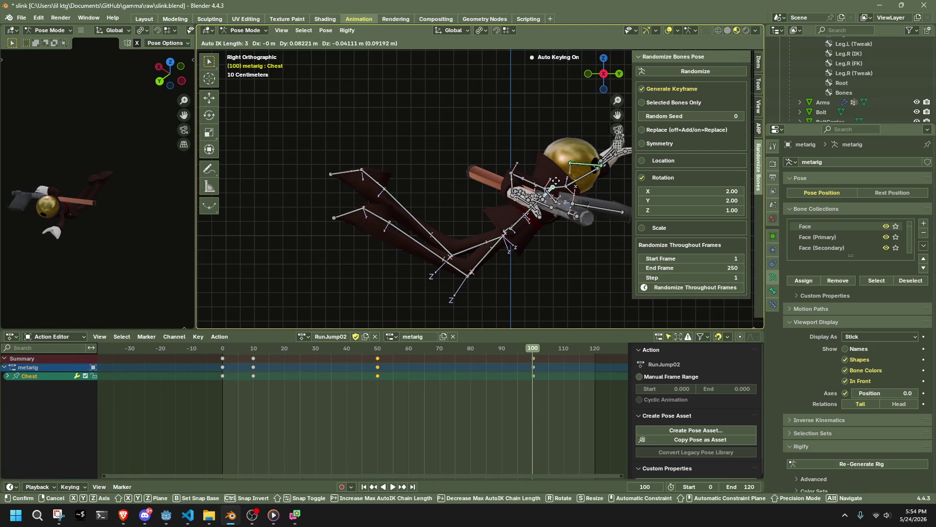
pyautogui.click(558, 186)
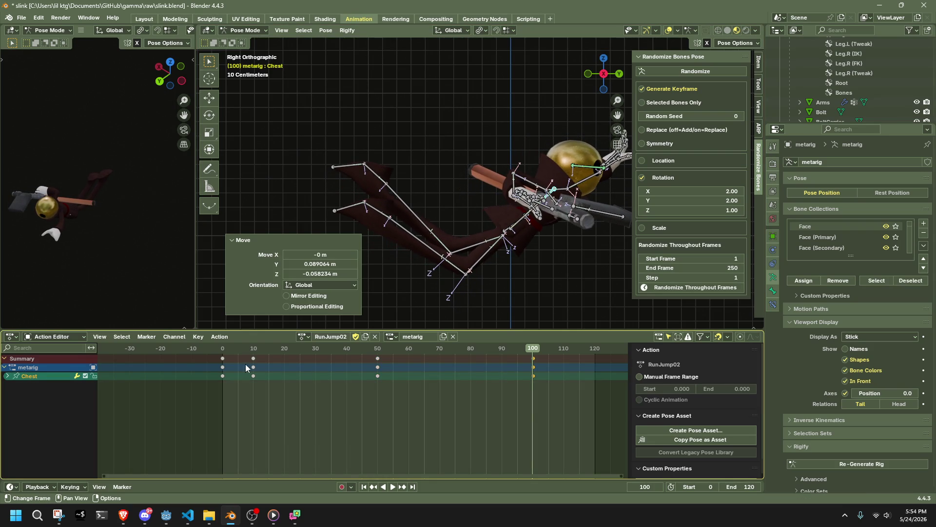
pyautogui.press('space')
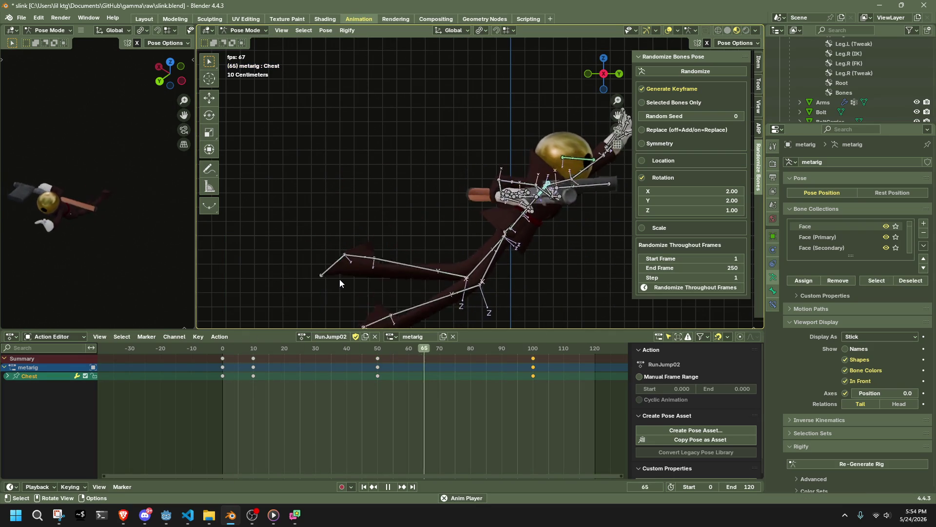
pyautogui.moveTo(340, 279)
pyautogui.mouseDown(button='middle')
pyautogui.moveTo(495, 201)
pyautogui.moveTo(418, 203)
pyautogui.moveTo(520, 225)
pyautogui.moveTo(652, 225)
pyautogui.mouseUp(button='middle')
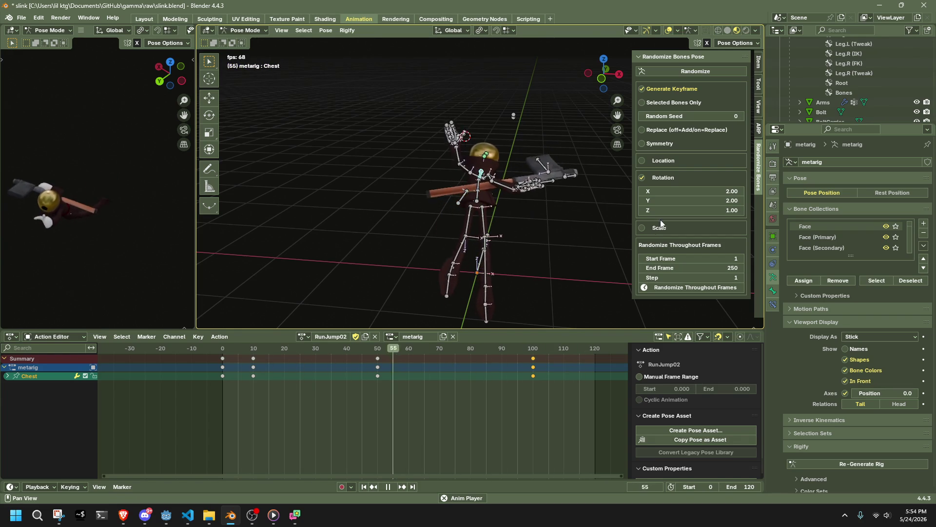
pyautogui.moveTo(533, 189); pyautogui.dragTo(407, 195, button='middle')
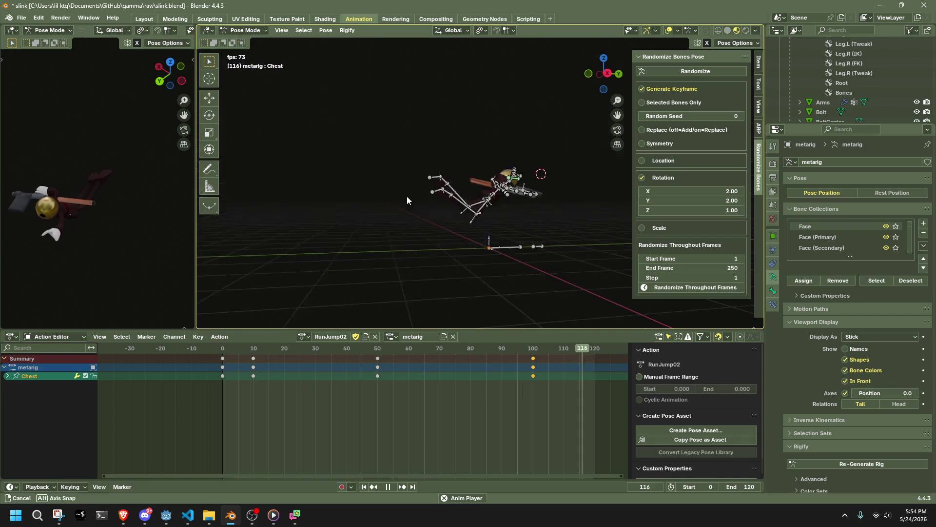
pyautogui.click(612, 79)
pyautogui.moveTo(223, 347); pyautogui.dragTo(219, 348)
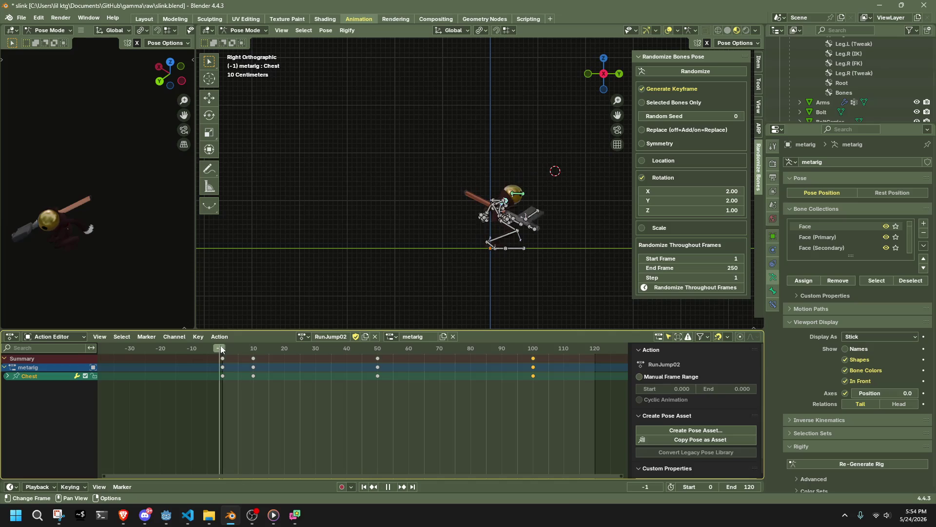
# Step: Move the frame-10 keys of all bones to frame 25 and replay from the first frame
pyautogui.press('g')
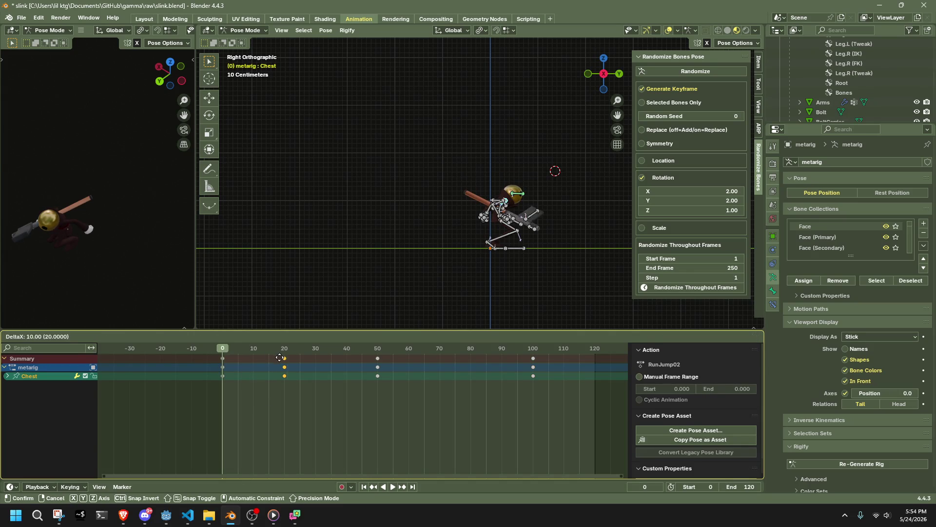
pyautogui.click(295, 362)
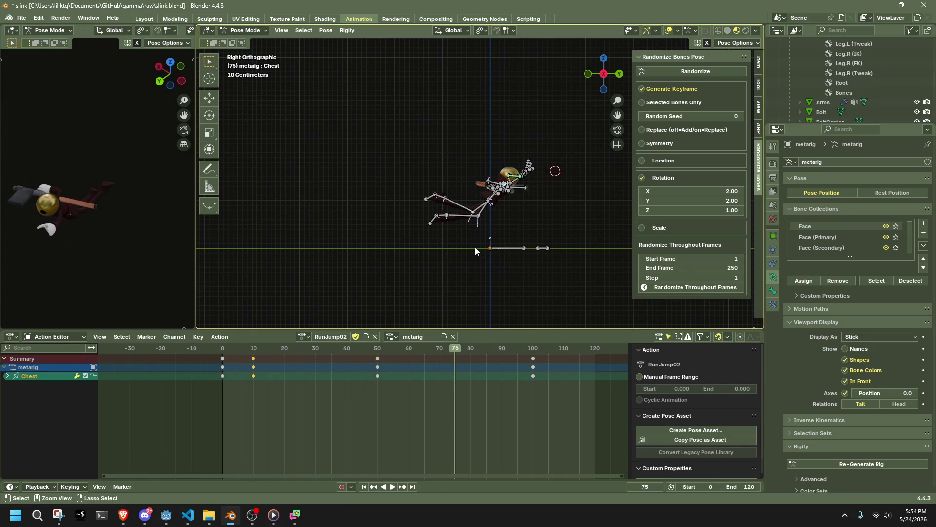
pyautogui.press('a')
pyautogui.moveTo(236, 358); pyautogui.dragTo(236, 358)
pyautogui.press('g')
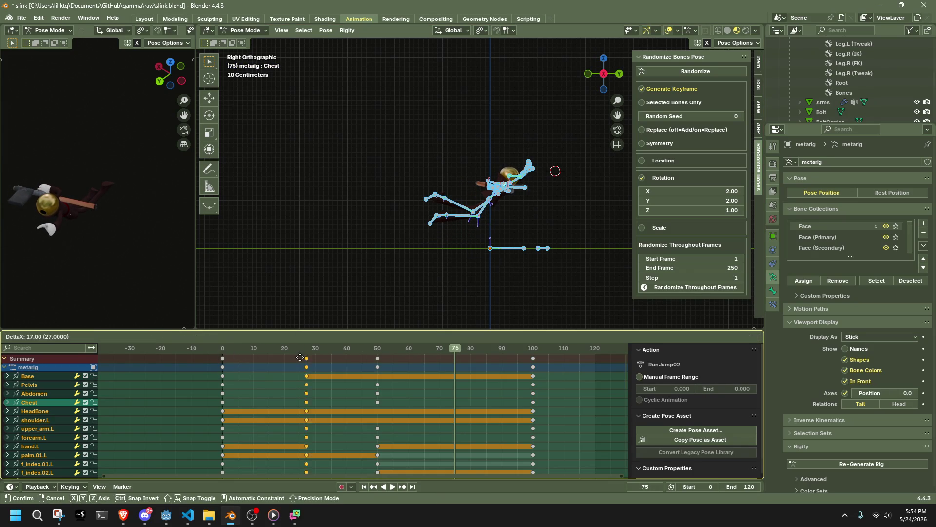
pyautogui.click(285, 356)
pyautogui.click(242, 348)
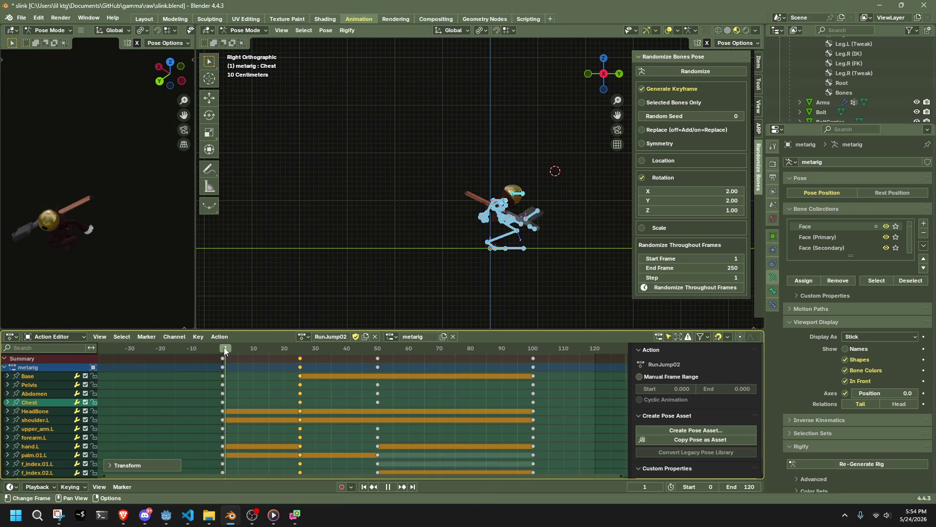
pyautogui.press('space')
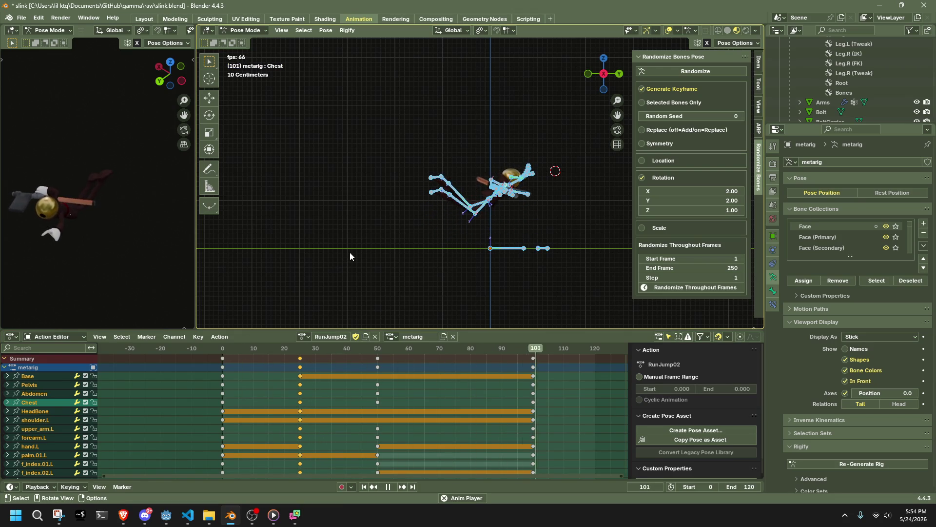
pyautogui.press('space')
# Step: Shift the frame-100 keys to 120 and the frame-50 keys to 60, then play the jump
pyautogui.click(406, 359)
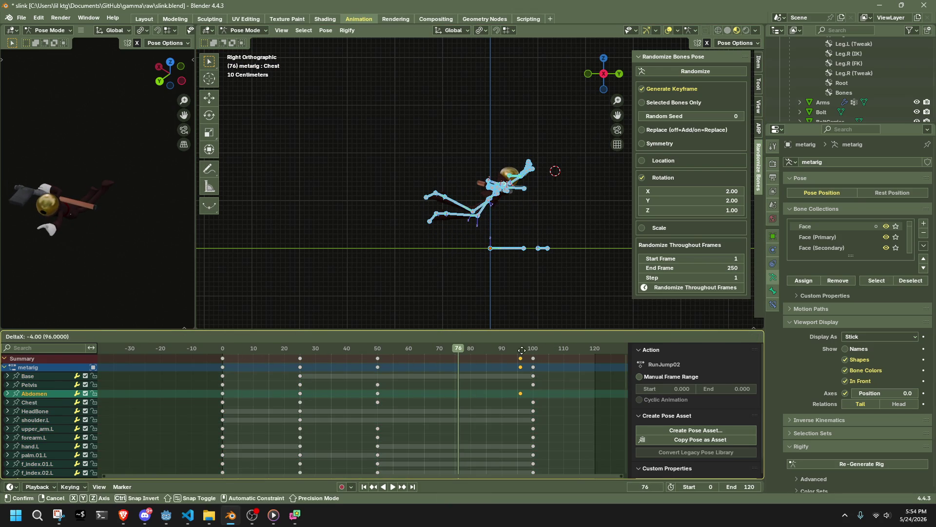
pyautogui.moveTo(567, 414); pyautogui.dragTo(527, 362)
pyautogui.press('g')
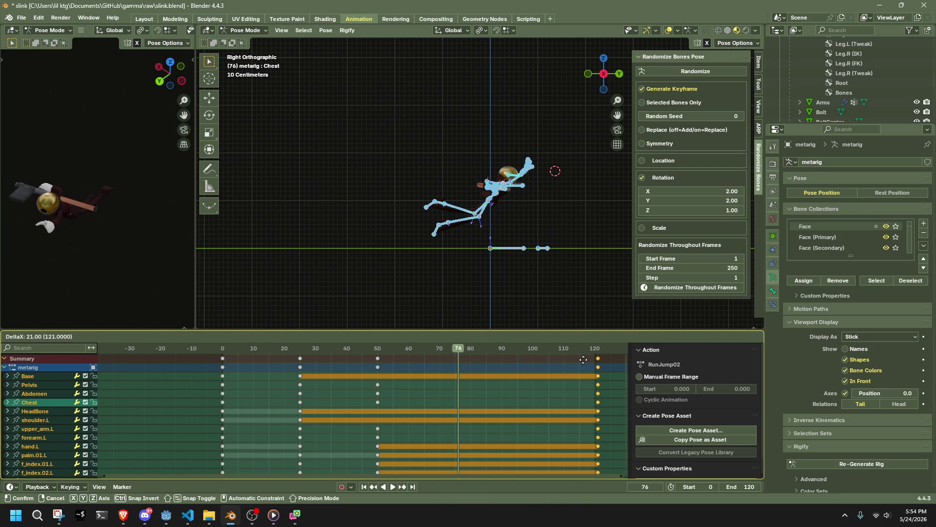
pyautogui.click(579, 359)
pyautogui.click(377, 358)
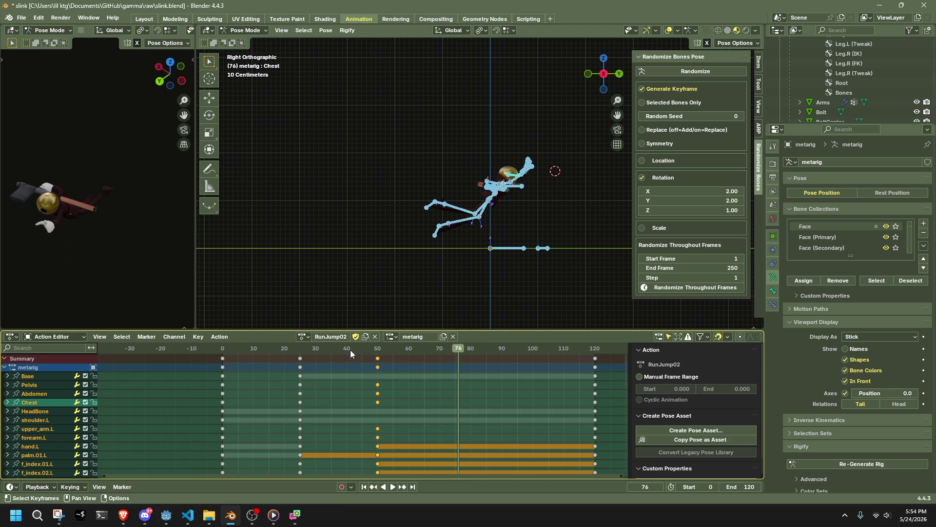
pyautogui.press('g')
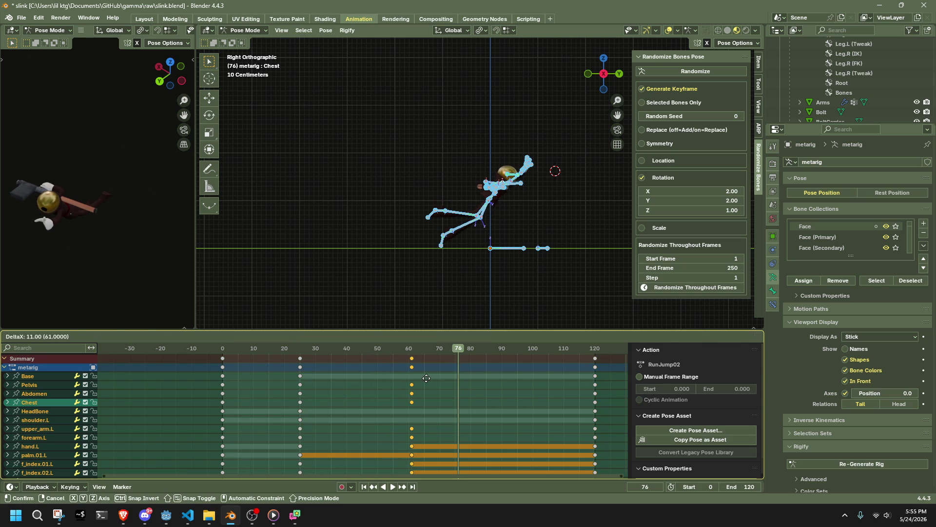
pyautogui.click(425, 381)
pyautogui.press('space')
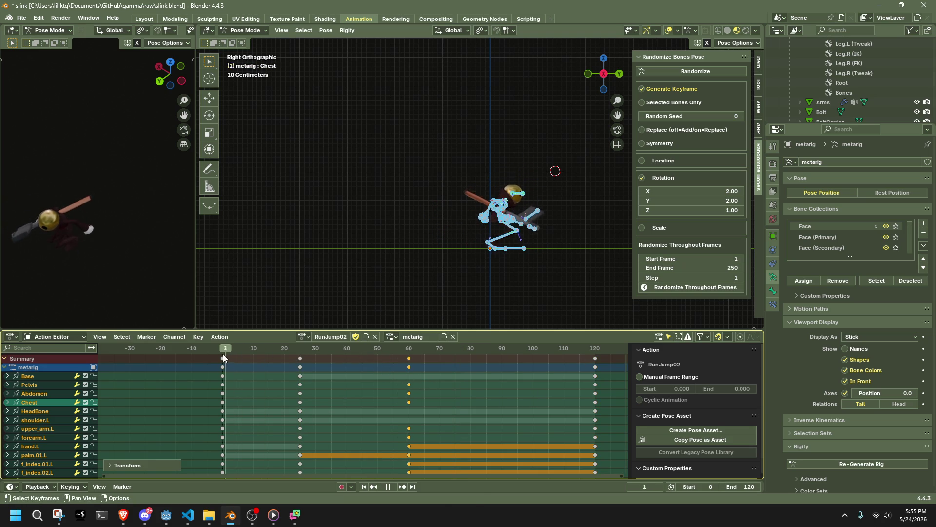
pyautogui.click(222, 358)
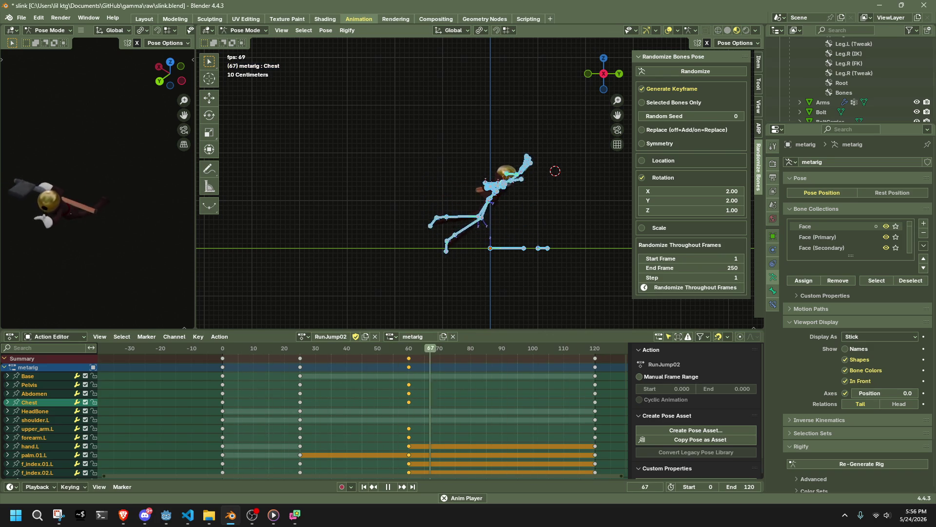
# Step: Stop playback and orbit and zoom around the rig to inspect it
pyautogui.click(576, 306)
pyautogui.moveTo(575, 305)
pyautogui.mouseDown(button='middle')
pyautogui.moveTo(532, 285)
pyautogui.moveTo(446, 276)
pyautogui.moveTo(358, 286)
pyautogui.mouseUp(button='middle')
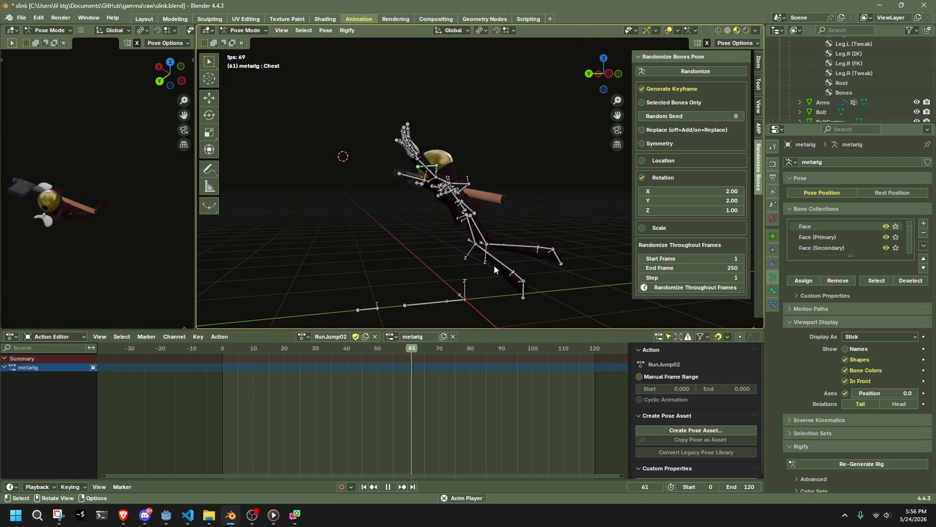
pyautogui.moveTo(522, 250); pyautogui.dragTo(371, 270, button='middle')
pyautogui.press('a')
pyautogui.hotkey('ctrl', 'z')
pyautogui.moveTo(559, 243); pyautogui.dragTo(440, 230, button='middle')
pyautogui.press('space')
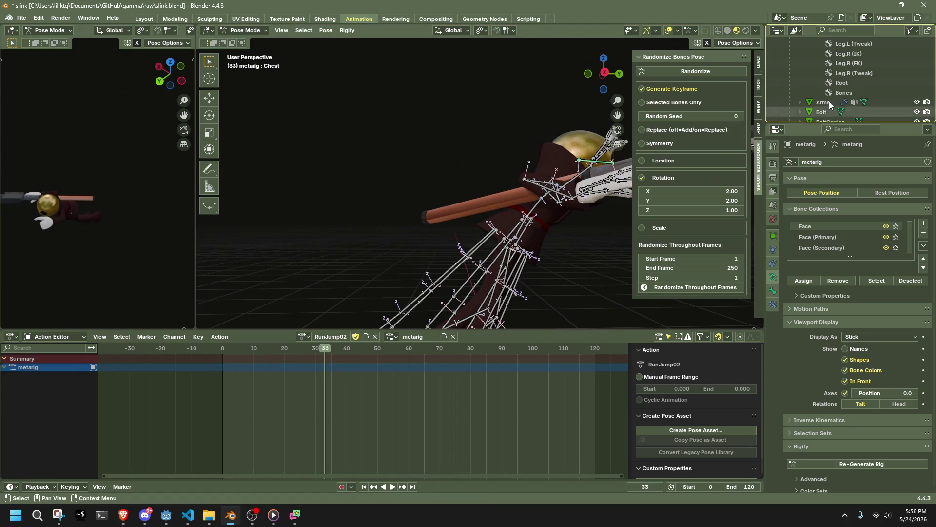
pyautogui.scroll(-8, 885, 86)
pyautogui.scroll(-3, 883, 86)
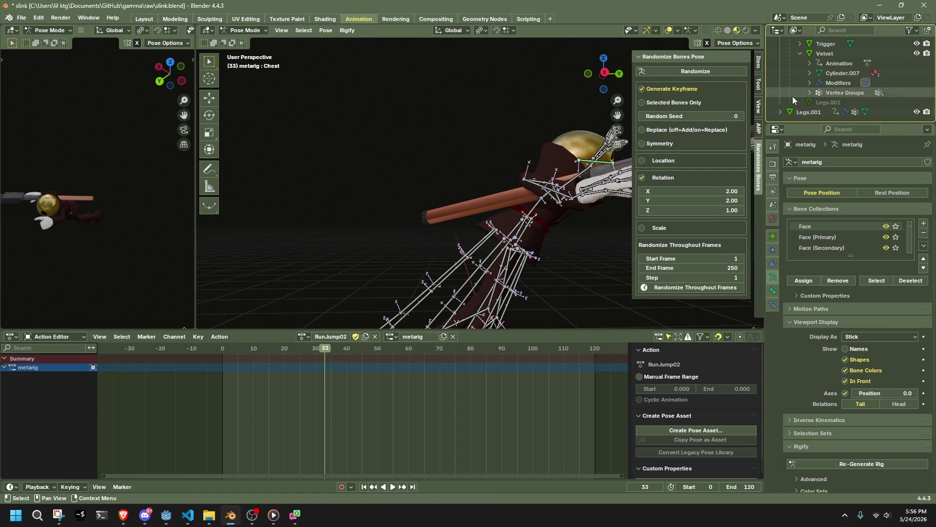
pyautogui.scroll(3, 792, 96)
# Step: In Object Mode, unhide the red dress with Alt+H, then return the armature to Pose Mode
pyautogui.press('Tab')
pyautogui.press('Tab')
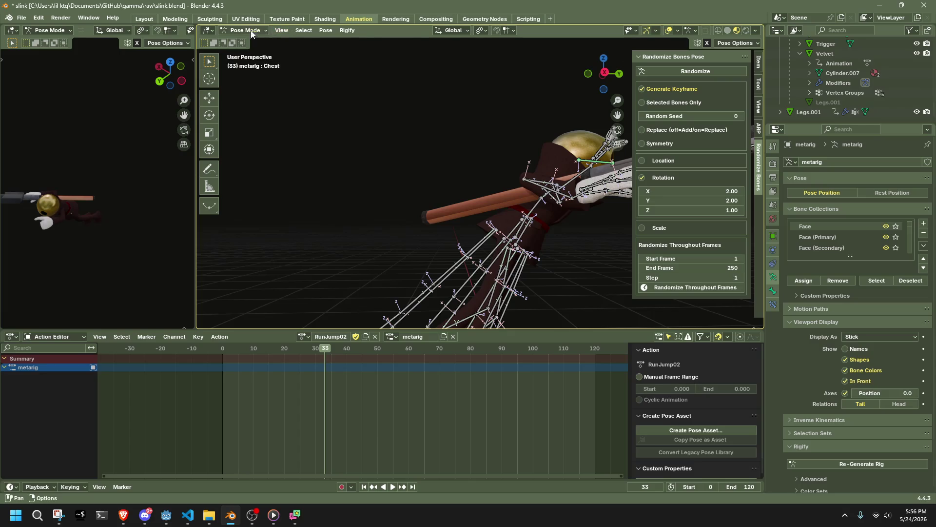
pyautogui.click(251, 31)
pyautogui.click(256, 42)
pyautogui.click(402, 135)
pyautogui.hotkey('alt', 'h')
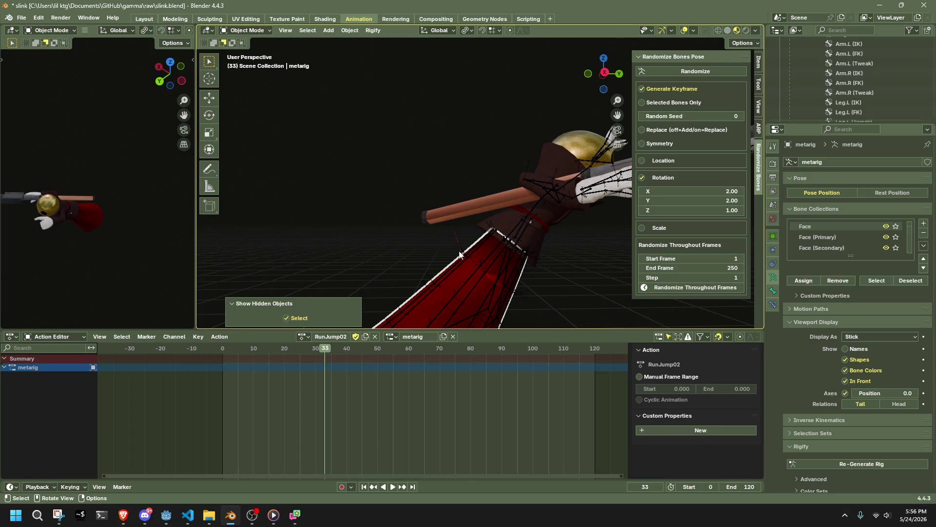
pyautogui.click(437, 283)
pyautogui.click(256, 63)
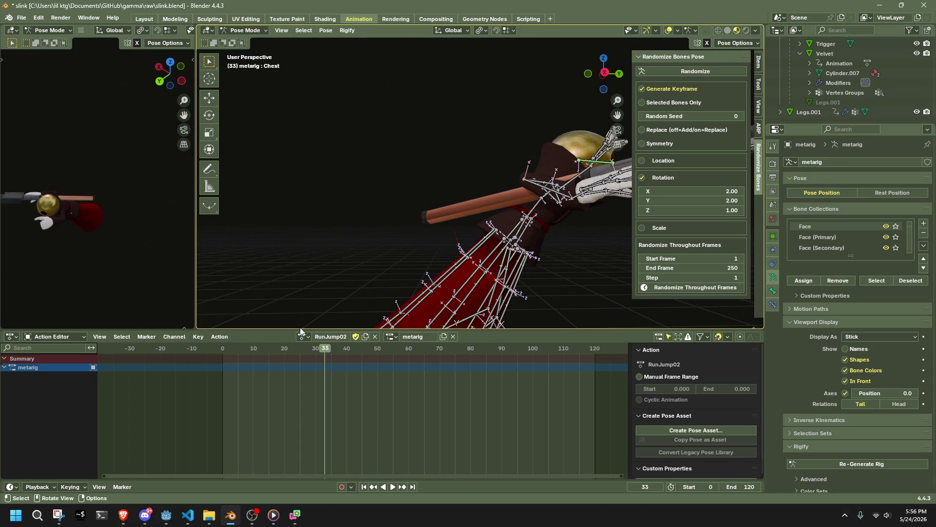
pyautogui.press('space')
pyautogui.click(223, 350)
# Step: Move the frame-10 keys to frame 26 and replay the retimed jump
pyautogui.moveTo(222, 349); pyautogui.dragTo(252, 358)
pyautogui.press('g')
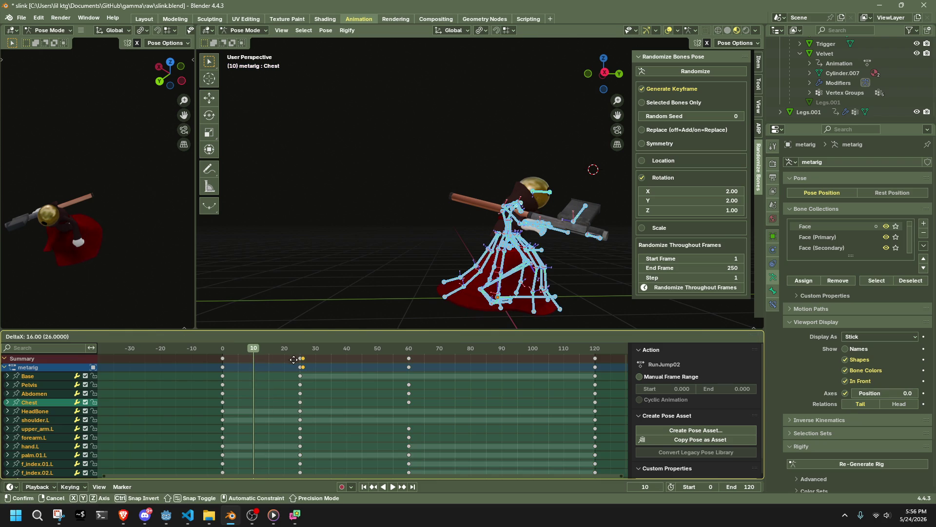
pyautogui.click(291, 363)
pyautogui.hotkey('shift', 'Left')
pyautogui.press('space')
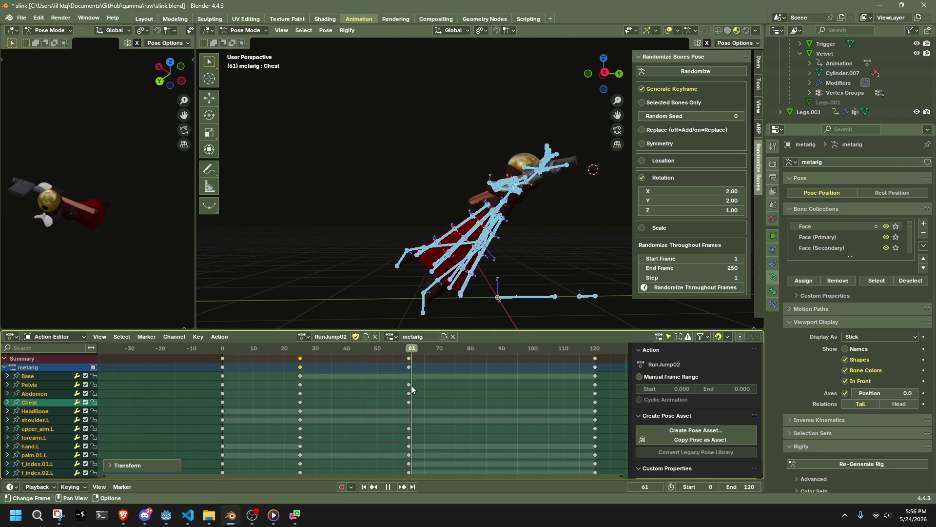
pyautogui.press('space')
# Step: Select the Dress2.003.L dress bone in a right orthographic view
pyautogui.moveTo(487, 312)
pyautogui.mouseDown(button='middle')
pyautogui.moveTo(518, 280)
pyautogui.moveTo(417, 201)
pyautogui.moveTo(538, 225)
pyautogui.moveTo(564, 218)
pyautogui.moveTo(477, 226)
pyautogui.moveTo(478, 175)
pyautogui.mouseUp(button='middle')
pyautogui.click(577, 227)
pyautogui.click(615, 78)
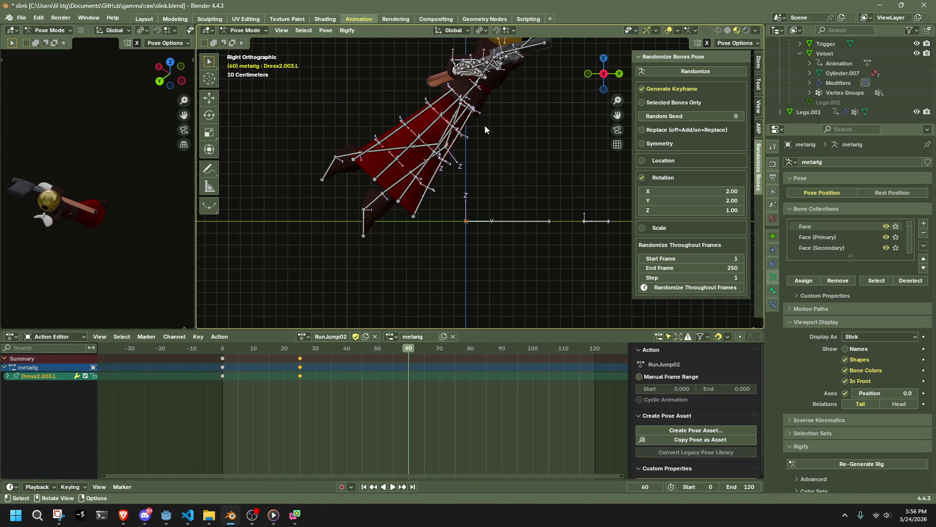
# Step: Move the Dress2.003.L bone, then select Dress2.003.R
pyautogui.press('g')
pyautogui.click(401, 128)
pyautogui.click(439, 161)
pyautogui.moveTo(439, 161)
pyautogui.mouseDown(button='middle')
pyautogui.moveTo(525, 154)
pyautogui.moveTo(491, 184)
pyautogui.moveTo(546, 251)
pyautogui.moveTo(690, 241)
pyautogui.moveTo(528, 207)
pyautogui.mouseUp(button='middle')
pyautogui.moveTo(527, 206); pyautogui.dragTo(471, 137)
# Step: Select the left dress bones Dress4.L, Dress0.L, Dress1.L and Dress1.001.L, excluding thigh.L
pyautogui.moveTo(471, 136)
pyautogui.mouseDown(button='middle')
pyautogui.moveTo(477, 146)
pyautogui.moveTo(517, 124)
pyautogui.moveTo(575, 174)
pyautogui.moveTo(403, 215)
pyautogui.moveTo(416, 225)
pyautogui.moveTo(404, 227)
pyautogui.moveTo(405, 172)
pyautogui.mouseUp(button='middle')
pyautogui.keyDown('ctrl'); pyautogui.click(515, 123); pyautogui.keyUp('ctrl')
pyautogui.keyDown('shift'); pyautogui.click(404, 227); pyautogui.keyUp('shift')
pyautogui.keyDown('shift'); pyautogui.click(395, 129); pyautogui.keyUp('shift')
pyautogui.moveTo(395, 129); pyautogui.dragTo(322, 107, button='middle')
pyautogui.moveTo(549, 149)
pyautogui.mouseDown(button='middle')
pyautogui.moveTo(502, 205)
pyautogui.moveTo(569, 254)
pyautogui.moveTo(676, 217)
pyautogui.moveTo(562, 248)
pyautogui.mouseUp(button='middle')
pyautogui.keyDown('shift'); pyautogui.click(506, 188); pyautogui.keyUp('shift')
pyautogui.keyDown('shift'); pyautogui.click(526, 225); pyautogui.keyUp('shift')
# Step: Rotate the selected dress bones -14° about Z, then about X
pyautogui.press('r')
pyautogui.press('z')
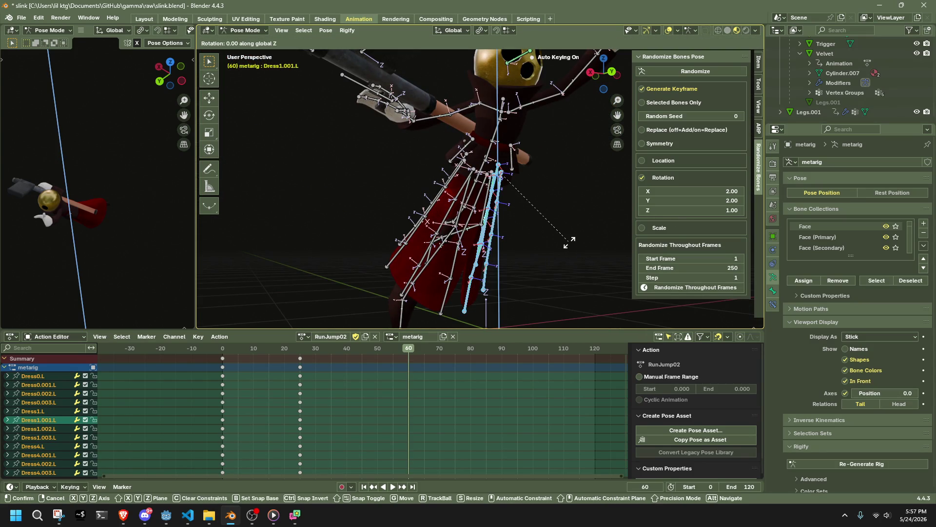
pyautogui.click(582, 227)
pyautogui.moveTo(581, 228); pyautogui.dragTo(543, 215, button='middle')
pyautogui.press('r')
pyautogui.press('x')
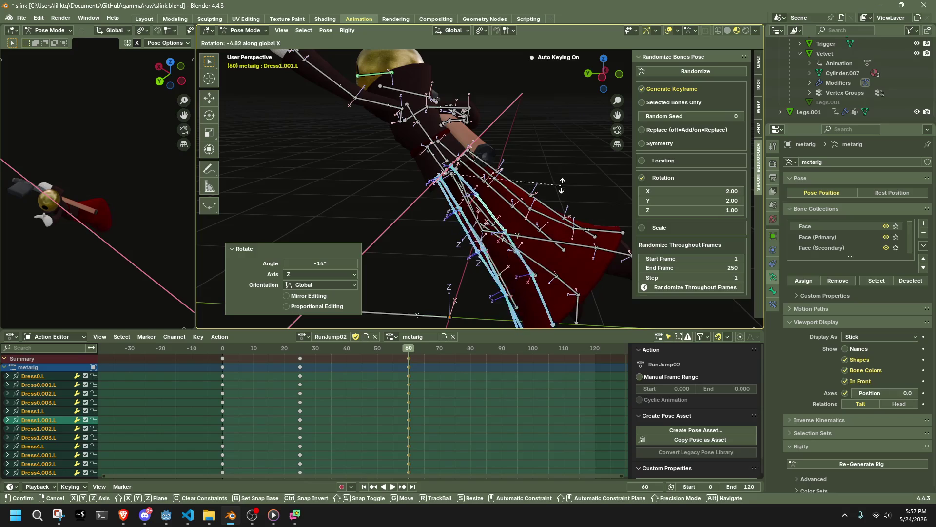
pyautogui.click(568, 188)
# Step: Undo the earlier dress rotation and instead rotate the bones 17.3° about Y
pyautogui.moveTo(568, 188)
pyautogui.mouseDown(button='middle')
pyautogui.moveTo(593, 167)
pyautogui.moveTo(655, 154)
pyautogui.moveTo(693, 160)
pyautogui.moveTo(500, 238)
pyautogui.mouseUp(button='middle')
pyautogui.press('r')
pyautogui.press('y')
pyautogui.press('Escape')
pyautogui.hotkey('ctrl', 'z')
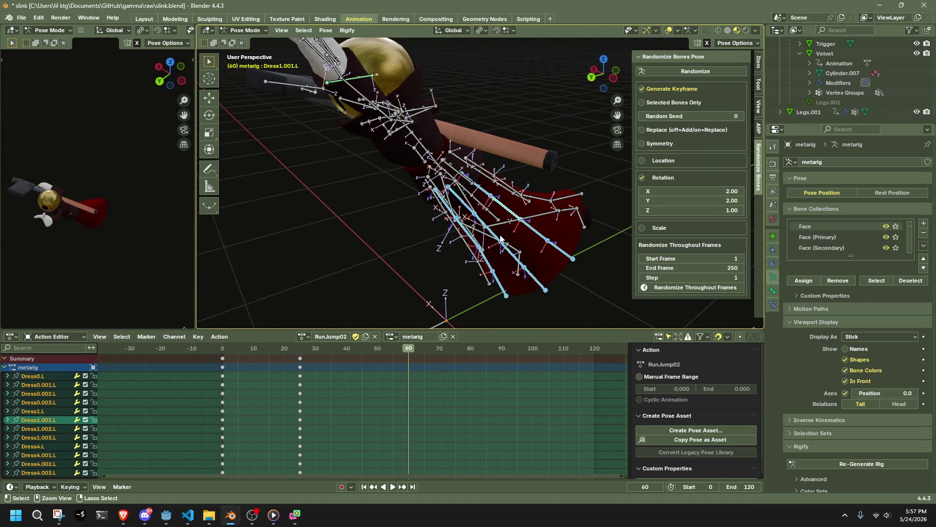
pyautogui.press('r')
pyautogui.press('y')
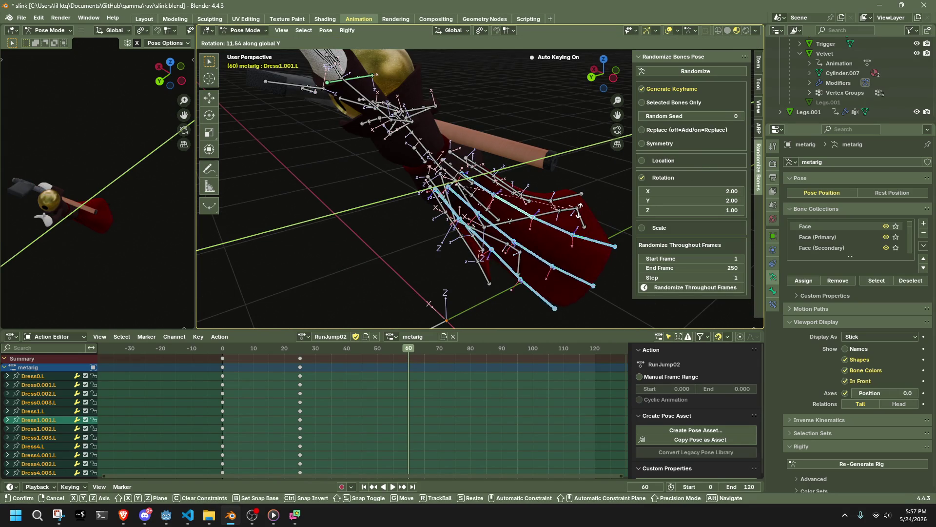
pyautogui.click(573, 210)
# Step: Rotate the dress bones further about X, then again in top orthographic view
pyautogui.moveTo(573, 210)
pyautogui.mouseDown(button='middle')
pyautogui.moveTo(459, 164)
pyautogui.moveTo(559, 262)
pyautogui.mouseUp(button='middle')
pyautogui.press('r')
pyautogui.press('x')
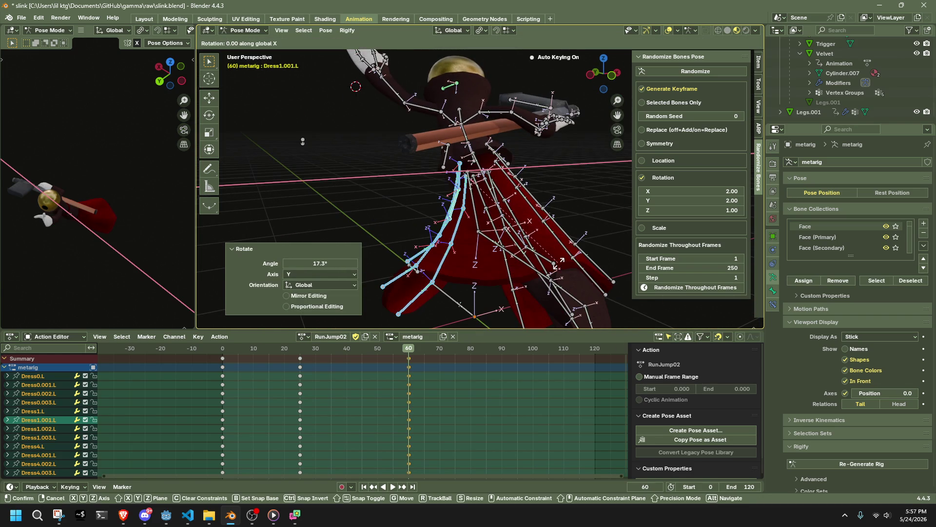
pyautogui.click(580, 171)
pyautogui.click(603, 73)
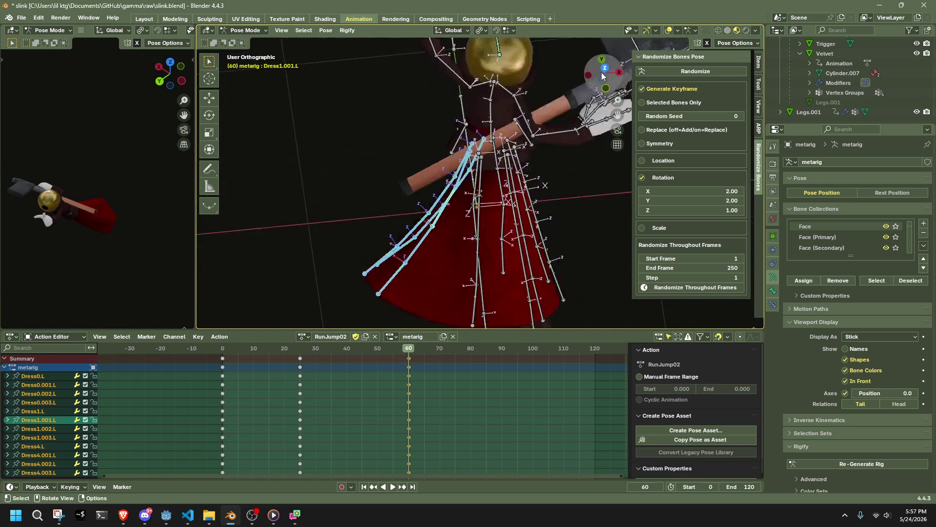
pyautogui.press('r')
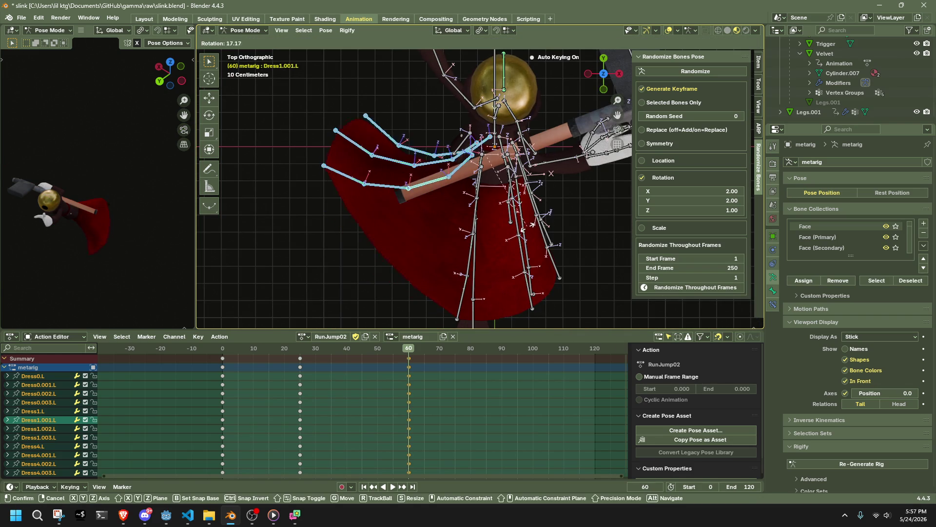
pyautogui.click(533, 223)
# Step: Narrow the selection to Dress0.L, Dress1.L and Dress4.L, then rotate them -65° about Z and undo it
pyautogui.moveTo(533, 224)
pyautogui.mouseDown(button='middle')
pyautogui.moveTo(495, 174)
pyautogui.moveTo(558, 132)
pyautogui.moveTo(549, 171)
pyautogui.mouseUp(button='middle')
pyautogui.scroll(-5, 549, 171)
pyautogui.click(507, 260)
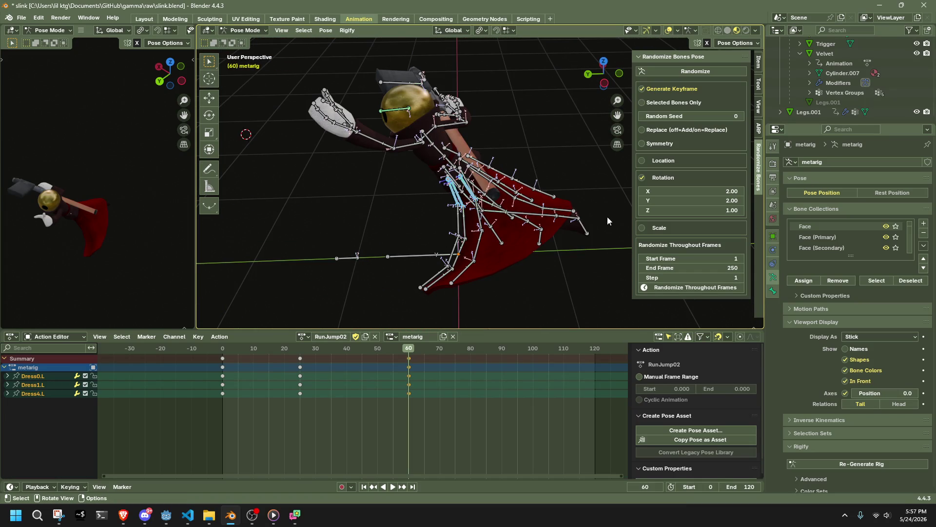
pyautogui.click(604, 62)
pyautogui.press('r')
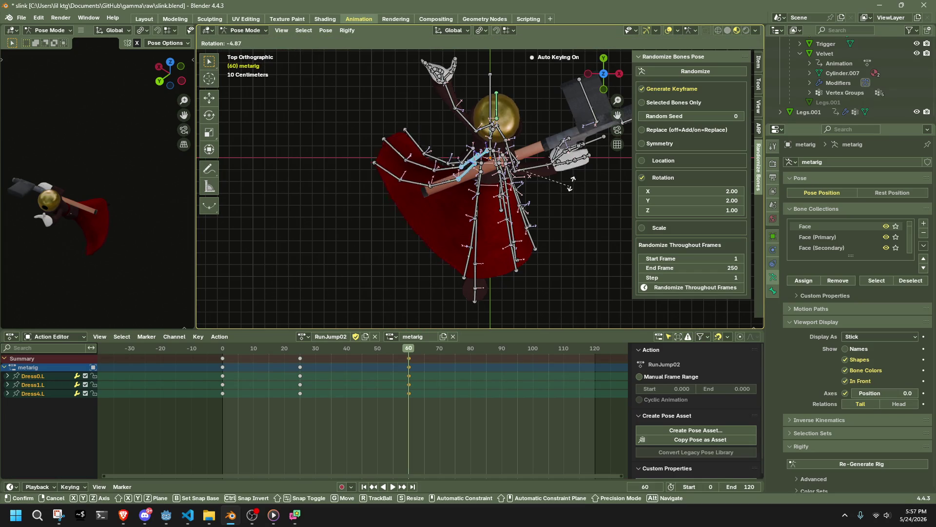
pyautogui.click(532, 126)
pyautogui.moveTo(532, 126)
pyautogui.mouseDown(button='middle')
pyautogui.moveTo(585, 162)
pyautogui.moveTo(634, 137)
pyautogui.moveTo(568, 102)
pyautogui.moveTo(525, 227)
pyautogui.mouseUp(button='middle')
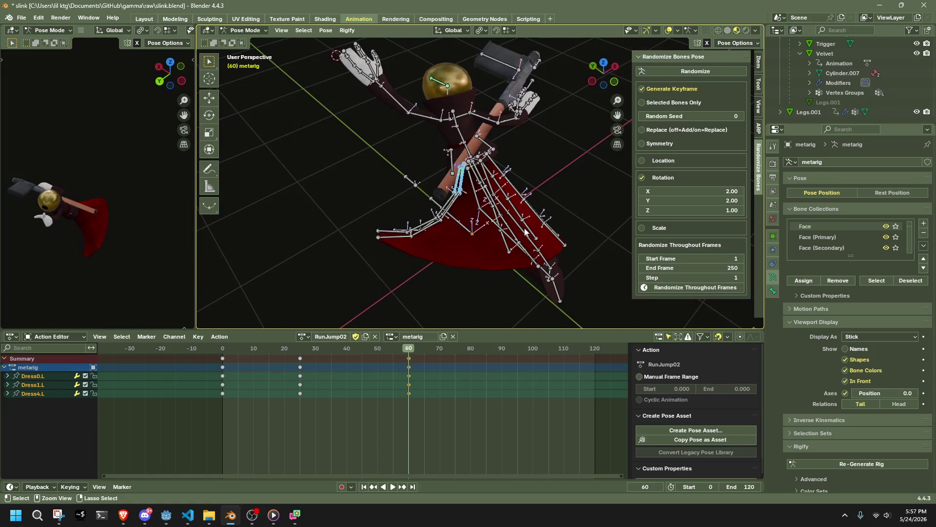
pyautogui.hotkey('ctrl', 'z')
pyautogui.hotkey('ctrl', 'z')
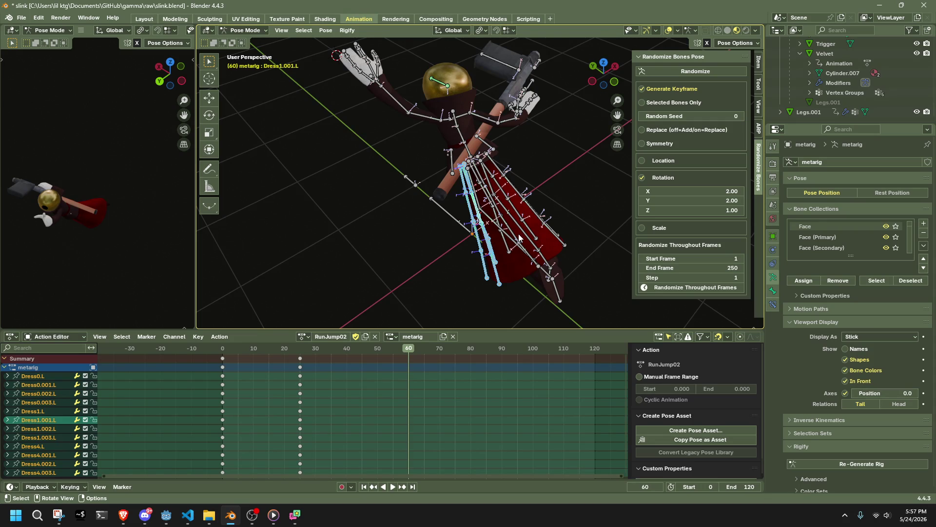
# Step: Pull the Dress1.003.L and Dress0.003.L dress ends outward at frame 60
pyautogui.moveTo(516, 235)
pyautogui.mouseDown(button='middle')
pyautogui.moveTo(538, 175)
pyautogui.moveTo(495, 112)
pyautogui.moveTo(419, 145)
pyautogui.mouseUp(button='middle')
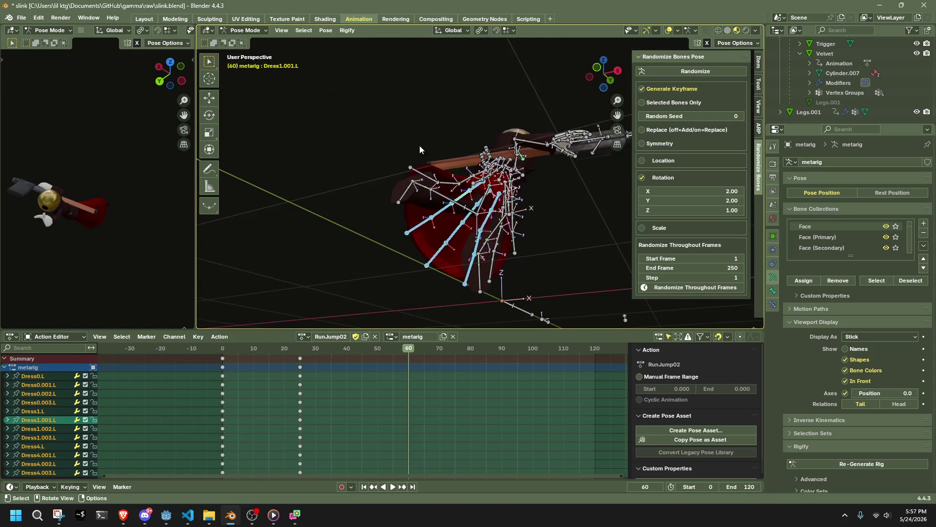
pyautogui.moveTo(401, 230)
pyautogui.mouseDown()
pyautogui.moveTo(388, 205)
pyautogui.moveTo(395, 208)
pyautogui.mouseUp()
pyautogui.click(433, 261)
pyautogui.moveTo(433, 261)
pyautogui.mouseDown(button='middle')
pyautogui.moveTo(612, 266)
pyautogui.moveTo(557, 234)
pyautogui.moveTo(428, 223)
pyautogui.moveTo(400, 250)
pyautogui.mouseUp(button='middle')
pyautogui.press('g')
pyautogui.click(623, 237)
# Step: Move the Dress4.003.L end, then rotate Dress4.003.L and Dress4.002.L -13.1° about X
pyautogui.click(456, 284)
pyautogui.press('g')
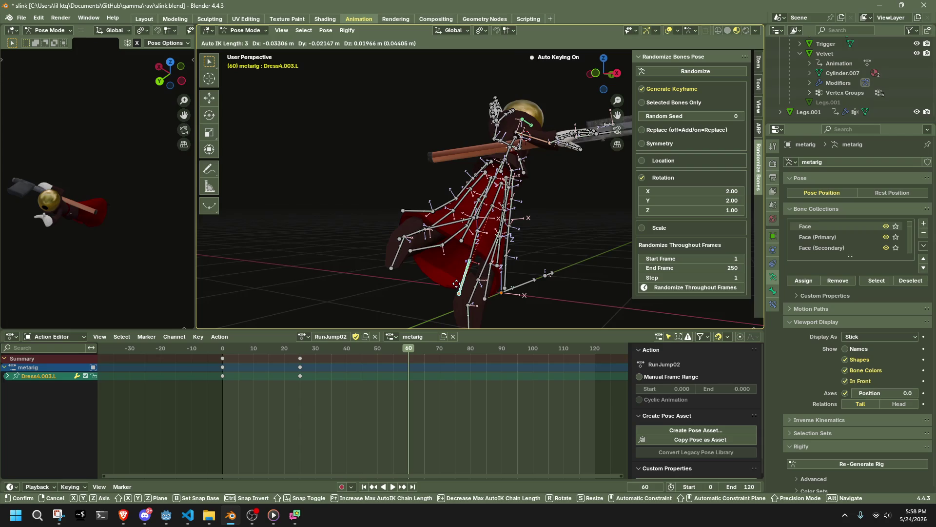
pyautogui.click(446, 289)
pyautogui.moveTo(445, 290)
pyautogui.mouseDown(button='middle')
pyautogui.moveTo(575, 258)
pyautogui.moveTo(445, 199)
pyautogui.moveTo(354, 207)
pyautogui.moveTo(422, 262)
pyautogui.mouseUp(button='middle')
pyautogui.keyDown('shift'); pyautogui.click(477, 254); pyautogui.keyUp('shift')
pyautogui.press('r')
pyautogui.press('x')
pyautogui.click(564, 259)
# Step: Reposition the Dress4.003.L dress end once more
pyautogui.click(499, 264)
pyautogui.moveTo(499, 263); pyautogui.dragTo(511, 211, button='middle')
pyautogui.press('g')
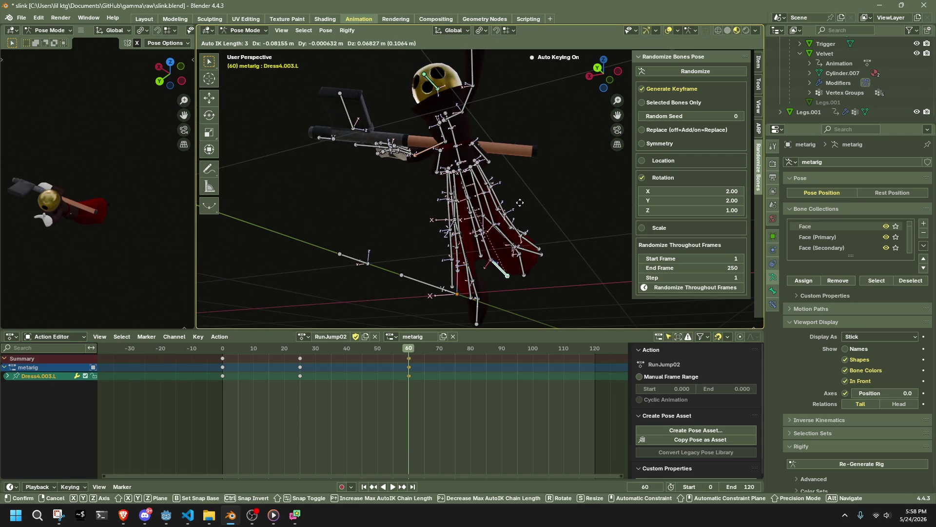
pyautogui.click(524, 204)
pyautogui.moveTo(524, 203)
pyautogui.mouseDown(button='middle')
pyautogui.moveTo(443, 272)
pyautogui.moveTo(296, 267)
pyautogui.moveTo(246, 253)
pyautogui.moveTo(344, 294)
pyautogui.mouseUp(button='middle')
# Step: Move the Dress2.003.R dress end outward, refining it over three moves from a right side view
pyautogui.click(518, 258)
pyautogui.moveTo(518, 259)
pyautogui.mouseDown(button='middle')
pyautogui.moveTo(541, 251)
pyautogui.moveTo(604, 72)
pyautogui.mouseUp(button='middle')
pyautogui.click(603, 72)
pyautogui.press('g')
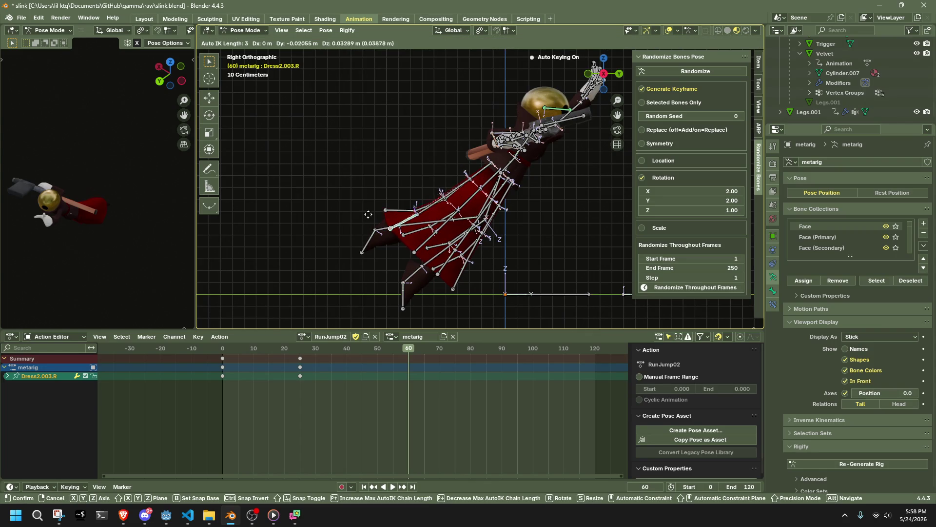
pyautogui.click(358, 170)
pyautogui.moveTo(403, 182)
pyautogui.mouseDown(button='middle')
pyautogui.moveTo(529, 193)
pyautogui.moveTo(606, 183)
pyautogui.moveTo(656, 194)
pyautogui.mouseUp(button='middle')
pyautogui.press('g')
pyautogui.click(607, 183)
pyautogui.press('g')
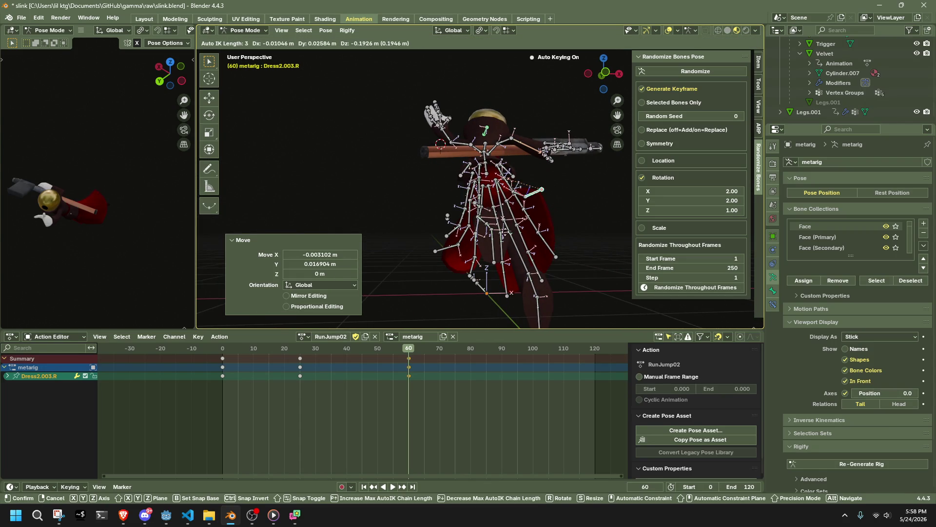
pyautogui.click(531, 208)
# Step: Move the Dress2.003.L dress end outward
pyautogui.moveTo(531, 209)
pyautogui.mouseDown(button='middle')
pyautogui.moveTo(584, 257)
pyautogui.moveTo(572, 206)
pyautogui.mouseUp(button='middle')
pyautogui.click(572, 206)
pyautogui.press('g')
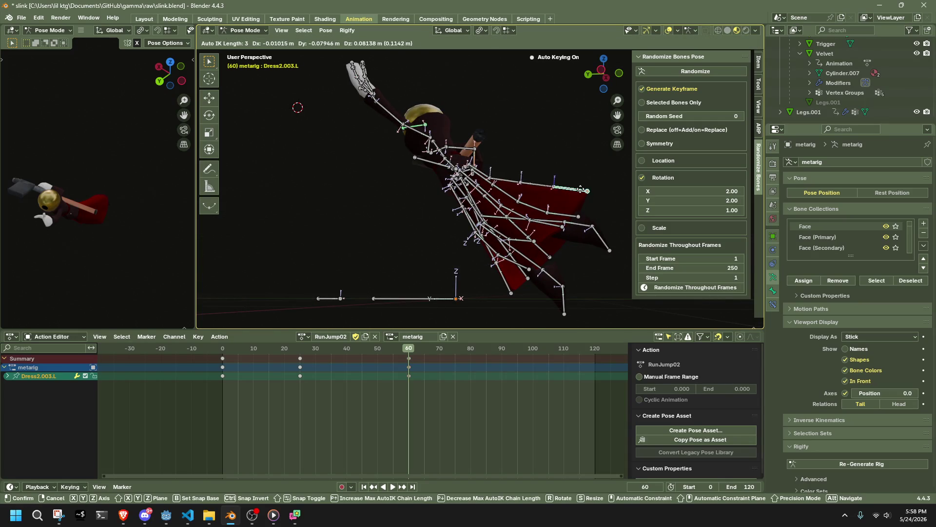
pyautogui.click(572, 170)
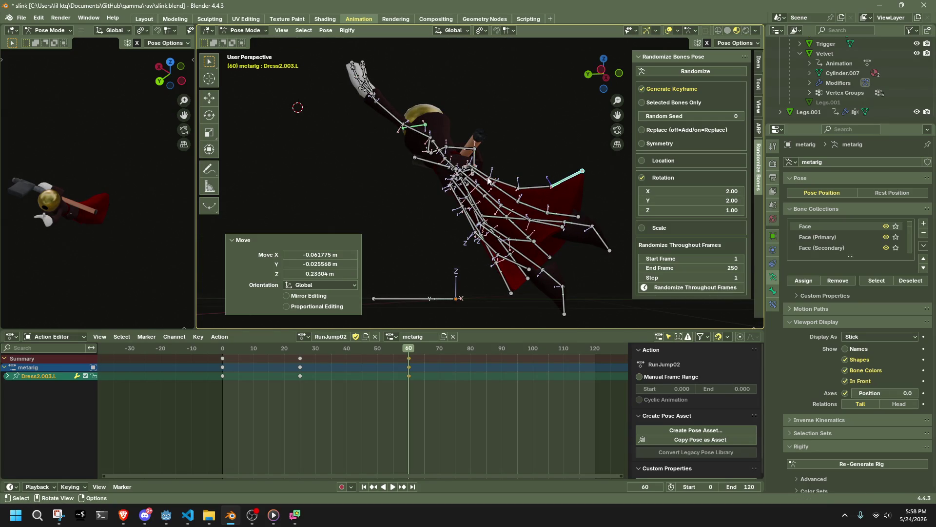
# Step: Stretch the whole Dress2.L chain along the Z axis
pyautogui.keyDown('shift'); pyautogui.click(482, 172); pyautogui.keyUp('shift')
pyautogui.keyDown('shift'); pyautogui.click(508, 183); pyautogui.keyUp('shift')
pyautogui.keyDown('shift'); pyautogui.click(535, 186); pyautogui.keyUp('shift')
pyautogui.press('s')
pyautogui.press('z')
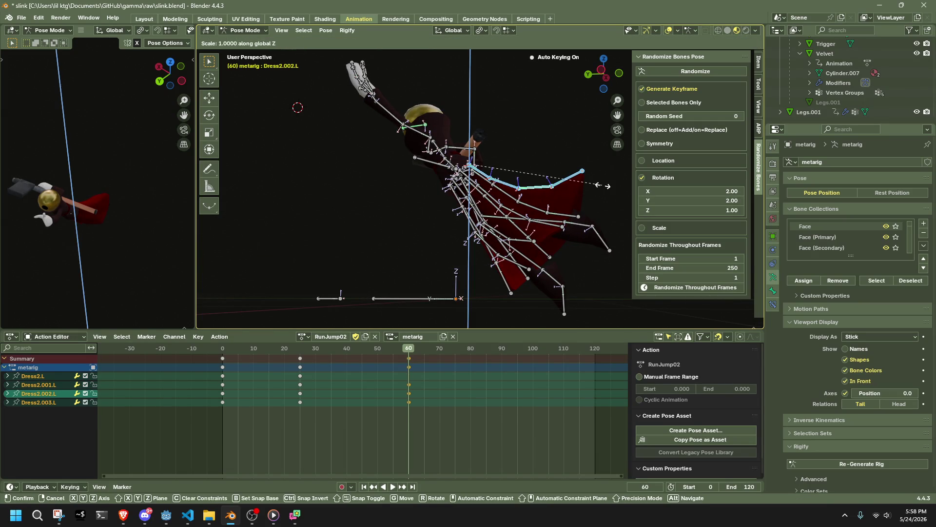
pyautogui.click(629, 174)
# Step: Scale Dress1.003.L to 1.578 and Dress2.003.R to 1.514
pyautogui.moveTo(629, 173)
pyautogui.mouseDown(button='middle')
pyautogui.moveTo(576, 254)
pyautogui.moveTo(617, 297)
pyautogui.moveTo(429, 244)
pyautogui.moveTo(543, 251)
pyautogui.moveTo(555, 243)
pyautogui.moveTo(536, 268)
pyautogui.moveTo(407, 314)
pyautogui.moveTo(424, 254)
pyautogui.moveTo(466, 268)
pyautogui.moveTo(395, 273)
pyautogui.moveTo(395, 289)
pyautogui.moveTo(406, 180)
pyautogui.moveTo(400, 237)
pyautogui.moveTo(335, 253)
pyautogui.moveTo(334, 237)
pyautogui.moveTo(388, 241)
pyautogui.moveTo(439, 264)
pyautogui.moveTo(437, 236)
pyautogui.mouseUp(button='middle')
pyautogui.click(556, 242)
pyautogui.press('s')
pyautogui.click(580, 253)
pyautogui.click(432, 239)
pyautogui.press('s')
pyautogui.click(381, 292)
# Step: Try moving the Dress1.003.R end, undo it, and begin moving Dress0.003.R
pyautogui.click(433, 199)
pyautogui.hotkey('ctrl', 'z')
pyautogui.hotkey('ctrl', 'z')
pyautogui.hotkey('ctrl', 'z')
pyautogui.press('g')
pyautogui.click(325, 226)
pyautogui.hotkey('ctrl', 'z')
pyautogui.click(450, 276)
pyautogui.press('g')
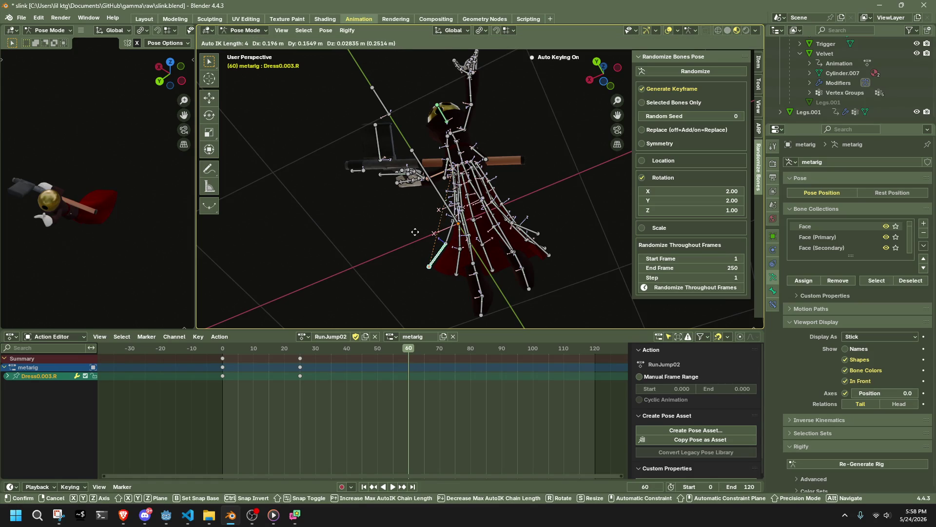
# Step: Cancel the pending move, then move Dress4.003.R from a left side view at frame 60
pyautogui.rightClick(418, 233)
pyautogui.click(479, 262)
pyautogui.moveTo(478, 262)
pyautogui.mouseDown(button='middle')
pyautogui.moveTo(485, 275)
pyautogui.moveTo(405, 295)
pyautogui.moveTo(549, 36)
pyautogui.mouseUp(button='middle')
pyautogui.click(603, 72)
pyautogui.press('g')
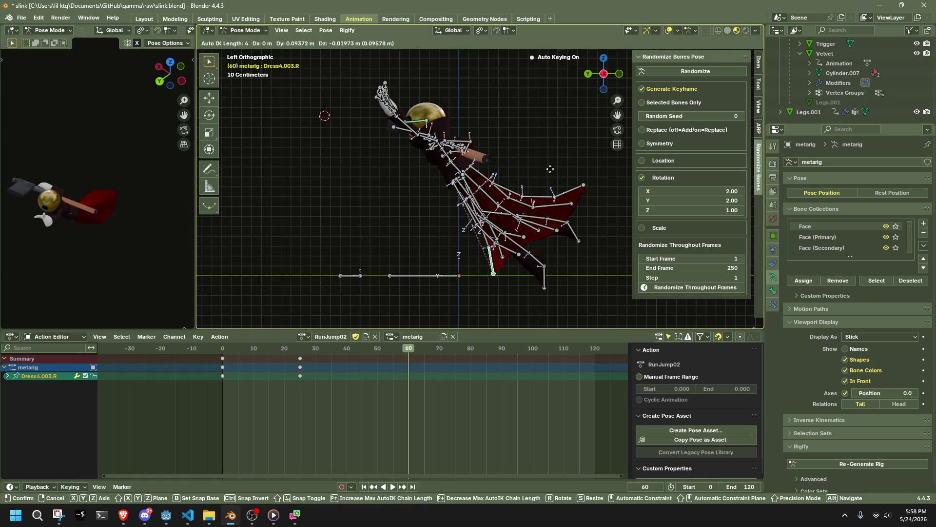
pyautogui.click(560, 165)
# Step: Move the Dress0.002.R dress bone to a new position
pyautogui.moveTo(541, 164)
pyautogui.mouseDown(button='middle')
pyautogui.moveTo(653, 151)
pyautogui.moveTo(720, 165)
pyautogui.moveTo(538, 241)
pyautogui.moveTo(381, 273)
pyautogui.mouseUp(button='middle')
pyautogui.scroll(10, 575, 224)
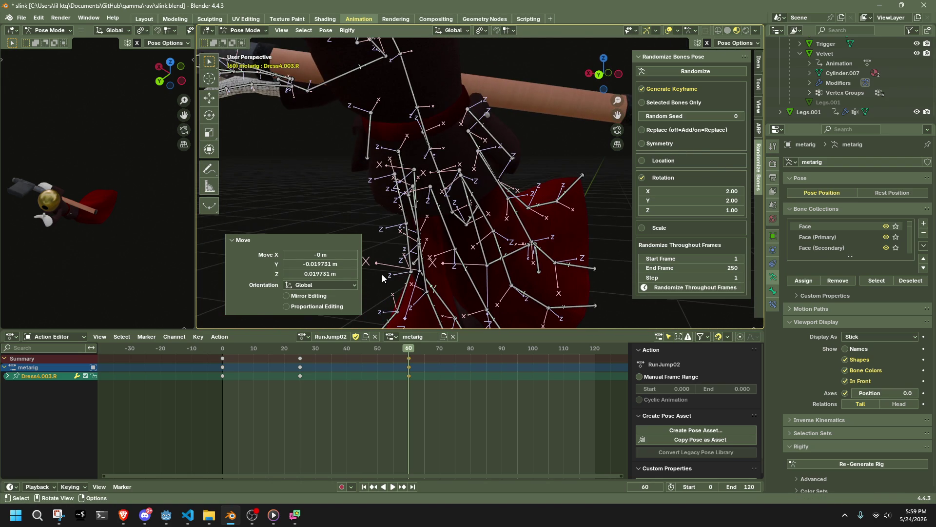
pyautogui.click(404, 290)
pyautogui.press('g')
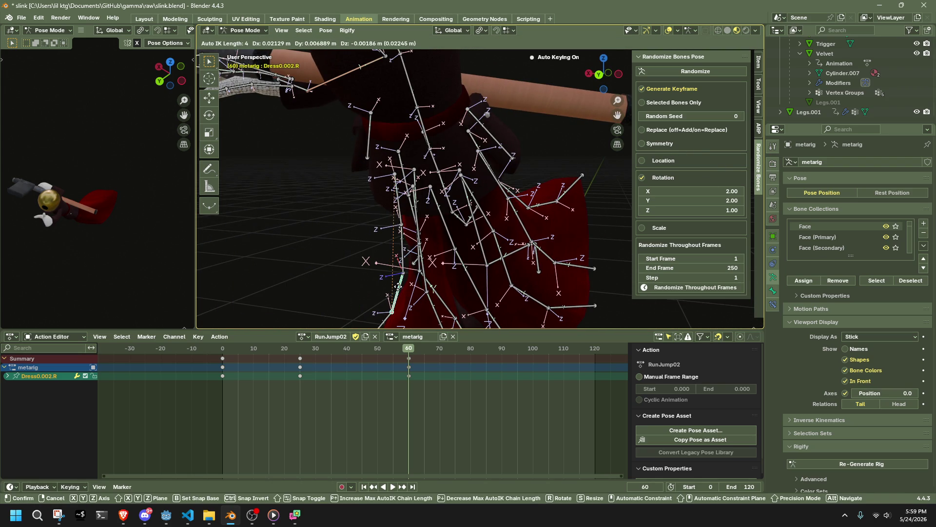
pyautogui.click(393, 287)
# Step: Move the Dress4.001.R dress bone from a right side view
pyautogui.moveTo(393, 287)
pyautogui.mouseDown(button='middle')
pyautogui.moveTo(523, 237)
pyautogui.moveTo(507, 265)
pyautogui.moveTo(483, 166)
pyautogui.mouseUp(button='middle')
pyautogui.click(469, 142)
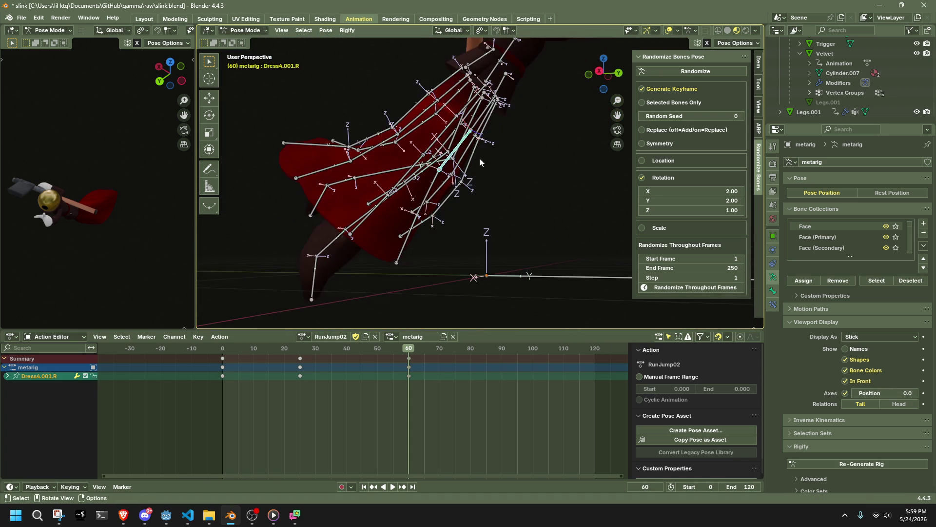
pyautogui.click(600, 77)
pyautogui.press('g')
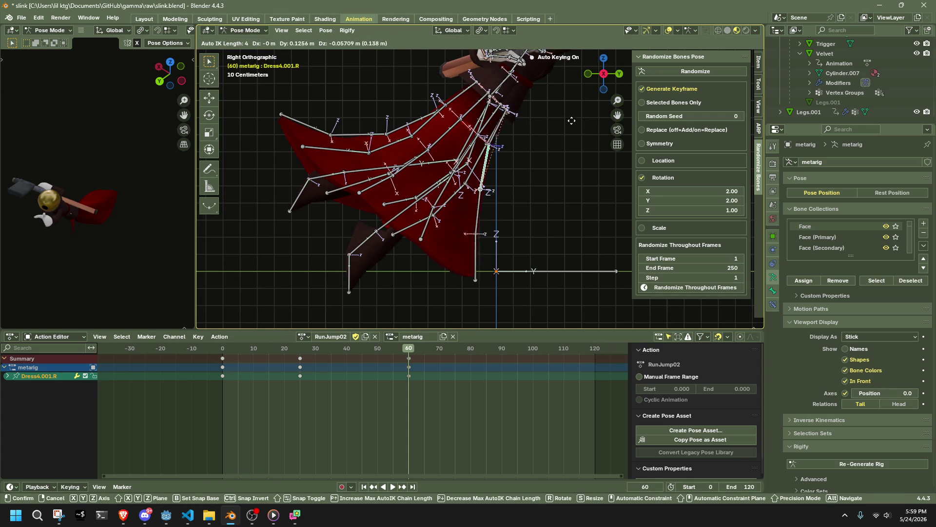
pyautogui.click(569, 124)
# Step: Rotate Dress4.003.R, abandoning an attempted move of Dress4.002.R
pyautogui.click(467, 268)
pyautogui.press('r')
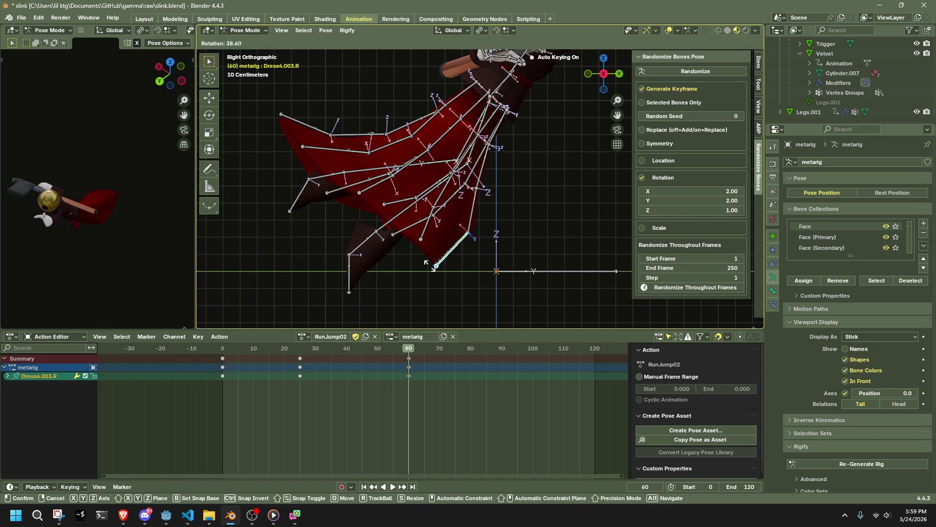
pyautogui.click(427, 266)
pyautogui.click(460, 206)
pyautogui.press('g')
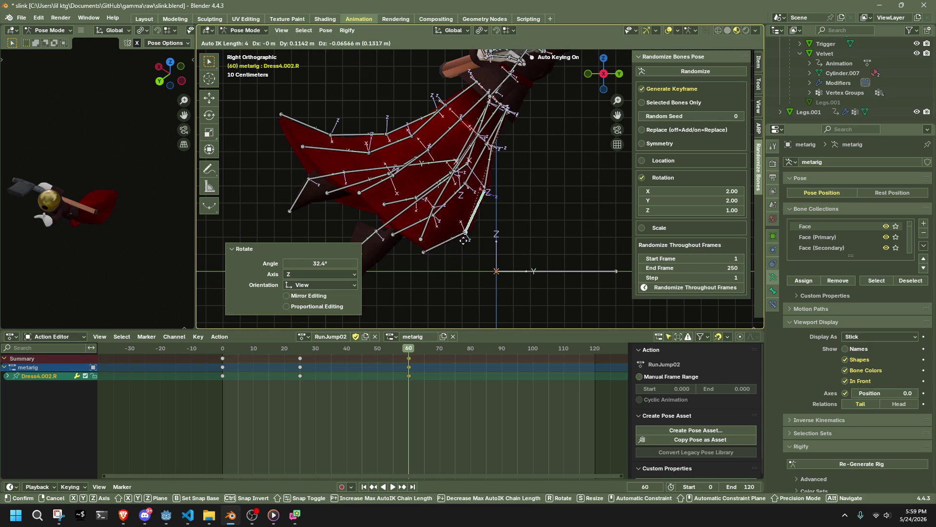
pyautogui.rightClick(464, 240)
pyautogui.moveTo(466, 244); pyautogui.dragTo(535, 277, button='middle')
pyautogui.click(535, 277)
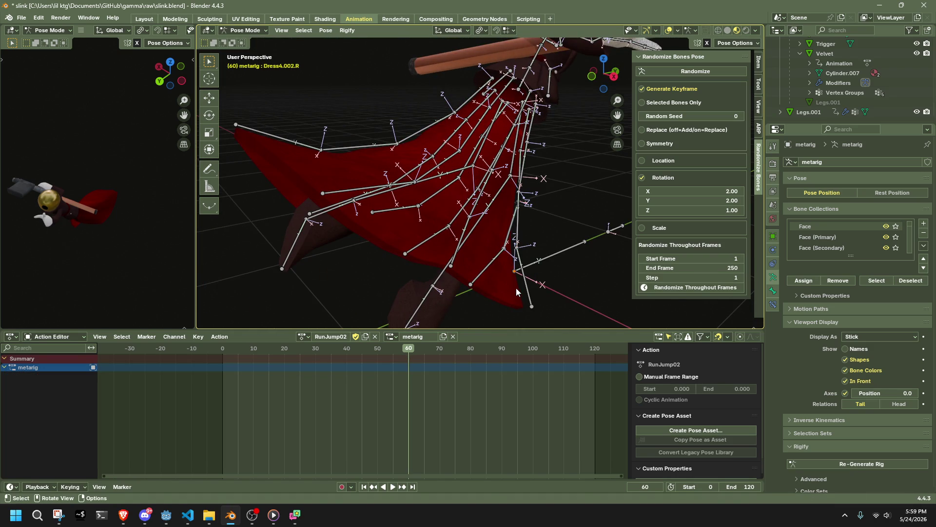
# Step: Rotate Dress0.003.R about the global X axis, then about global Z
pyautogui.click(526, 283)
pyautogui.press('r')
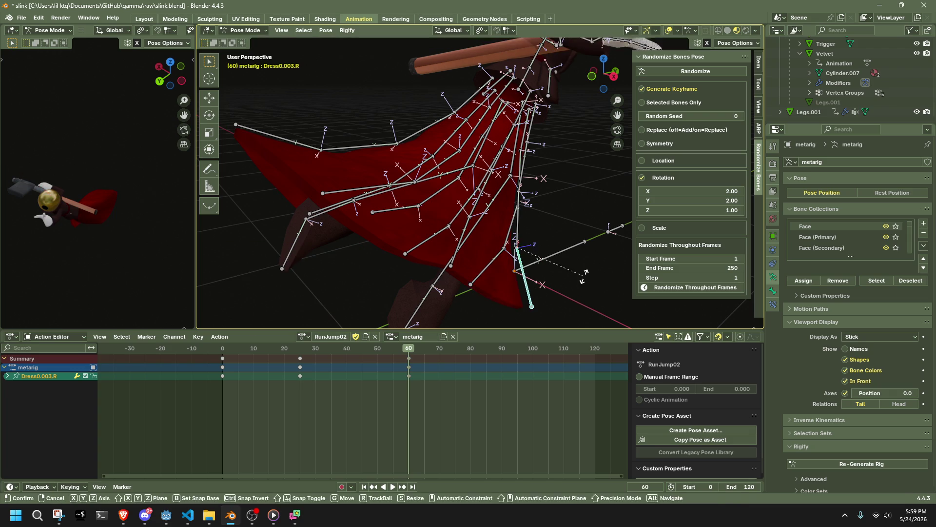
pyautogui.press('x')
pyautogui.click(541, 292)
pyautogui.moveTo(535, 289)
pyautogui.mouseDown(button='middle')
pyautogui.moveTo(517, 215)
pyautogui.moveTo(557, 185)
pyautogui.mouseUp(button='middle')
pyautogui.press('r')
pyautogui.press('x')
pyautogui.press('z')
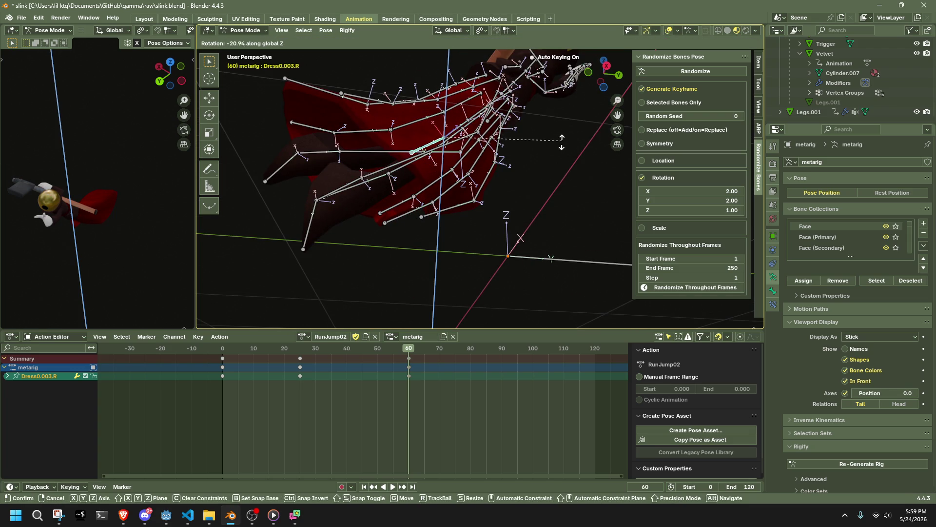
pyautogui.click(553, 147)
# Step: Rotate Dress0.003.R -51.4° about its Normal X axis, then play RunJump02
pyautogui.click(453, 30)
pyautogui.click(446, 81)
pyautogui.press('r')
pyautogui.press('x')
pyautogui.click(514, 202)
pyautogui.moveTo(514, 202); pyautogui.dragTo(581, 238, button='middle')
pyautogui.press('space')
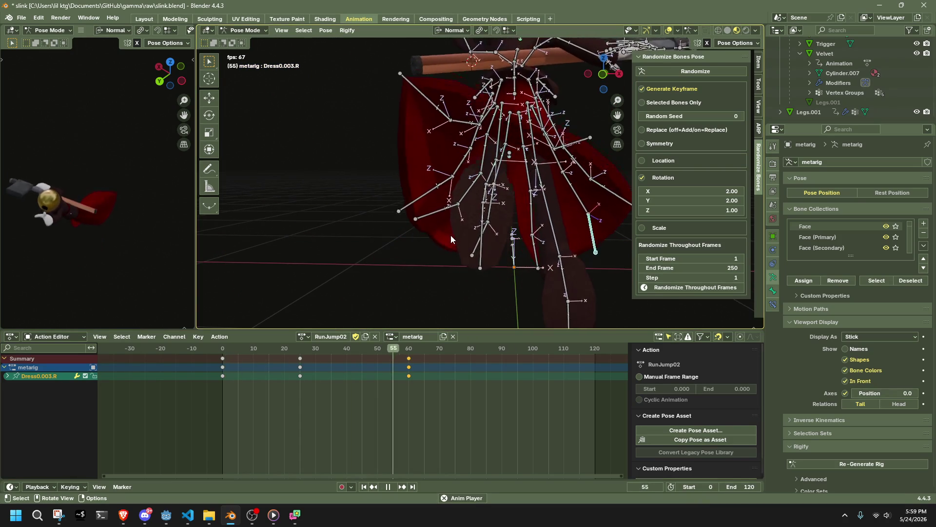
# Step: Stop playback, go to frame 120 and select three whole dress bone chains
pyautogui.press('space')
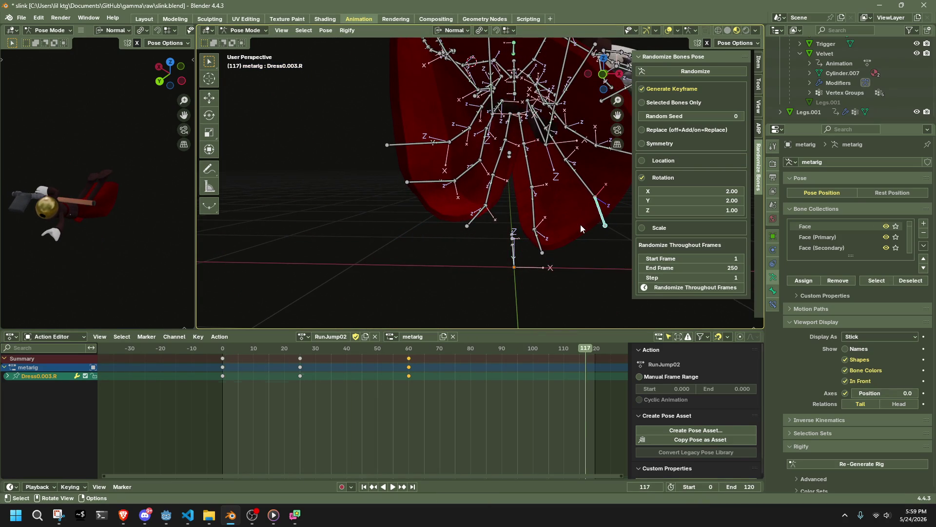
pyautogui.press('a')
pyautogui.moveTo(591, 352); pyautogui.dragTo(594, 352)
pyautogui.moveTo(546, 302)
pyautogui.mouseDown(button='middle')
pyautogui.moveTo(495, 250)
pyautogui.moveTo(453, 250)
pyautogui.moveTo(477, 236)
pyautogui.moveTo(434, 215)
pyautogui.mouseUp(button='middle')
pyautogui.click(453, 251)
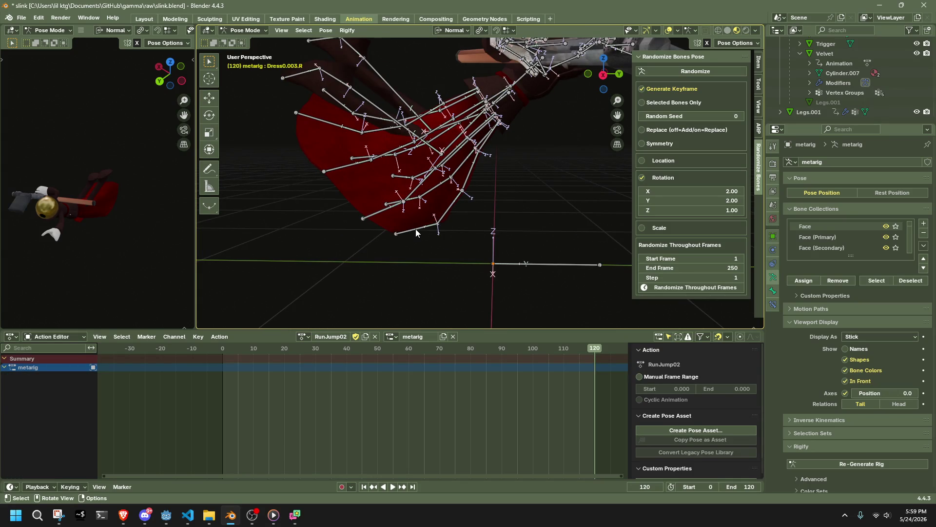
pyautogui.press('l')
pyautogui.press('l')
pyautogui.press('l')
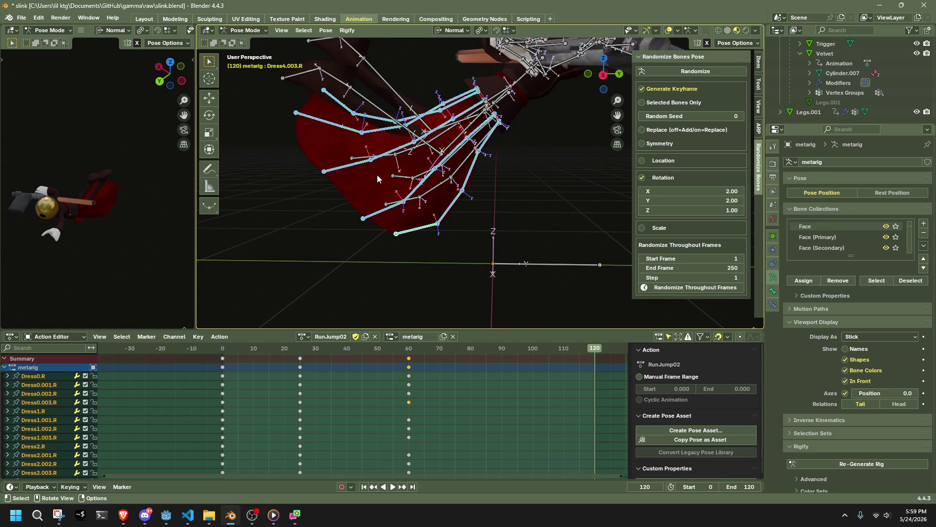
# Step: Reset the selected dress chains with Pose > Clear Transform > All
pyautogui.moveTo(377, 178); pyautogui.dragTo(420, 185, button='middle')
pyautogui.moveTo(415, 227); pyautogui.dragTo(491, 215, button='middle')
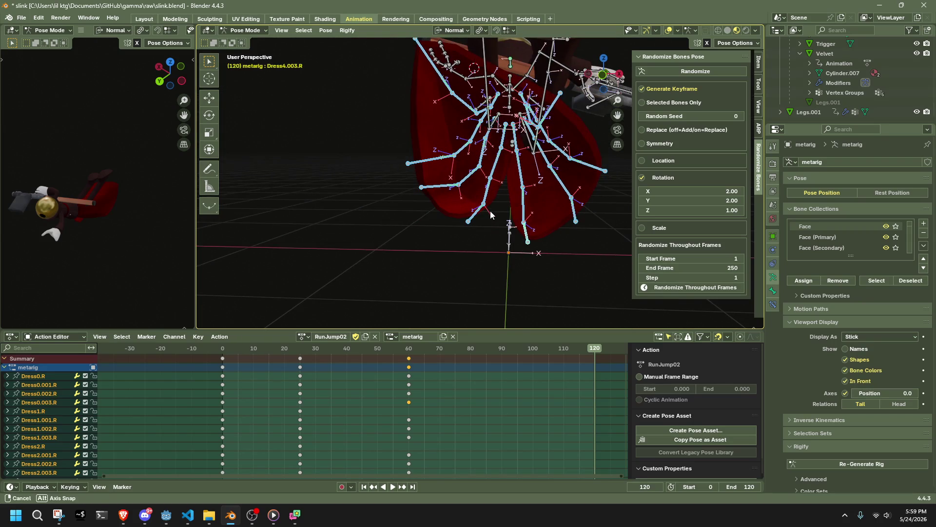
pyautogui.click(324, 31)
pyautogui.moveTo(340, 53)
pyautogui.click(472, 53)
# Step: Move the Dress2.003.R dress end from a right side view at frame 120
pyautogui.moveTo(507, 127)
pyautogui.mouseDown(button='middle')
pyautogui.moveTo(549, 134)
pyautogui.moveTo(487, 154)
pyautogui.mouseUp(button='middle')
pyautogui.click(546, 136)
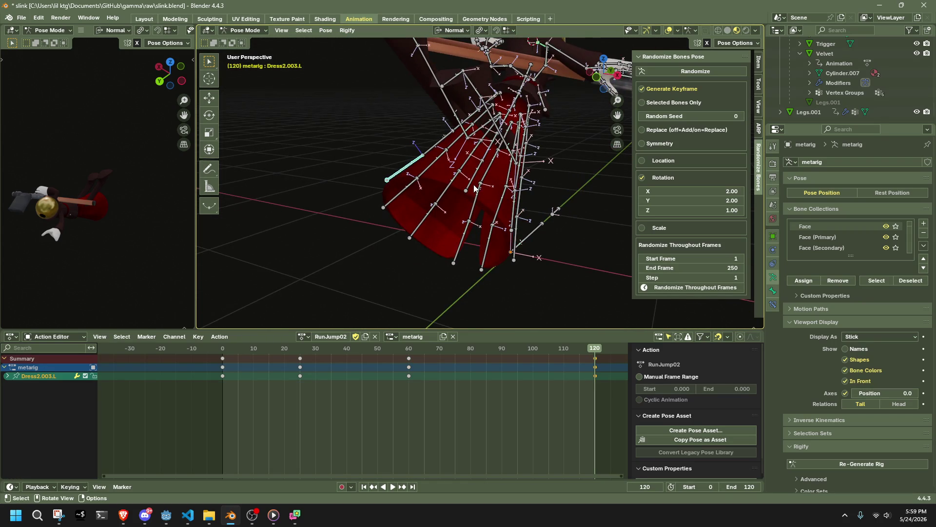
pyautogui.moveTo(490, 186); pyautogui.dragTo(693, 64, button='middle')
pyautogui.moveTo(585, 171)
pyautogui.mouseDown(button='middle')
pyautogui.moveTo(528, 236)
pyautogui.moveTo(391, 244)
pyautogui.moveTo(419, 167)
pyautogui.mouseUp(button='middle')
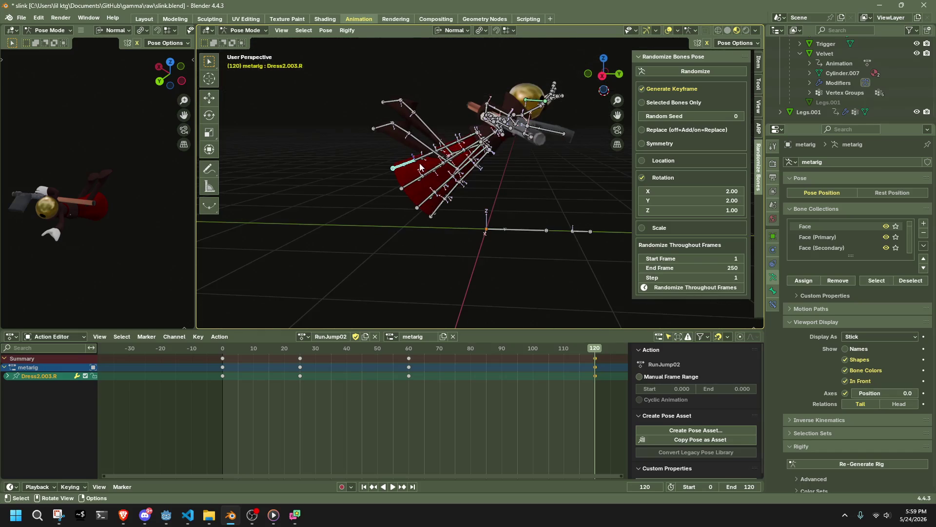
pyautogui.click(596, 81)
pyautogui.scroll(3, 415, 147)
pyautogui.press('g')
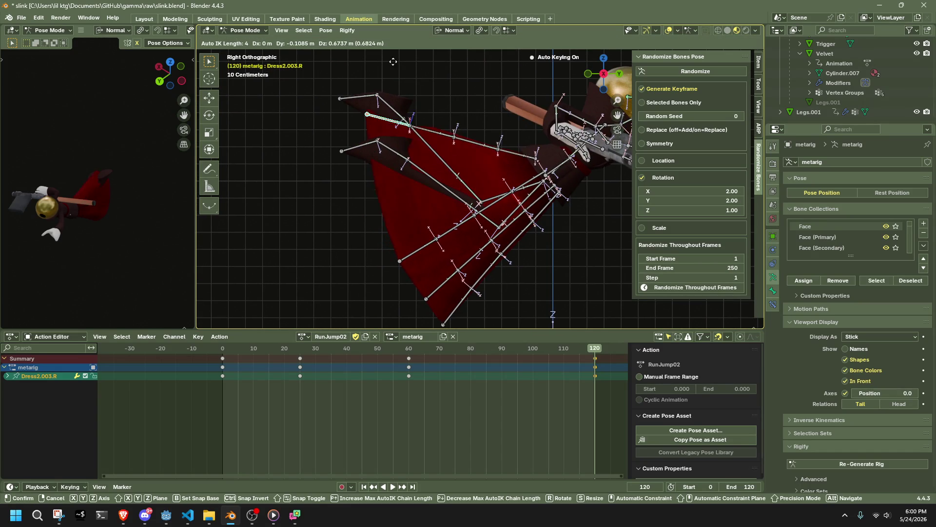
pyautogui.click(435, 45)
# Step: Move the Dress2.003.L dress end to a new position
pyautogui.moveTo(434, 44)
pyautogui.mouseDown(button='middle')
pyautogui.moveTo(560, 142)
pyautogui.moveTo(596, 230)
pyautogui.mouseUp(button='middle')
pyautogui.click(560, 262)
pyautogui.moveTo(560, 262); pyautogui.dragTo(560, 150, button='middle')
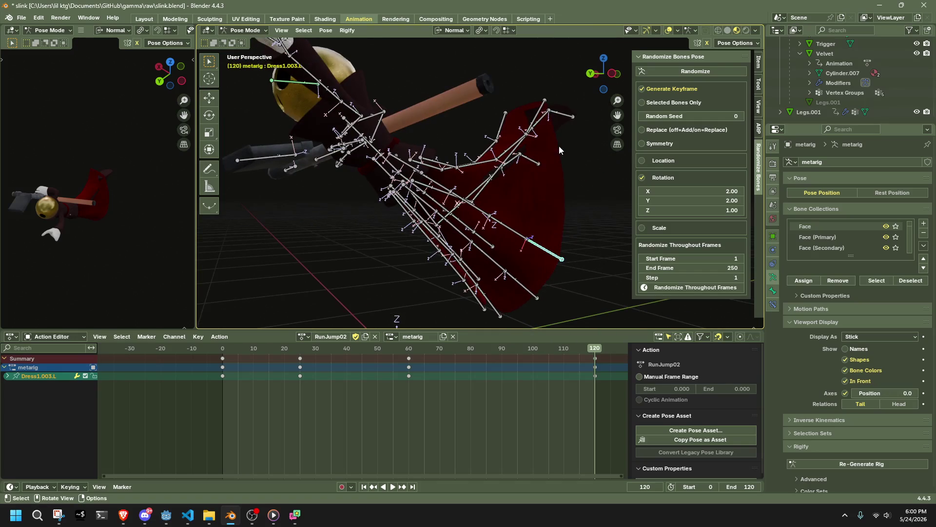
pyautogui.click(536, 107)
pyautogui.moveTo(536, 106); pyautogui.dragTo(578, 94, button='middle')
pyautogui.press('g')
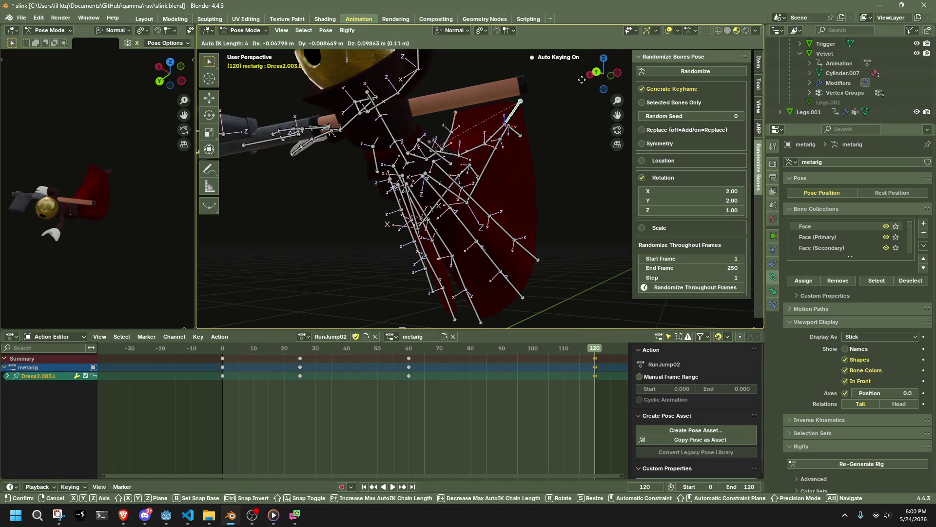
pyautogui.click(578, 74)
# Step: Select four whole dress chains, including the Dress0.L chain
pyautogui.moveTo(579, 74); pyautogui.dragTo(394, 74, button='middle')
pyautogui.moveTo(491, 286)
pyautogui.mouseDown(button='middle')
pyautogui.moveTo(446, 253)
pyautogui.moveTo(442, 232)
pyautogui.mouseUp(button='middle')
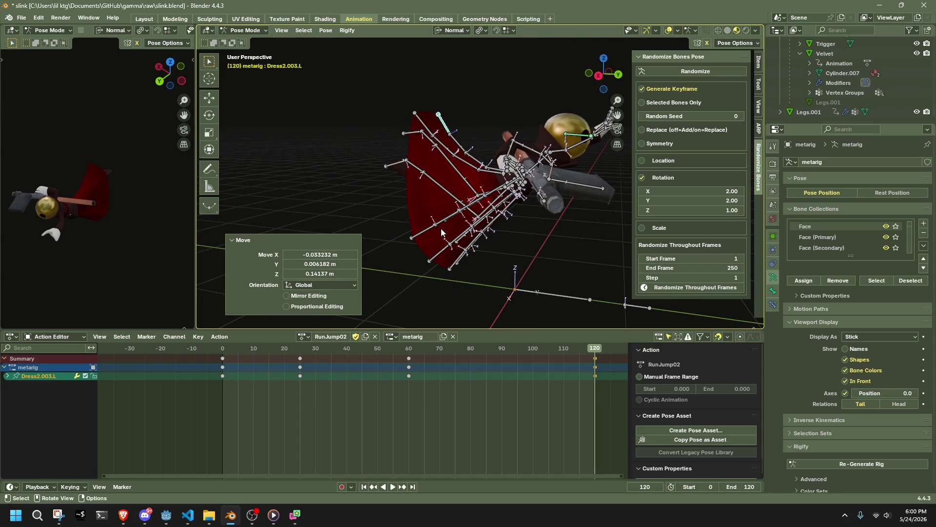
pyautogui.click(441, 224)
pyautogui.press('l')
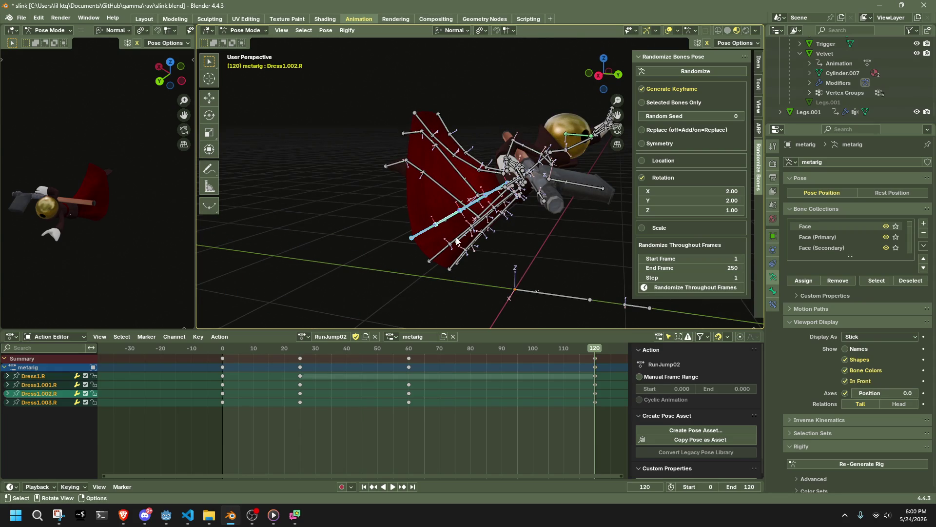
pyautogui.press('l')
pyautogui.moveTo(453, 239); pyautogui.dragTo(354, 234, button='middle')
pyautogui.press('l')
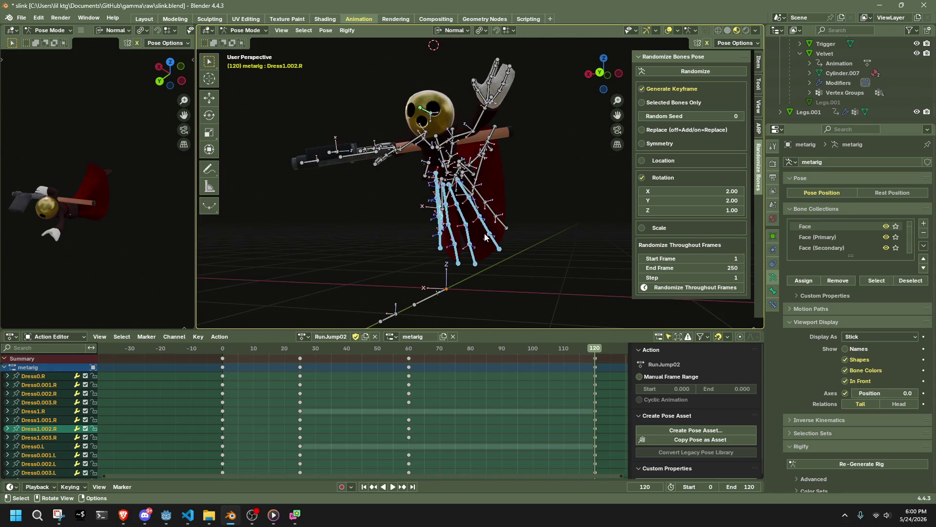
pyautogui.moveTo(496, 210)
pyautogui.mouseDown(button='middle')
pyautogui.moveTo(572, 238)
pyautogui.moveTo(506, 215)
pyautogui.moveTo(370, 203)
pyautogui.moveTo(347, 223)
pyautogui.moveTo(355, 235)
pyautogui.moveTo(510, 242)
pyautogui.moveTo(600, 227)
pyautogui.moveTo(584, 131)
pyautogui.mouseUp(button='middle')
# Step: Swing the selected dress chains -16.7°, then another -1.93°, about normal X
pyautogui.press('r')
pyautogui.press('x')
pyautogui.click(578, 211)
pyautogui.press('r')
pyautogui.press('x')
pyautogui.click(588, 126)
pyautogui.scroll(5, 588, 128)
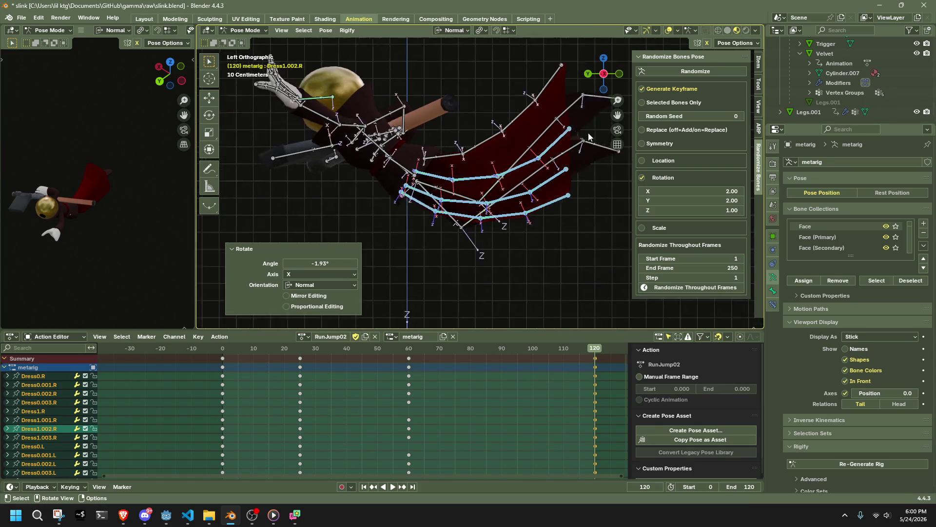
pyautogui.moveTo(543, 289); pyautogui.dragTo(477, 306, button='middle')
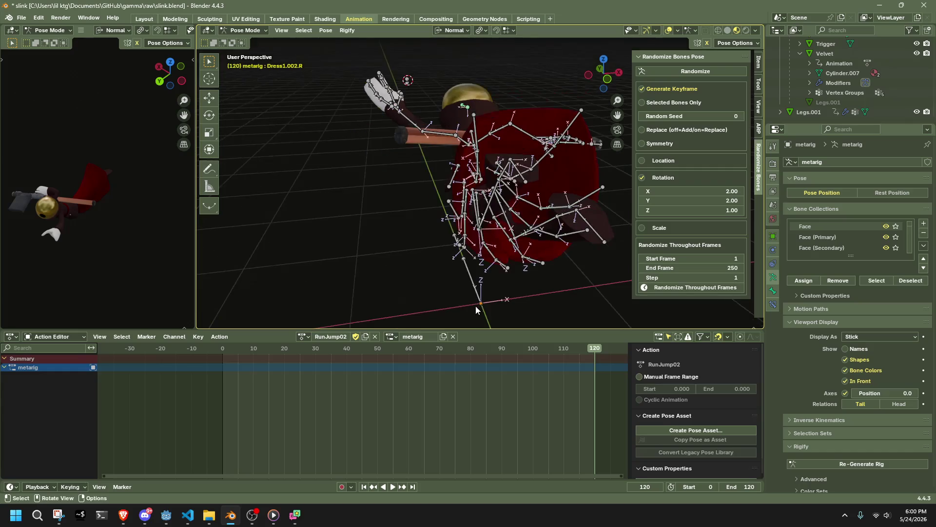
# Step: Move the left dress bones Dress1.003.L, Dress2.003.L and Dress0.003.L at frame 120
pyautogui.moveTo(452, 207)
pyautogui.mouseDown(button='middle')
pyautogui.moveTo(505, 217)
pyautogui.moveTo(606, 198)
pyautogui.moveTo(478, 117)
pyautogui.mouseUp(button='middle')
pyautogui.press('g')
pyautogui.click(585, 174)
pyautogui.click(471, 105)
pyautogui.press('g')
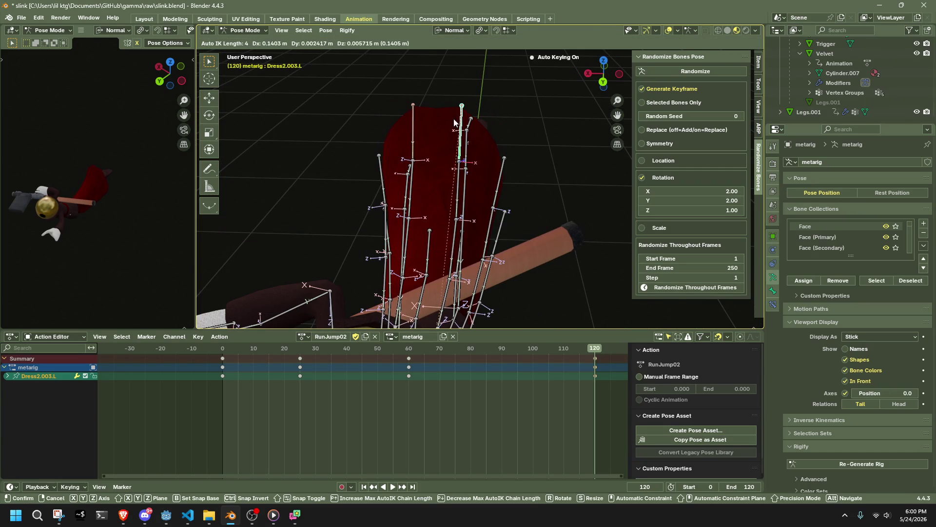
pyautogui.click(460, 117)
pyautogui.click(506, 166)
pyautogui.moveTo(506, 167)
pyautogui.mouseDown(button='middle')
pyautogui.moveTo(424, 173)
pyautogui.moveTo(509, 192)
pyautogui.mouseUp(button='middle')
pyautogui.press('g')
pyautogui.click(475, 168)
pyautogui.moveTo(511, 226)
pyautogui.mouseDown(button='middle')
pyautogui.moveTo(469, 222)
pyautogui.moveTo(397, 253)
pyautogui.moveTo(439, 233)
pyautogui.mouseUp(button='middle')
pyautogui.click(505, 222)
pyautogui.press('g')
pyautogui.click(503, 206)
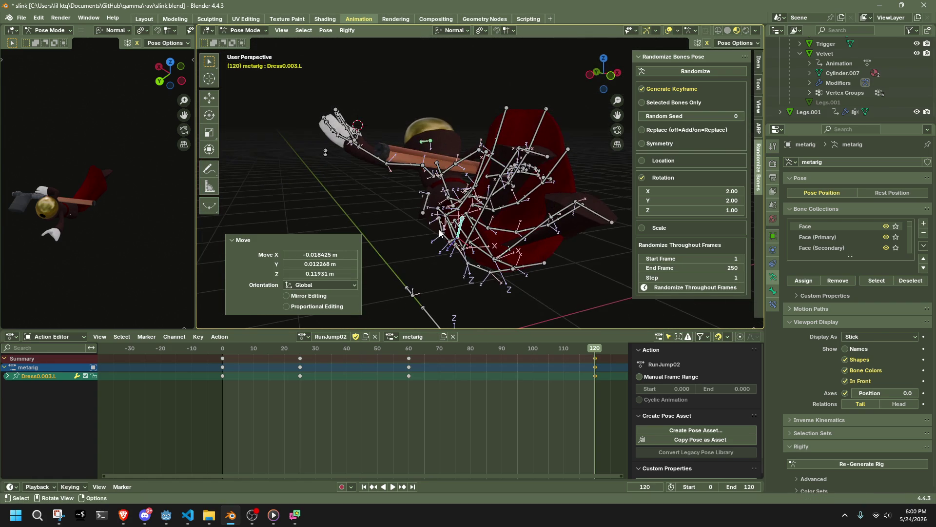
# Step: Adjust Dress4.003.L, Dress0.003.L, Dress1.003.L and Dress2.003.L again to refine the left skirt
pyautogui.click(708, 45)
pyautogui.click(515, 271)
pyautogui.moveTo(514, 271)
pyautogui.mouseDown(button='middle')
pyautogui.moveTo(447, 277)
pyautogui.moveTo(468, 288)
pyautogui.mouseUp(button='middle')
pyautogui.press('g')
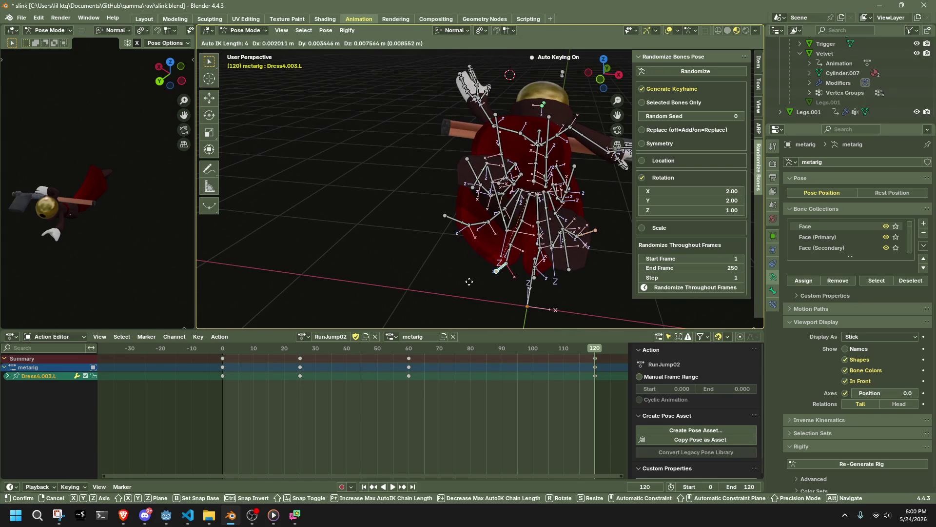
pyautogui.click(467, 258)
pyautogui.click(464, 241)
pyautogui.moveTo(464, 241)
pyautogui.mouseDown(button='middle')
pyautogui.moveTo(500, 222)
pyautogui.moveTo(450, 95)
pyautogui.moveTo(468, 68)
pyautogui.moveTo(509, 213)
pyautogui.moveTo(488, 161)
pyautogui.moveTo(524, 100)
pyautogui.moveTo(565, 95)
pyautogui.mouseUp(button='middle')
pyautogui.press('g')
pyautogui.click(499, 222)
pyautogui.click(497, 220)
pyautogui.press('g')
pyautogui.click(469, 66)
pyautogui.click(487, 161)
pyautogui.press('g')
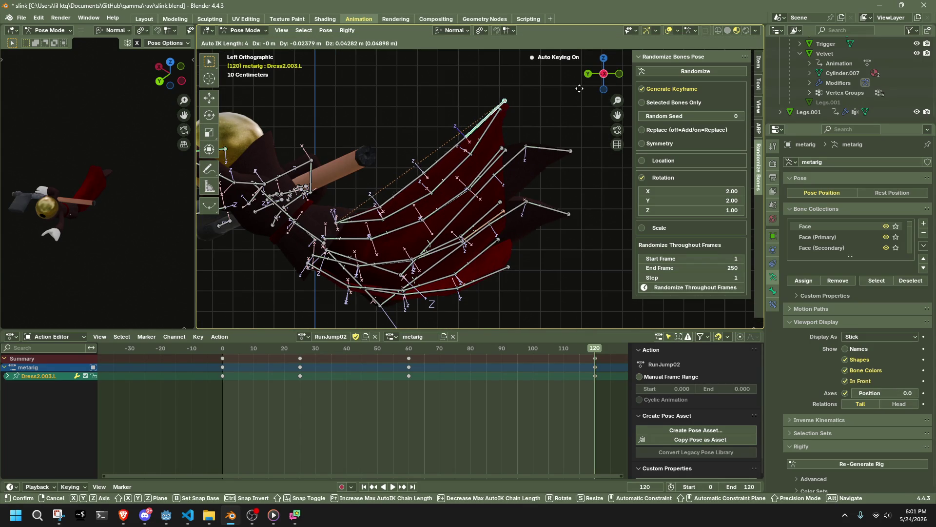
pyautogui.click(577, 89)
pyautogui.moveTo(578, 88); pyautogui.dragTo(329, 136, button='middle')
pyautogui.moveTo(507, 126)
pyautogui.mouseDown(button='middle')
pyautogui.moveTo(480, 141)
pyautogui.moveTo(488, 144)
pyautogui.mouseUp(button='middle')
# Step: Move the right dress bones Dress2.003.R, Dress1.003.R and Dress0.003.R into new positions
pyautogui.click(550, 148)
pyautogui.press('g')
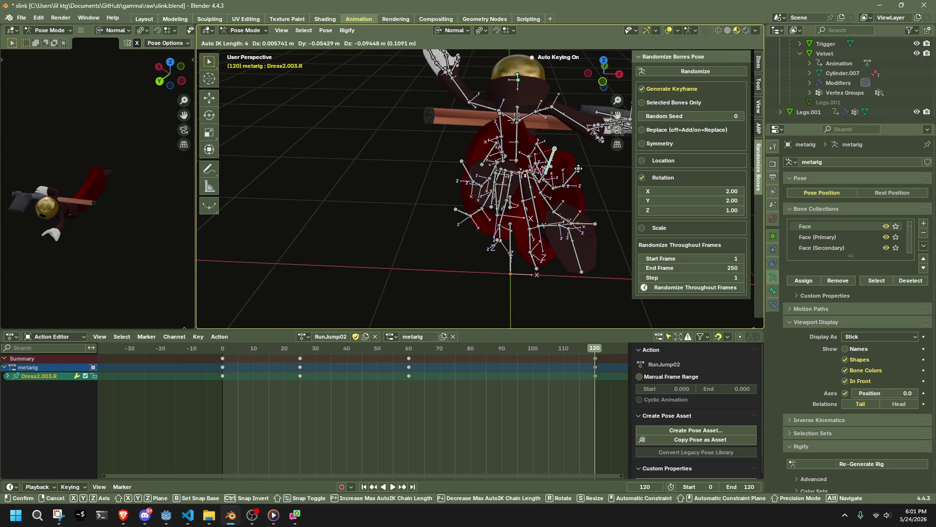
pyautogui.click(579, 168)
pyautogui.moveTo(578, 168); pyautogui.dragTo(488, 161, button='middle')
pyautogui.scroll(5, 439, 166)
pyautogui.click(428, 168)
pyautogui.moveTo(429, 168); pyautogui.dragTo(395, 171, button='middle')
pyautogui.press('g')
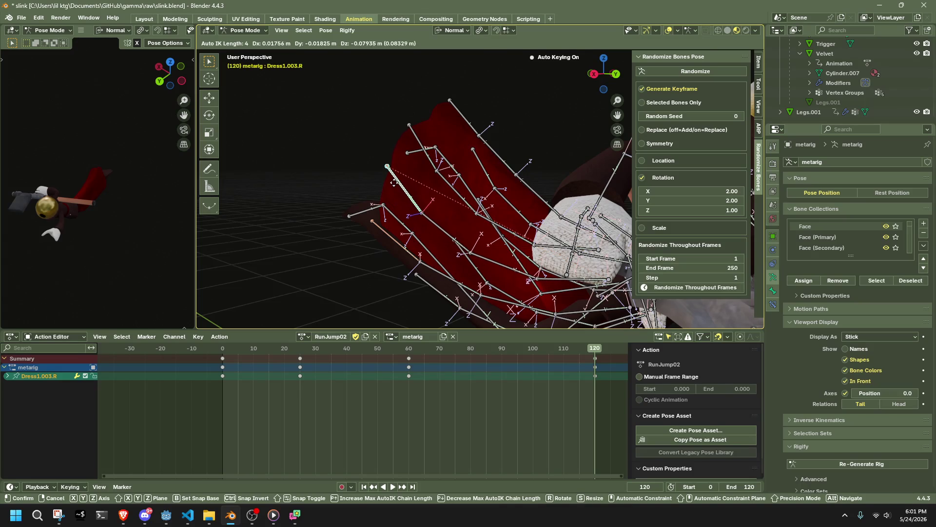
pyautogui.click(394, 183)
pyautogui.click(403, 224)
pyautogui.moveTo(403, 224)
pyautogui.mouseDown(button='middle')
pyautogui.moveTo(491, 222)
pyautogui.moveTo(351, 200)
pyautogui.moveTo(390, 217)
pyautogui.moveTo(504, 225)
pyautogui.moveTo(437, 197)
pyautogui.moveTo(439, 209)
pyautogui.moveTo(366, 203)
pyautogui.moveTo(365, 215)
pyautogui.mouseUp(button='middle')
pyautogui.press('g')
pyautogui.click(339, 213)
# Step: Shift Dress4.001.R twice, ending 0.047872 m along X, then select Dress0.001.R
pyautogui.click(504, 224)
pyautogui.press('g')
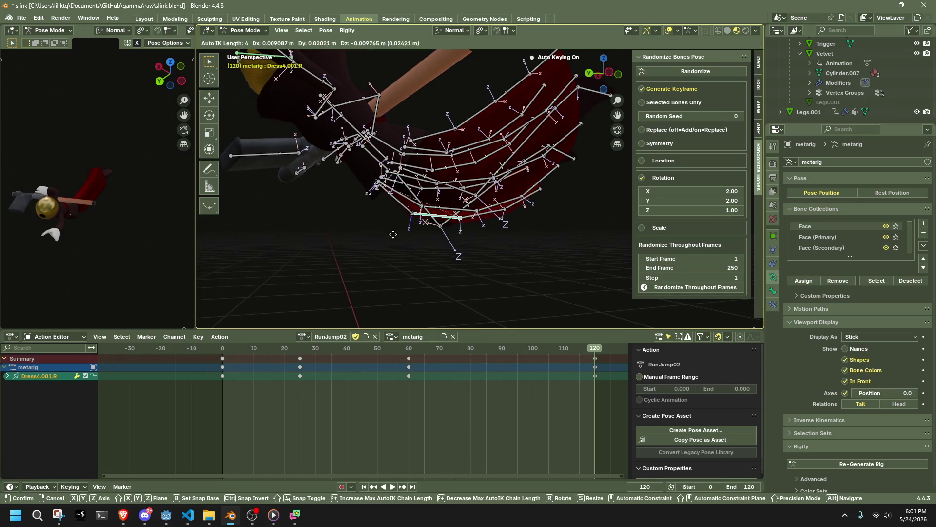
pyautogui.click(379, 253)
pyautogui.moveTo(380, 253)
pyautogui.mouseDown(button='middle')
pyautogui.moveTo(493, 235)
pyautogui.moveTo(461, 215)
pyautogui.moveTo(477, 195)
pyautogui.moveTo(469, 187)
pyautogui.moveTo(562, 270)
pyautogui.mouseUp(button='middle')
pyautogui.press('g')
pyautogui.click(464, 186)
pyautogui.moveTo(478, 182)
pyautogui.mouseDown(button='middle')
pyautogui.moveTo(382, 192)
pyautogui.moveTo(401, 184)
pyautogui.mouseUp(button='middle')
pyautogui.click(420, 195)
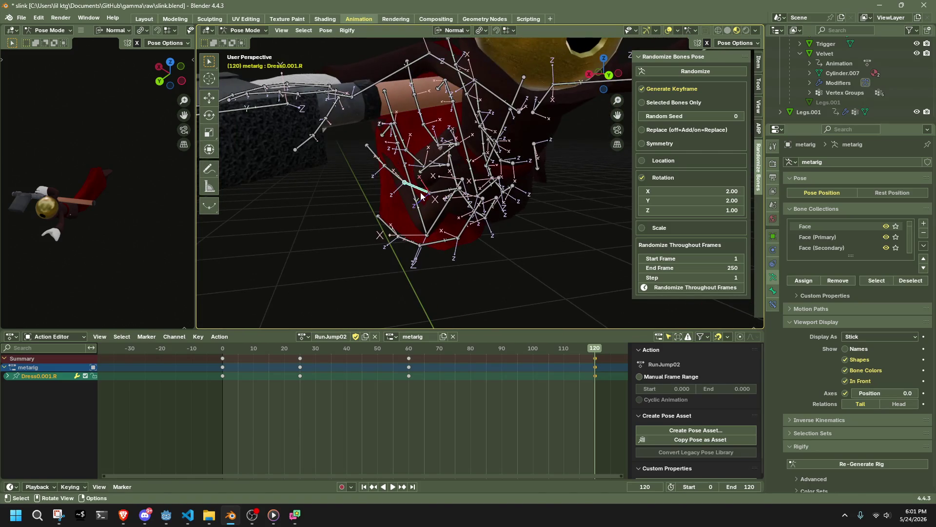
# Step: Move Dress0.001.R and rotate Dress0.R around its X axis
pyautogui.press('g')
pyautogui.click(415, 205)
pyautogui.moveTo(414, 205); pyautogui.dragTo(502, 196, button='middle')
pyautogui.click(556, 190)
pyautogui.press('r')
pyautogui.press('x')
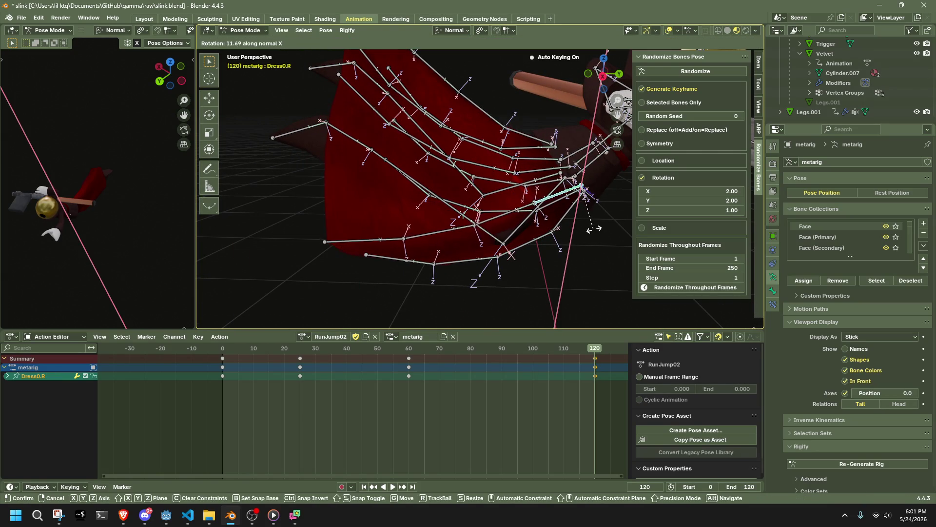
pyautogui.click(603, 227)
# Step: Reposition Dress0.002.R in two moves, then move Dress1.003.R
pyautogui.click(429, 260)
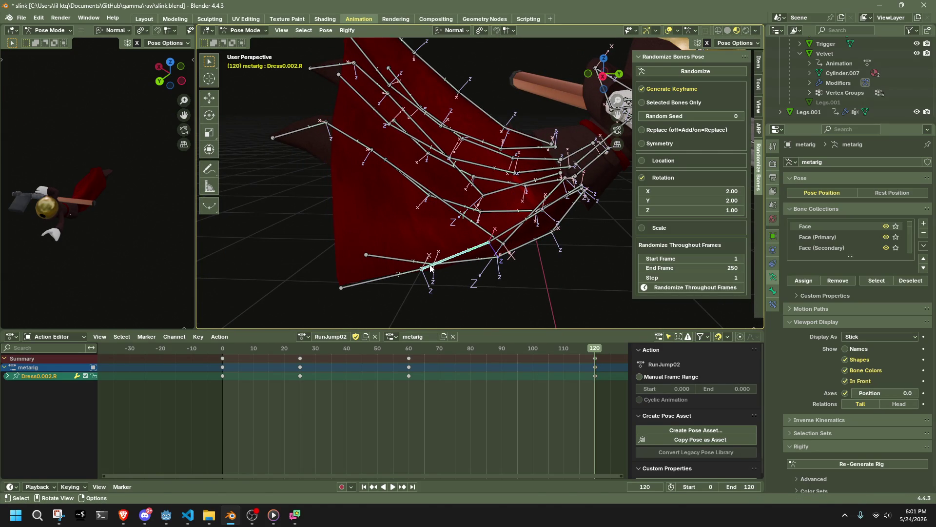
pyautogui.press('g')
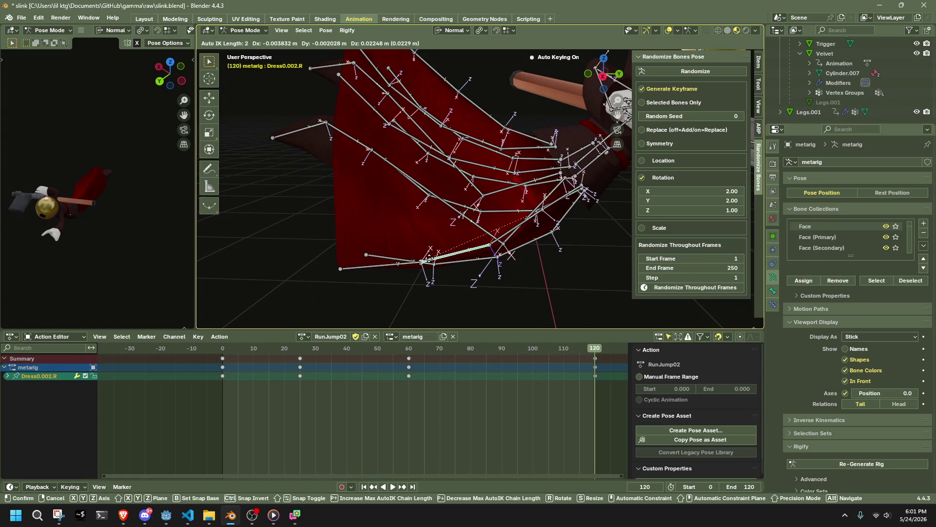
pyautogui.click(428, 224)
pyautogui.moveTo(428, 225)
pyautogui.mouseDown(button='middle')
pyautogui.moveTo(518, 214)
pyautogui.moveTo(503, 227)
pyautogui.moveTo(507, 244)
pyautogui.mouseUp(button='middle')
pyautogui.press('g')
pyautogui.click(499, 211)
pyautogui.click(548, 150)
pyautogui.press('g')
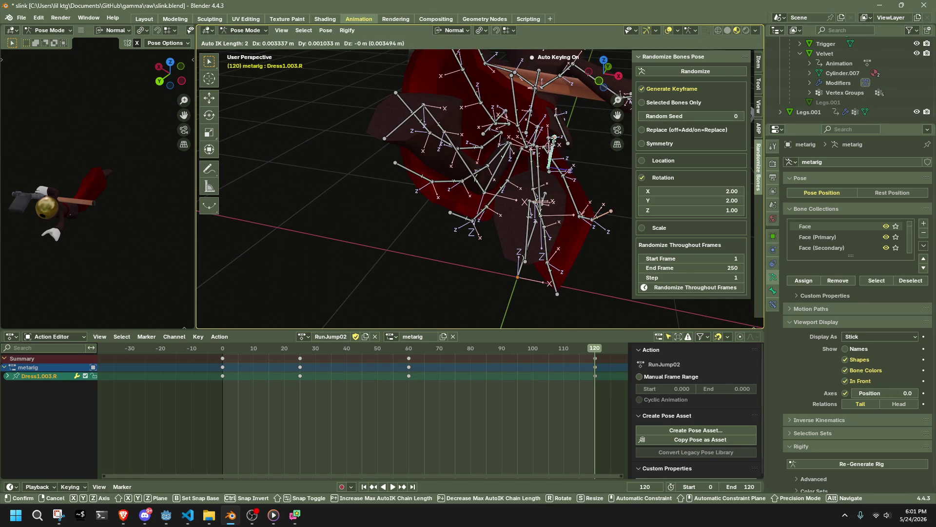
pyautogui.click(581, 136)
pyautogui.moveTo(582, 136)
pyautogui.mouseDown(button='middle')
pyautogui.moveTo(378, 207)
pyautogui.moveTo(312, 152)
pyautogui.moveTo(369, 164)
pyautogui.moveTo(465, 154)
pyautogui.moveTo(449, 140)
pyautogui.moveTo(502, 92)
pyautogui.moveTo(594, 141)
pyautogui.moveTo(675, 148)
pyautogui.moveTo(735, 137)
pyautogui.moveTo(211, 134)
pyautogui.mouseUp(button='middle')
# Step: Hide the selected bones to inspect the dress mesh and play the animation from the start
pyautogui.press('h')
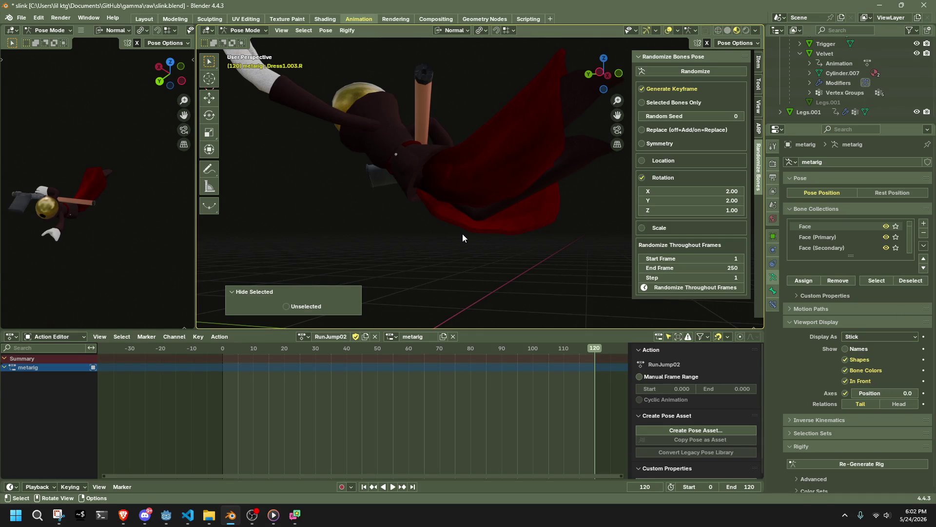
pyautogui.moveTo(463, 234)
pyautogui.mouseDown(button='middle')
pyautogui.moveTo(399, 230)
pyautogui.moveTo(370, 242)
pyautogui.mouseUp(button='middle')
pyautogui.click(224, 344)
pyautogui.press('space')
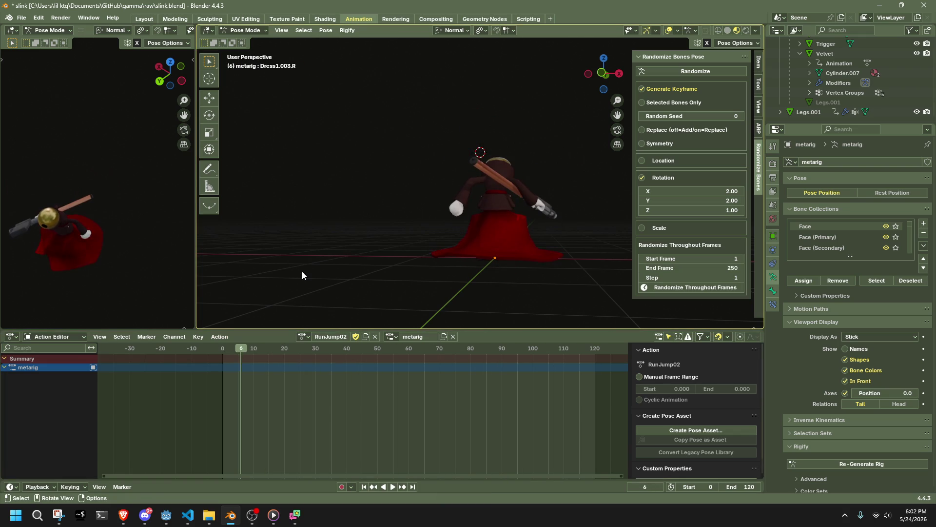
# Step: Stop playback, reveal the hidden dress bones, and stop at frame 60
pyautogui.press('space')
pyautogui.hotkey('alt', 'h')
pyautogui.press('space')
pyautogui.click(408, 350)
pyautogui.press('space')
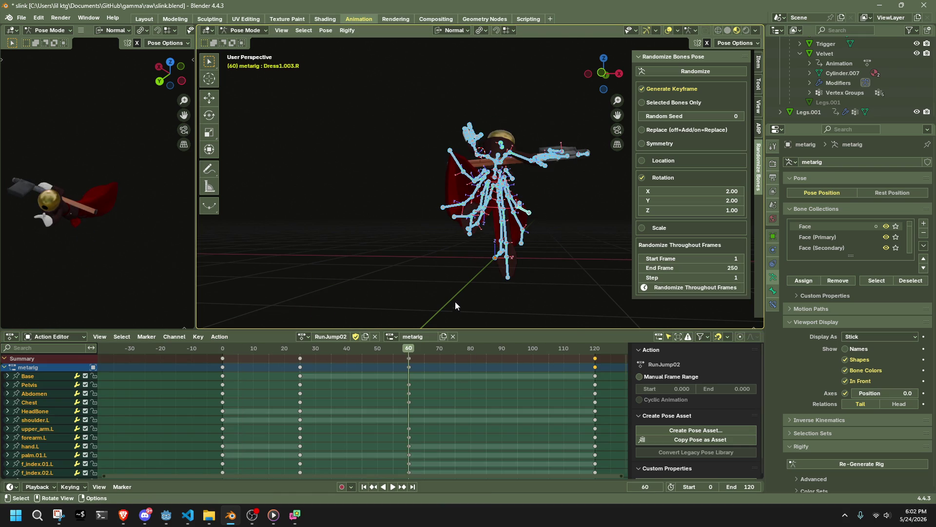
# Step: From a side view, select Dress2.003.L and move it into a new pose
pyautogui.click(452, 300)
pyautogui.moveTo(453, 300); pyautogui.dragTo(551, 233, button='middle')
pyautogui.click(572, 130)
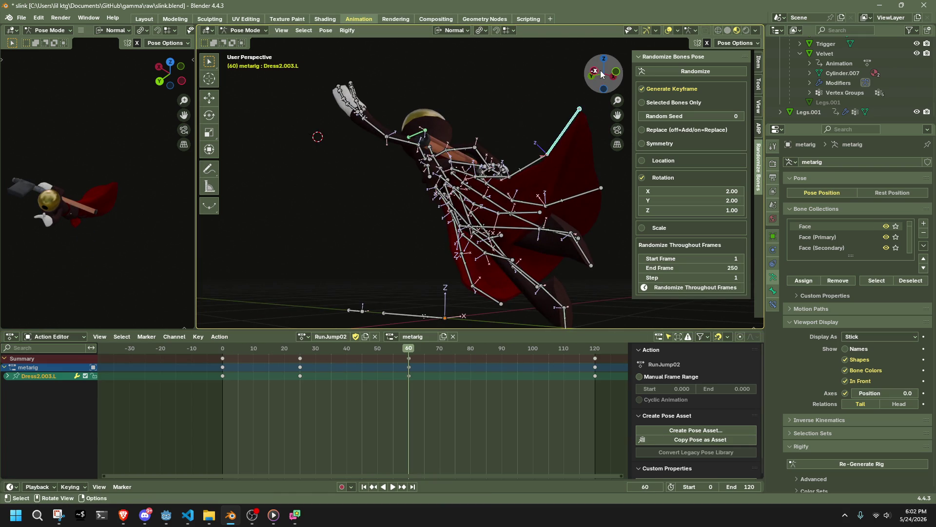
pyautogui.click(602, 74)
pyautogui.press('h')
pyautogui.hotkey('alt', 'h')
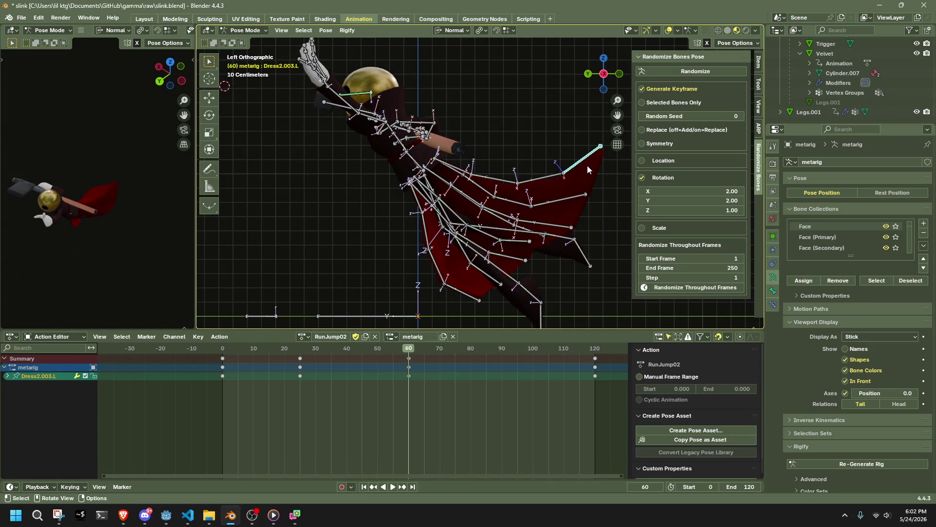
pyautogui.press('g')
pyautogui.click(592, 218)
# Step: Clear all transforms on Dress2.003.L and move it again, keying it at frame 60
pyautogui.click(325, 30)
pyautogui.moveTo(346, 50)
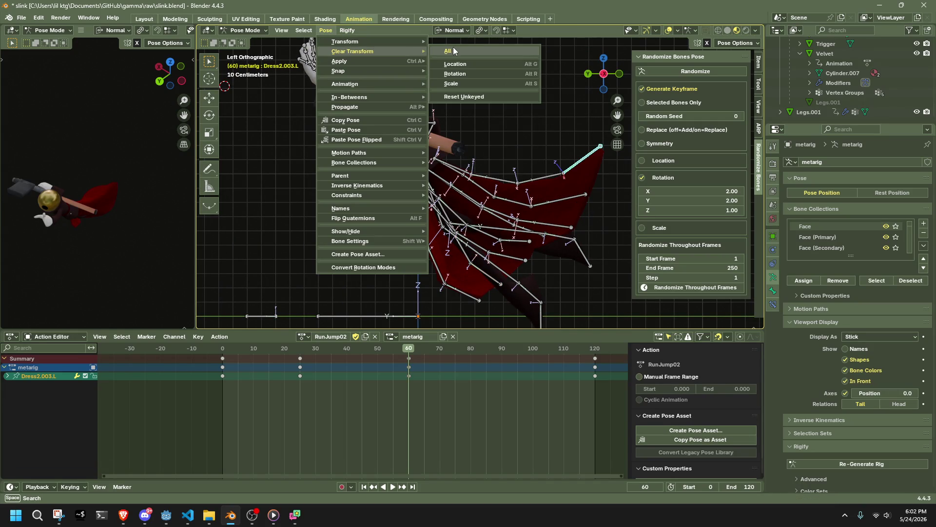
pyautogui.click(453, 47)
pyautogui.click(578, 163)
pyautogui.click(580, 167)
pyautogui.press('g')
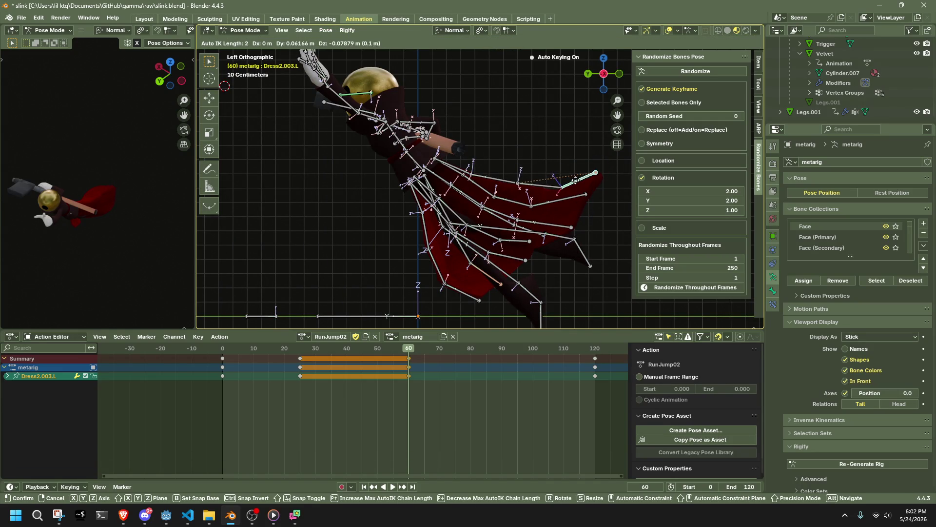
pyautogui.click(579, 218)
# Step: Lower Dress2.003.R and Dress1.003.R, then adjust Dress2.003.R to -0.078008 m on Y
pyautogui.moveTo(579, 217); pyautogui.dragTo(524, 145, button='middle')
pyautogui.click(523, 145)
pyautogui.press('g')
pyautogui.click(532, 187)
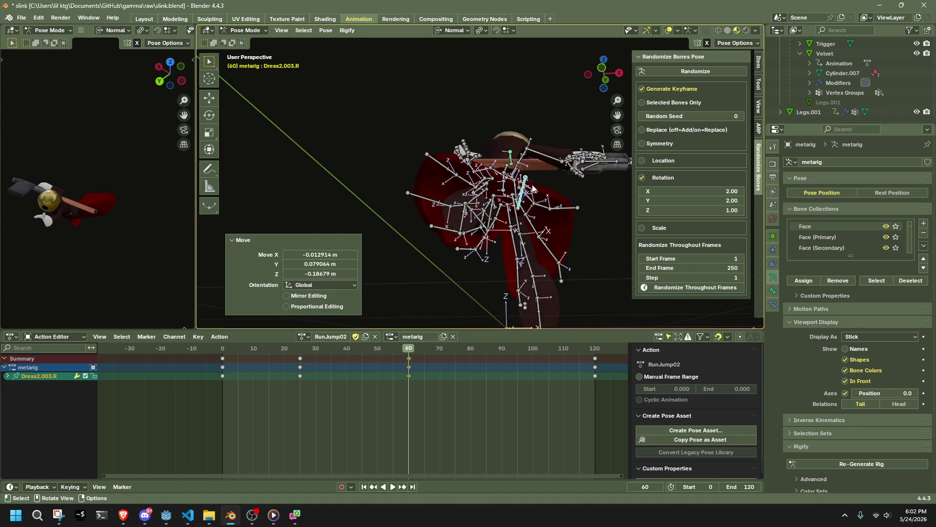
pyautogui.click(560, 209)
pyautogui.press('g')
pyautogui.click(559, 235)
pyautogui.moveTo(558, 235)
pyautogui.mouseDown(button='middle')
pyautogui.moveTo(447, 243)
pyautogui.moveTo(403, 265)
pyautogui.moveTo(430, 288)
pyautogui.moveTo(401, 243)
pyautogui.mouseUp(button='middle')
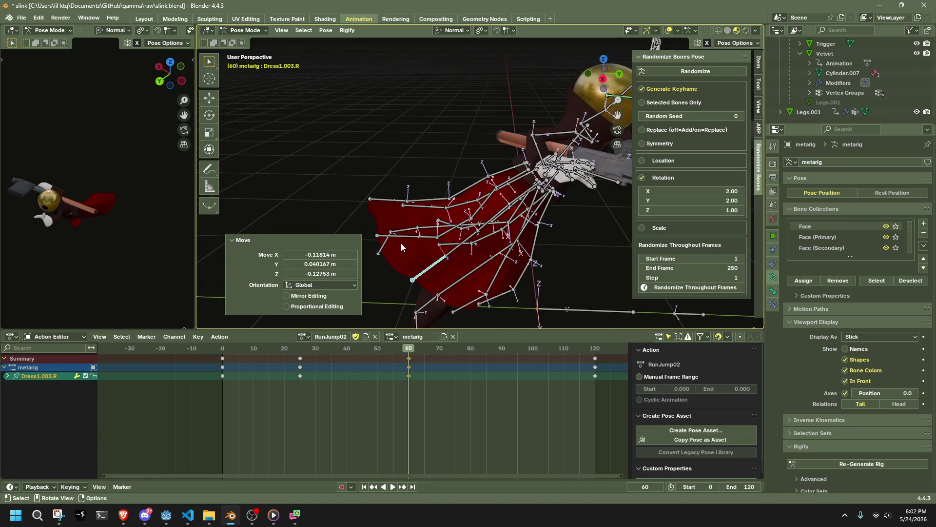
pyautogui.click(397, 239)
pyautogui.press('g')
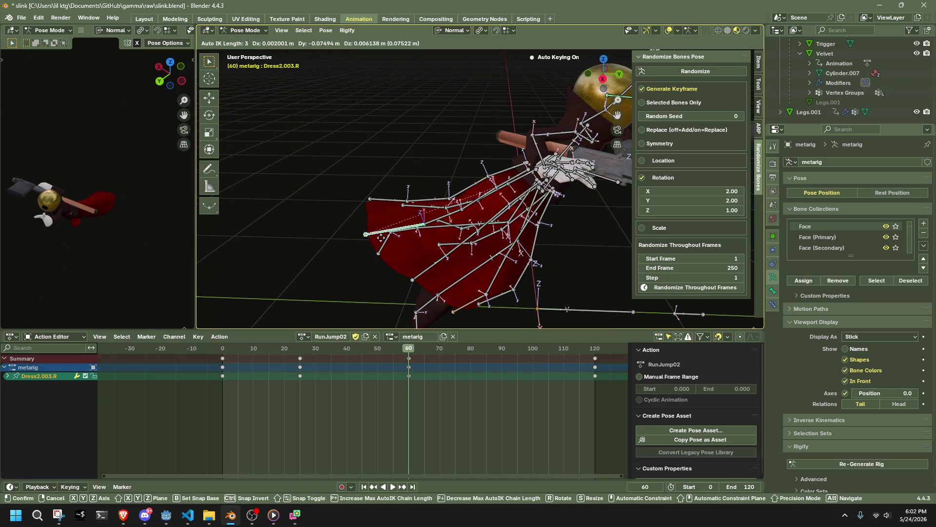
pyautogui.click(381, 239)
pyautogui.moveTo(394, 242)
pyautogui.mouseDown(button='middle')
pyautogui.moveTo(524, 244)
pyautogui.moveTo(469, 329)
pyautogui.mouseUp(button='middle')
# Step: Select every bone and key a randomized pose of the whole rig at frame 75
pyautogui.press('a')
pyautogui.press('space')
pyautogui.moveTo(408, 365)
pyautogui.mouseDown()
pyautogui.moveTo(505, 369)
pyautogui.moveTo(455, 370)
pyautogui.mouseUp()
pyautogui.moveTo(540, 289)
pyautogui.mouseDown(button='middle')
pyautogui.moveTo(566, 239)
pyautogui.moveTo(527, 226)
pyautogui.mouseUp(button='middle')
pyautogui.click(651, 68)
pyautogui.moveTo(523, 349); pyautogui.dragTo(534, 349)
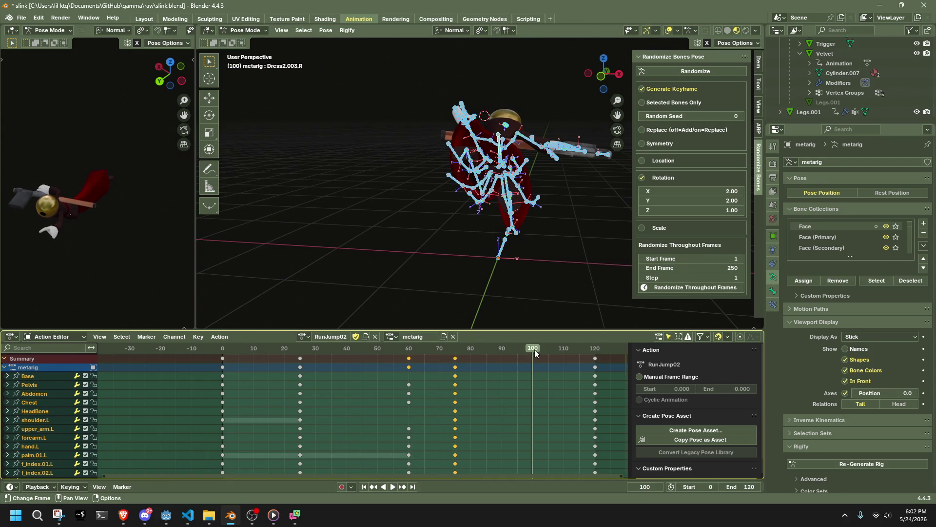
# Step: Key a randomized rig pose at frame 100, play back from frame 60, and box-select the frame-25 keys
pyautogui.click(673, 74)
pyautogui.click(404, 349)
pyautogui.press('space')
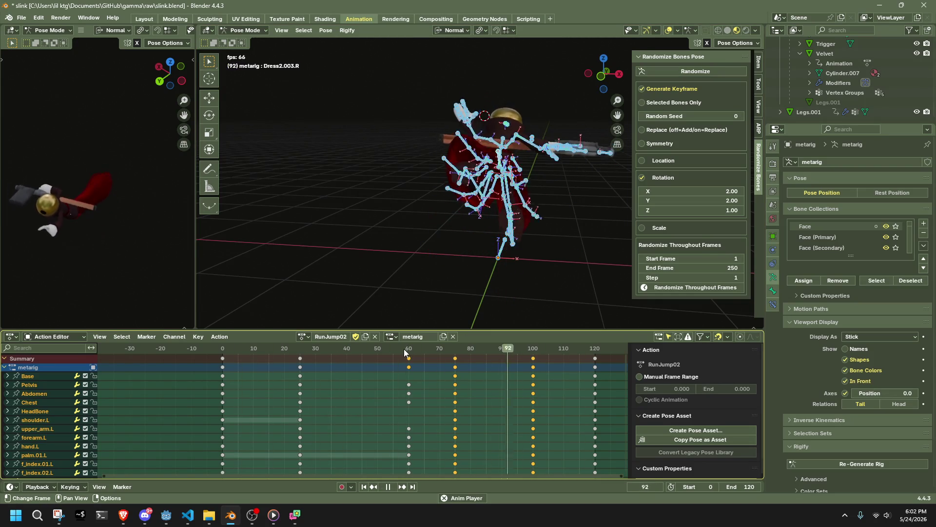
pyautogui.moveTo(561, 220)
pyautogui.mouseDown(button='middle')
pyautogui.moveTo(595, 227)
pyautogui.moveTo(547, 244)
pyautogui.mouseUp(button='middle')
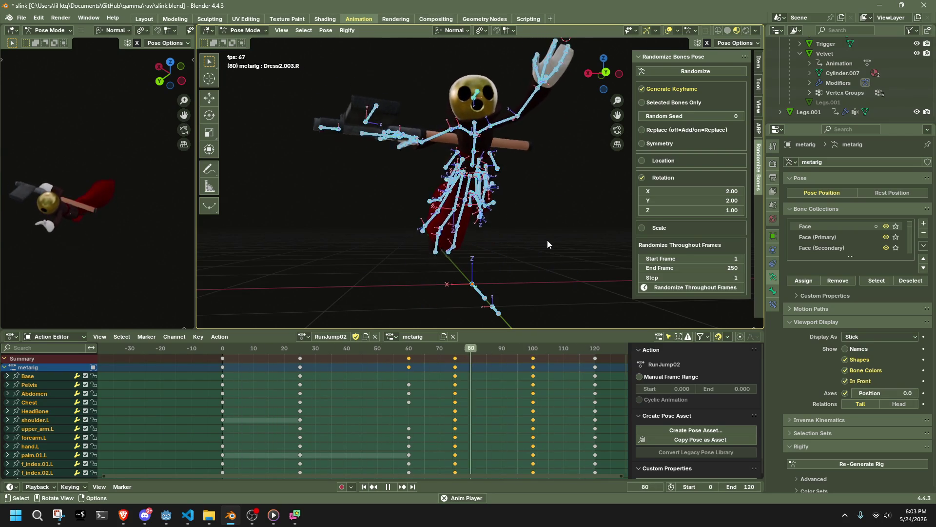
pyautogui.press('space')
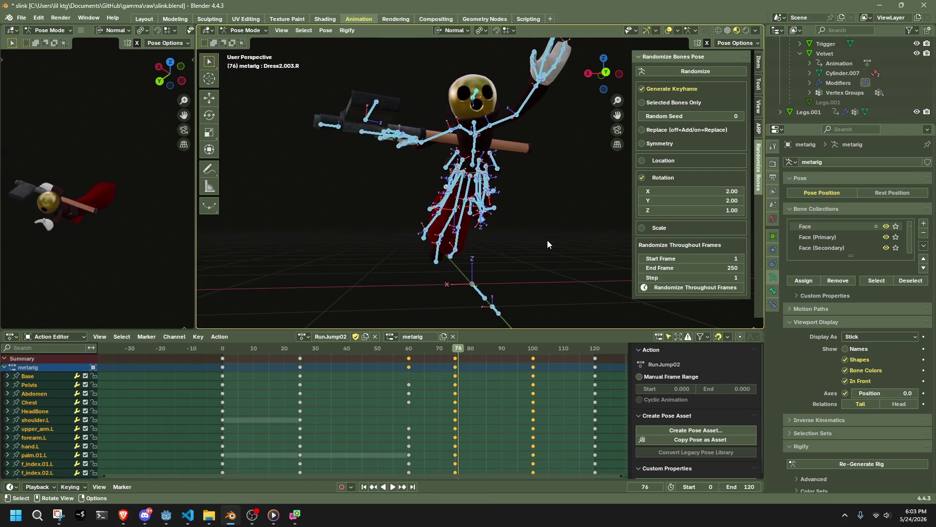
pyautogui.moveTo(315, 410); pyautogui.dragTo(263, 345)
# Step: Shift the selected early keyframes to frame 15 and replay the retimed jump
pyautogui.press('g')
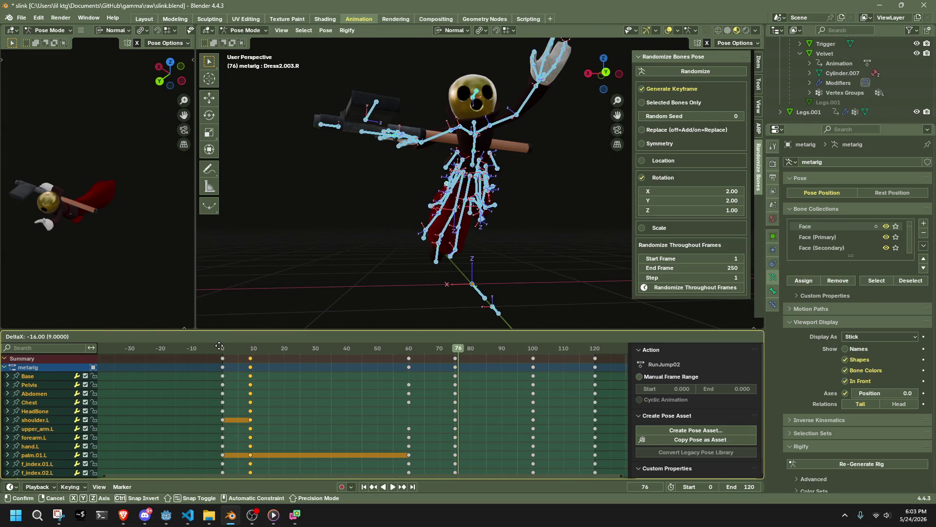
pyautogui.click(221, 347)
pyautogui.press('space')
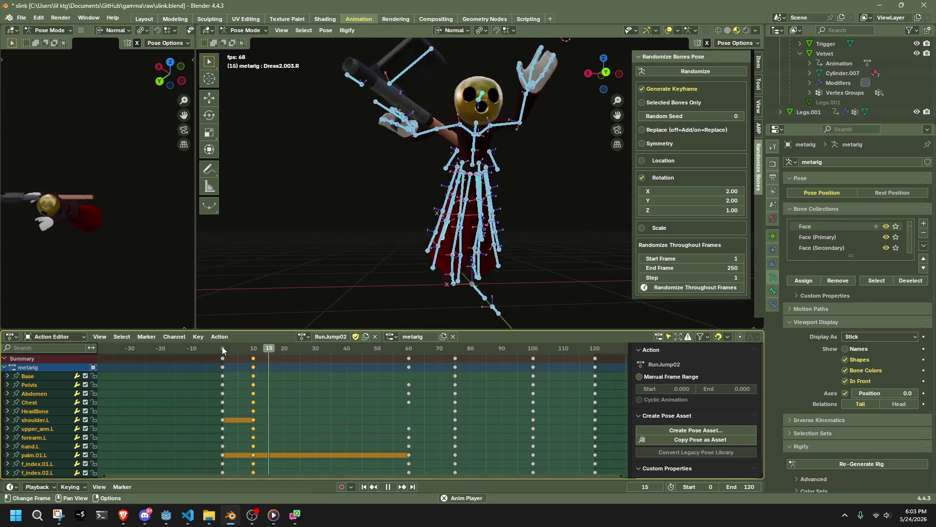
pyautogui.moveTo(223, 350); pyautogui.dragTo(280, 367)
pyautogui.click(222, 350)
pyautogui.press('space')
pyautogui.moveTo(575, 200)
pyautogui.mouseDown(button='middle')
pyautogui.moveTo(522, 217)
pyautogui.moveTo(422, 227)
pyautogui.mouseUp(button='middle')
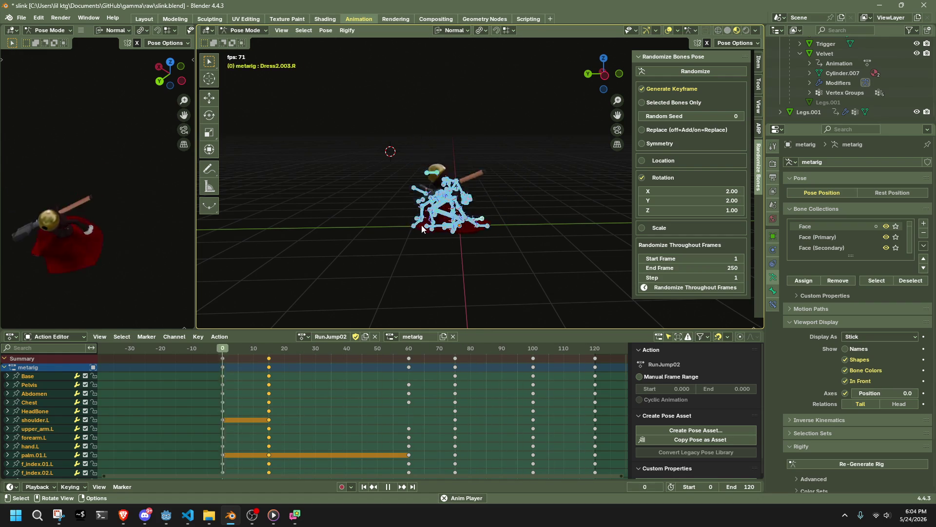
# Step: Switch the metarig from Pose Mode to Object Mode and deselect it
pyautogui.moveTo(387, 220); pyautogui.dragTo(417, 251)
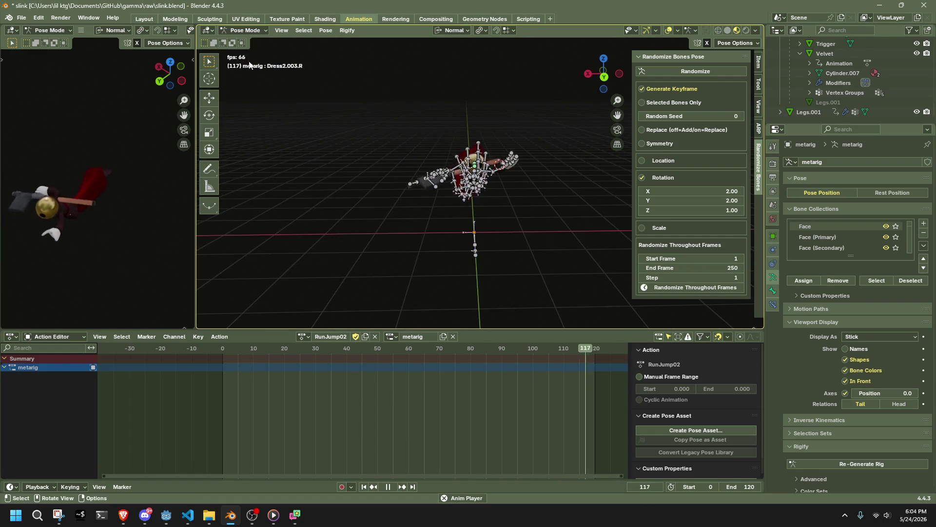
pyautogui.click(245, 30)
pyautogui.click(246, 38)
pyautogui.click(310, 219)
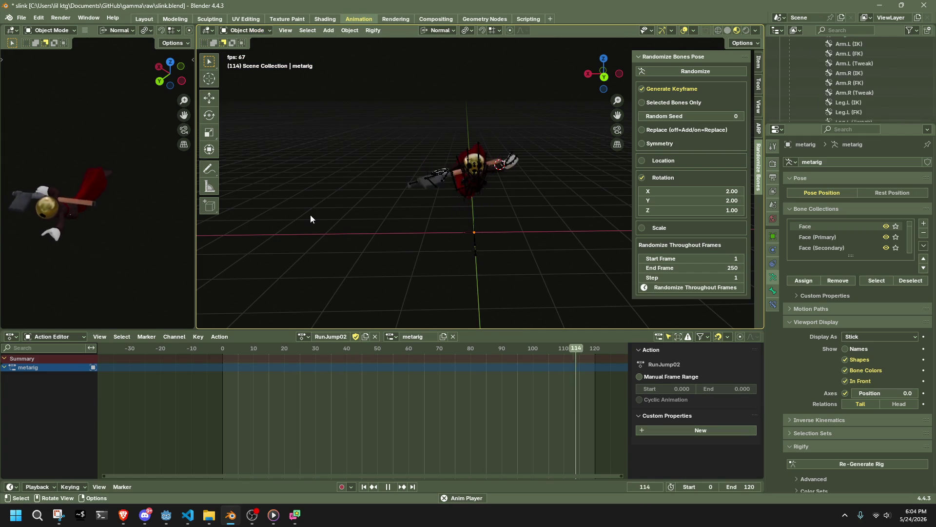
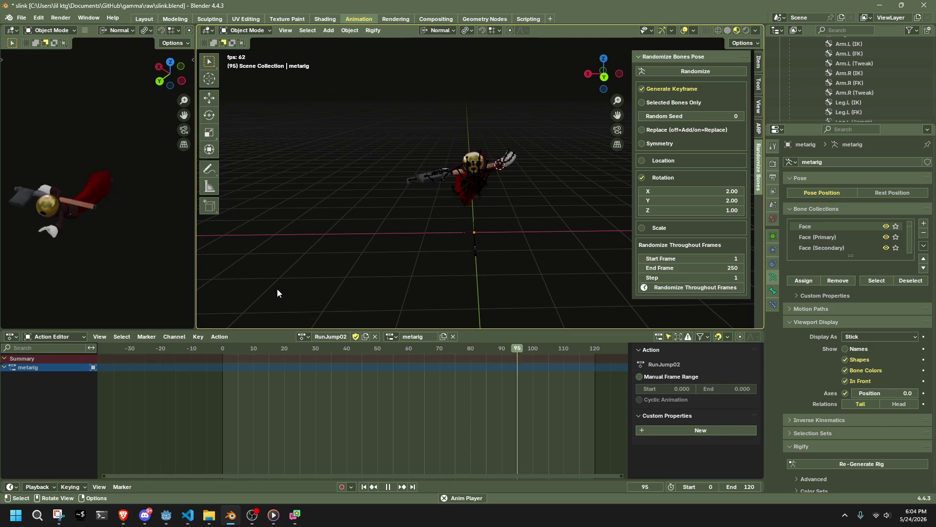
# Step: Check the RunJump02 playback from the front, the top and several character-preview angles
pyautogui.moveTo(278, 290)
pyautogui.mouseDown(button='middle')
pyautogui.moveTo(472, 253)
pyautogui.moveTo(239, 276)
pyautogui.mouseUp(button='middle')
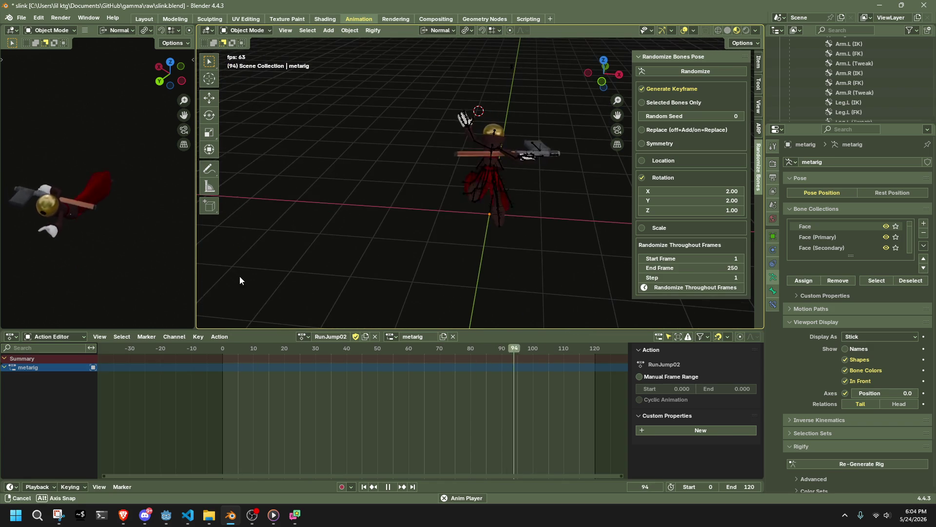
pyautogui.moveTo(384, 218); pyautogui.dragTo(453, 198, button='middle')
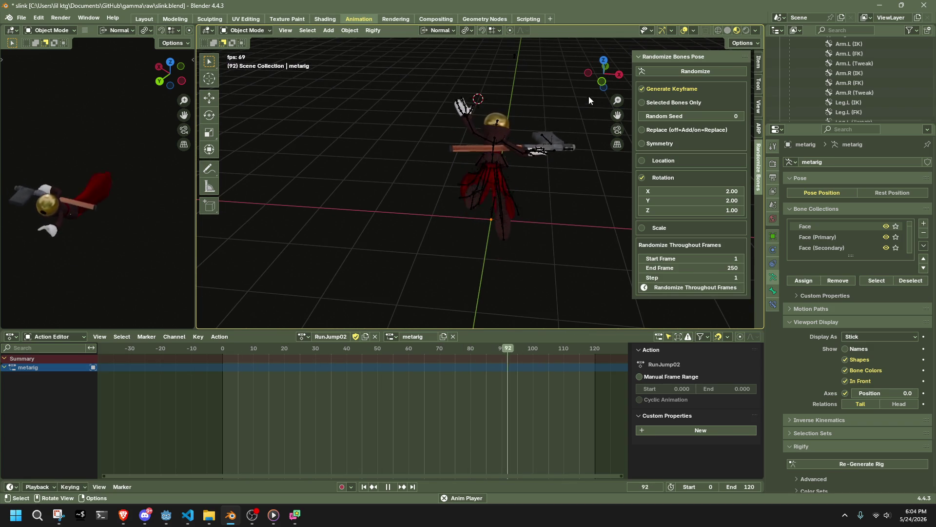
pyautogui.click(604, 60)
pyautogui.moveTo(161, 210)
pyautogui.mouseDown(button='middle')
pyautogui.moveTo(22, 194)
pyautogui.moveTo(172, 144)
pyautogui.moveTo(145, 226)
pyautogui.moveTo(147, 210)
pyautogui.moveTo(148, 219)
pyautogui.mouseUp(button='middle')
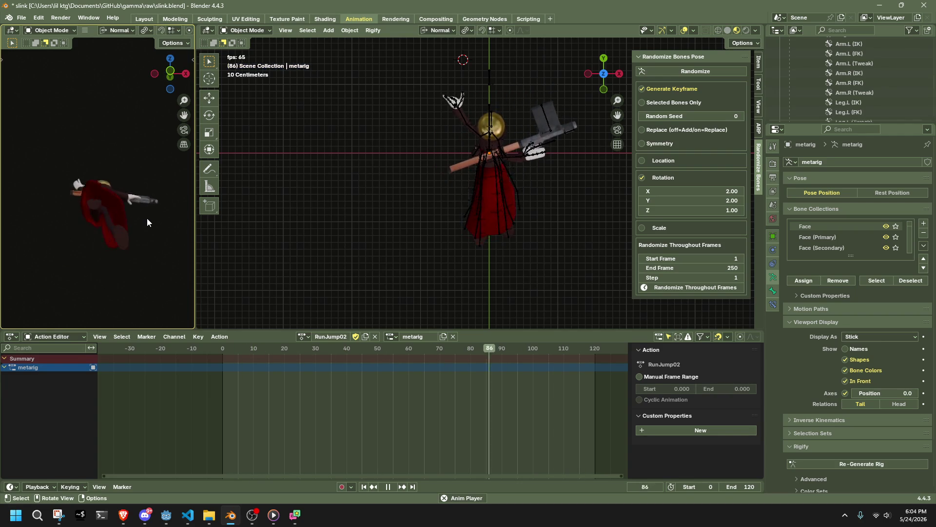
pyautogui.moveTo(147, 218)
pyautogui.mouseDown(button='middle')
pyautogui.moveTo(171, 219)
pyautogui.moveTo(60, 224)
pyautogui.moveTo(184, 237)
pyautogui.moveTo(159, 226)
pyautogui.mouseUp(button='middle')
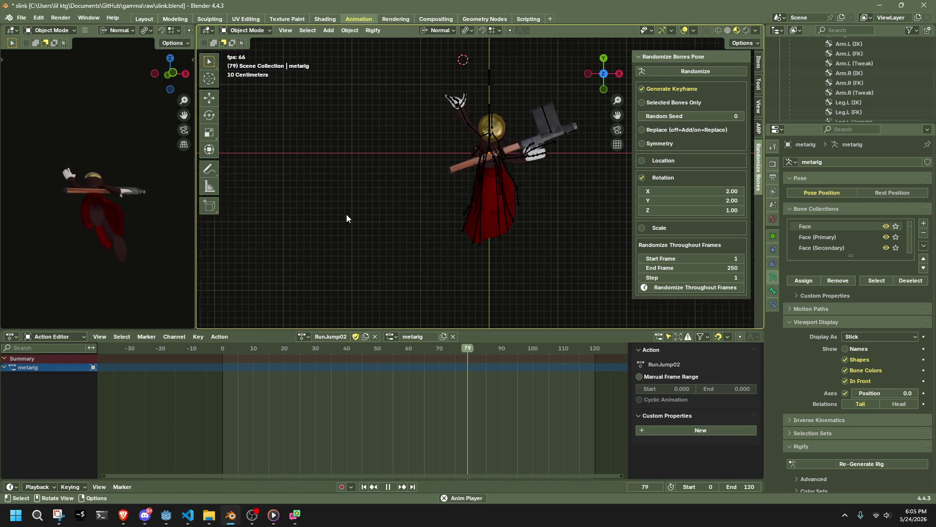
# Step: View the animating rig straight from the side, then save slink.blend
pyautogui.moveTo(347, 215); pyautogui.dragTo(477, 142, button='middle')
pyautogui.click(609, 89)
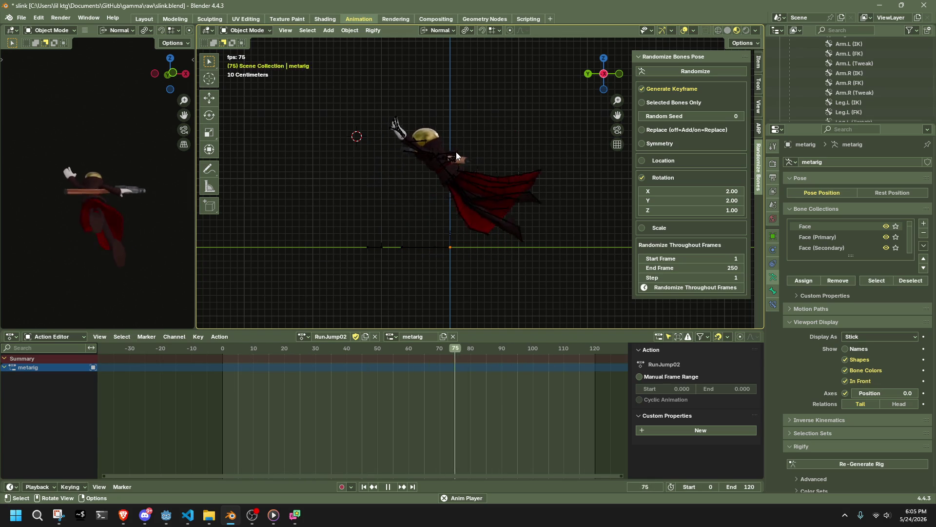
pyautogui.hotkey('ctrl', 's')
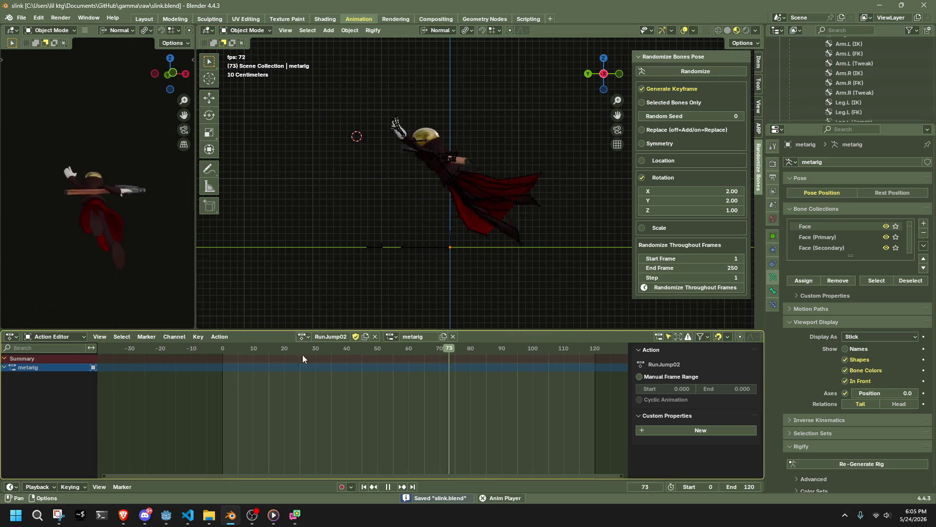
pyautogui.hotkey('alt', 'Tab')
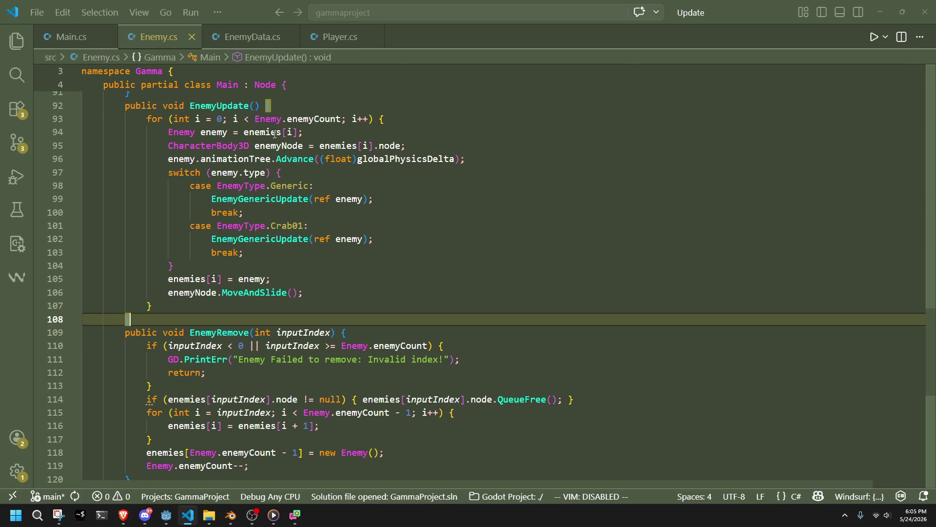
# Step: Open Player.cs and scroll down to the camera height code in PlayerCameraUpdate
pyautogui.click(341, 45)
pyautogui.scroll(-12, 412, 352)
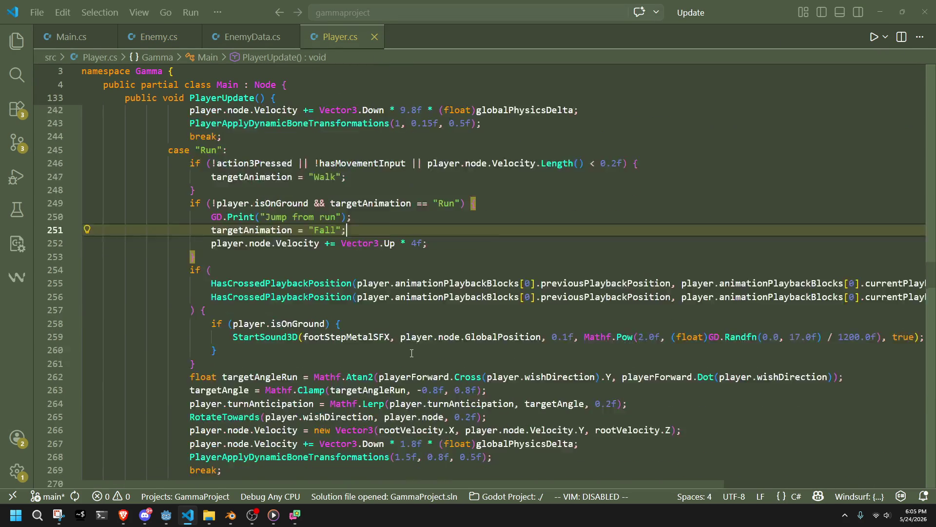
pyautogui.scroll(-4, 410, 350)
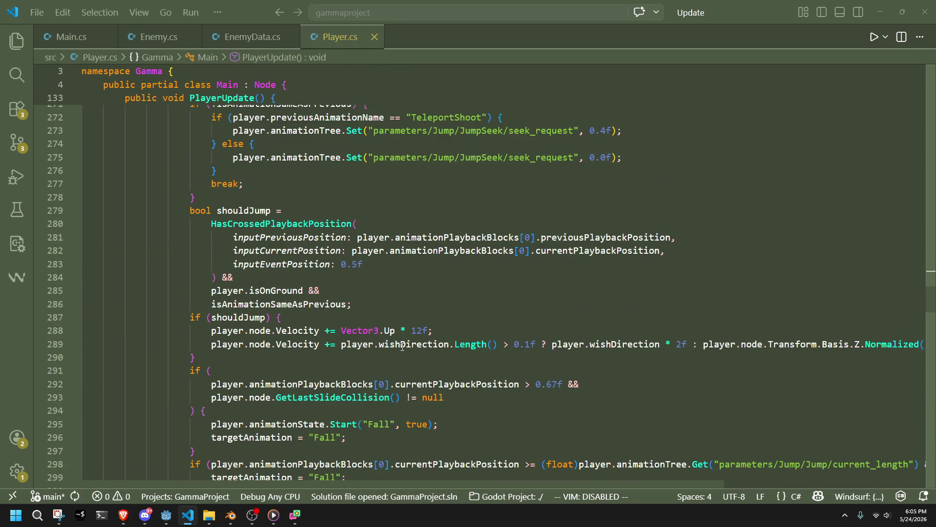
pyautogui.scroll(-18, 403, 347)
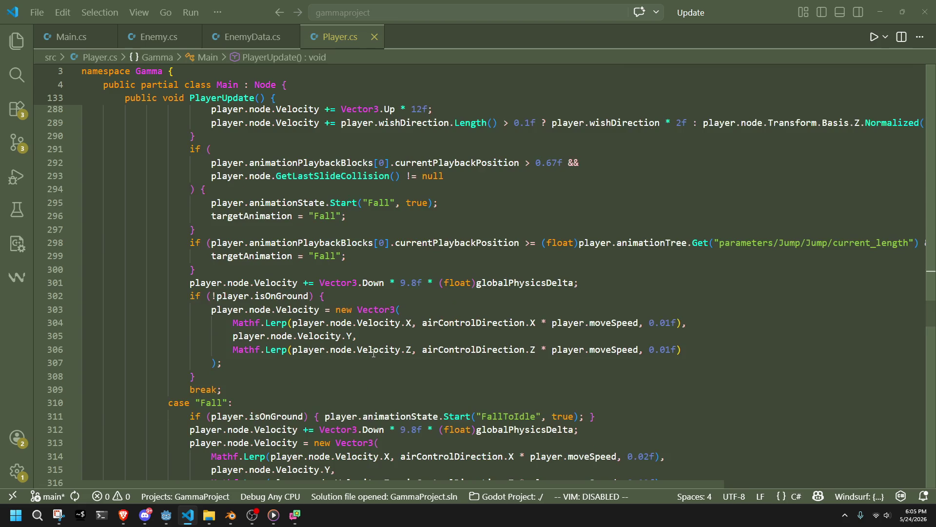
pyautogui.scroll(-17, 374, 352)
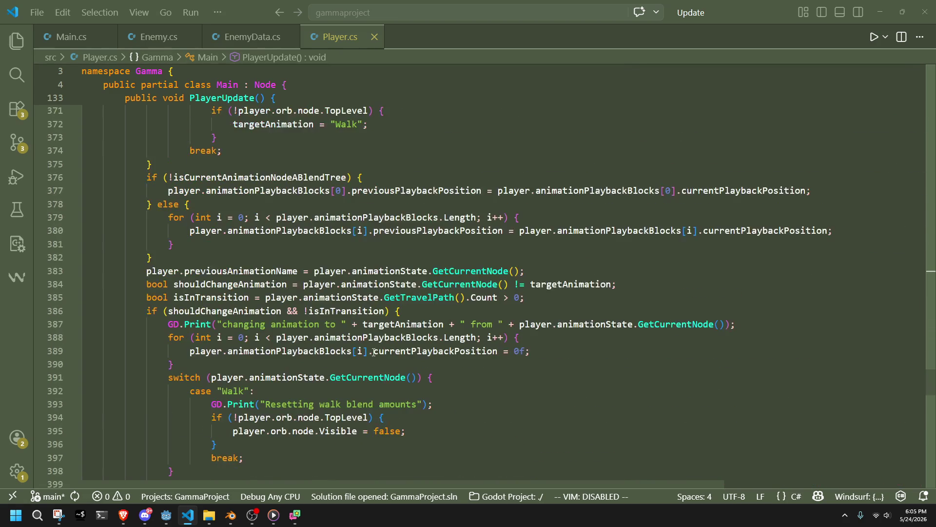
pyautogui.scroll(-14, 373, 353)
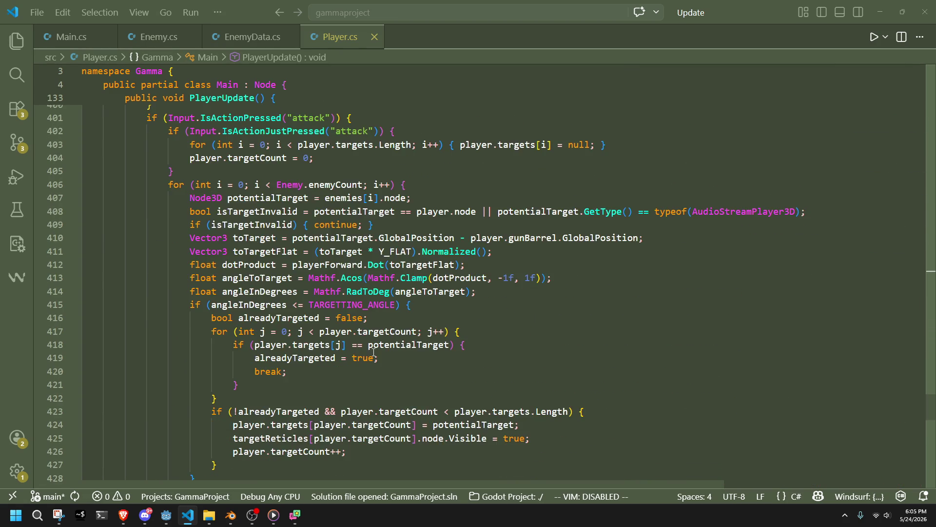
pyautogui.scroll(-4, 373, 352)
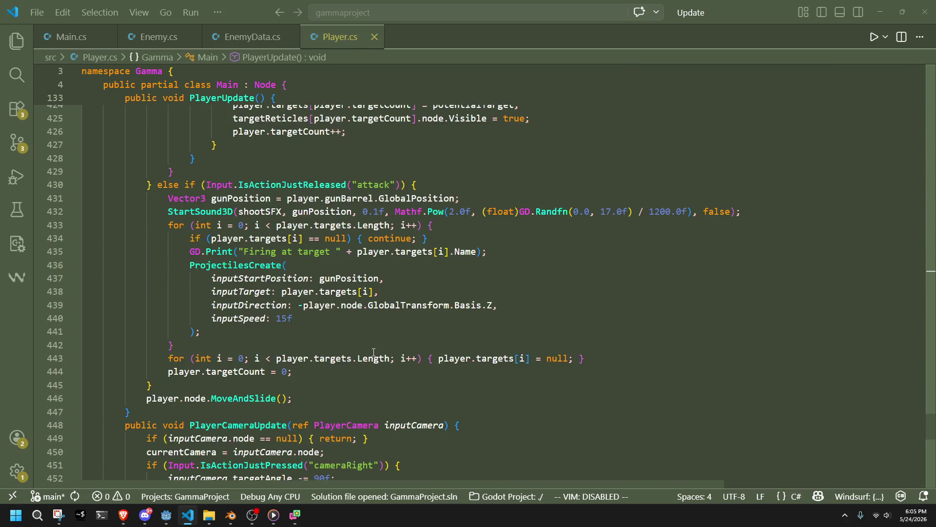
# Step: Change the airborne target height on line 456 from 3f to 6f
pyautogui.click(263, 448)
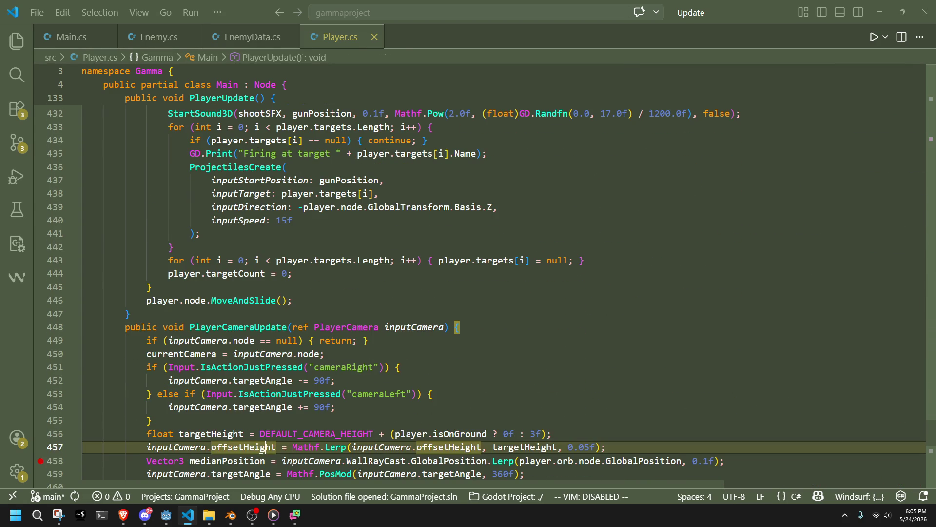
pyautogui.click(229, 431)
pyautogui.click(218, 419)
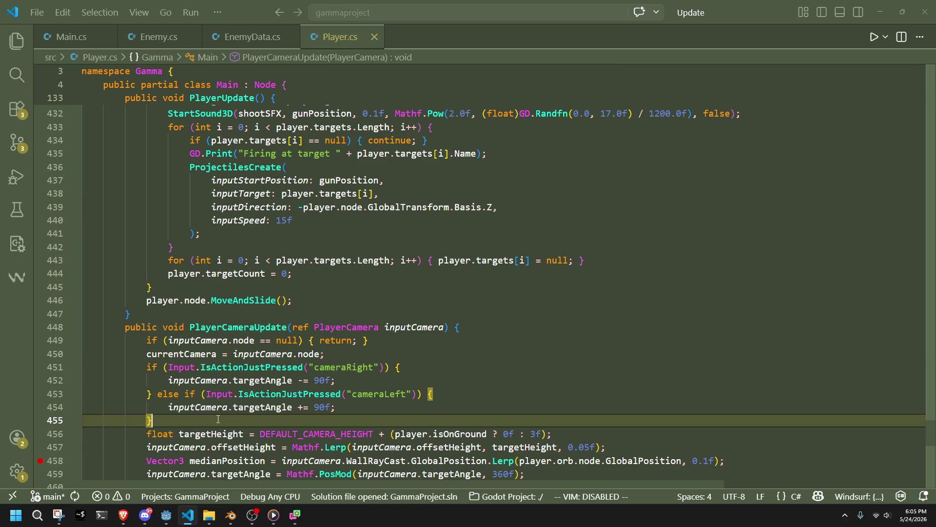
pyautogui.click(533, 434)
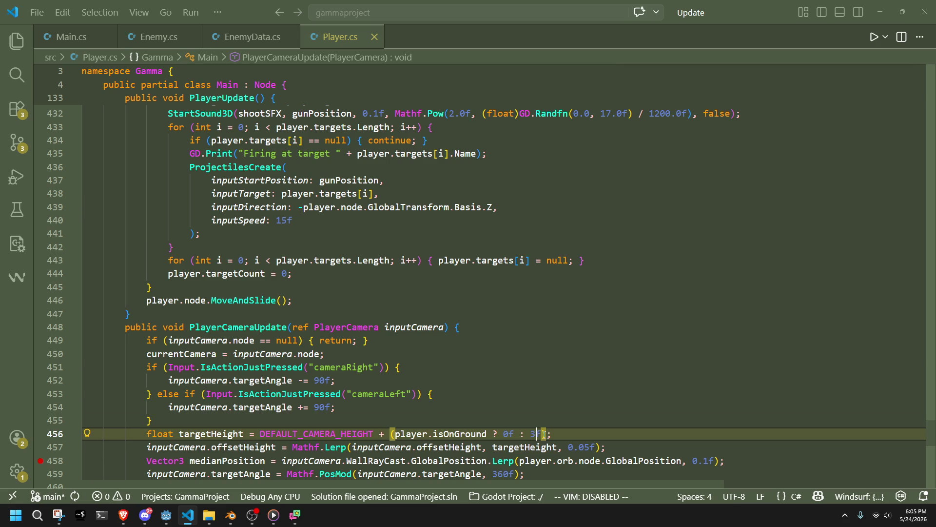
pyautogui.press('BackSpace')
pyautogui.scroll(-1, 544, 435)
pyautogui.write('6')
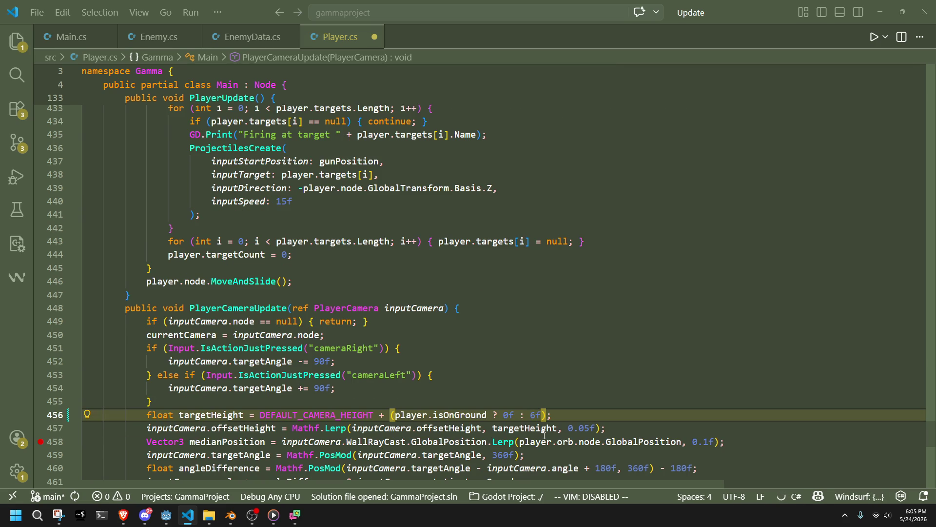
pyautogui.hotkey('alt', 'Tab')
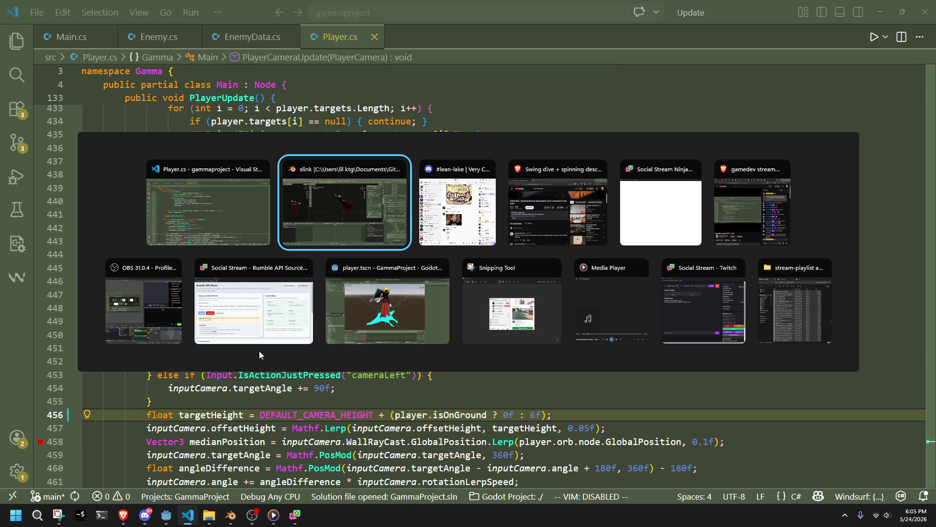
# Step: Run GammaProject from Godot and play-test walking, turning the camera and jumping
pyautogui.click(357, 321)
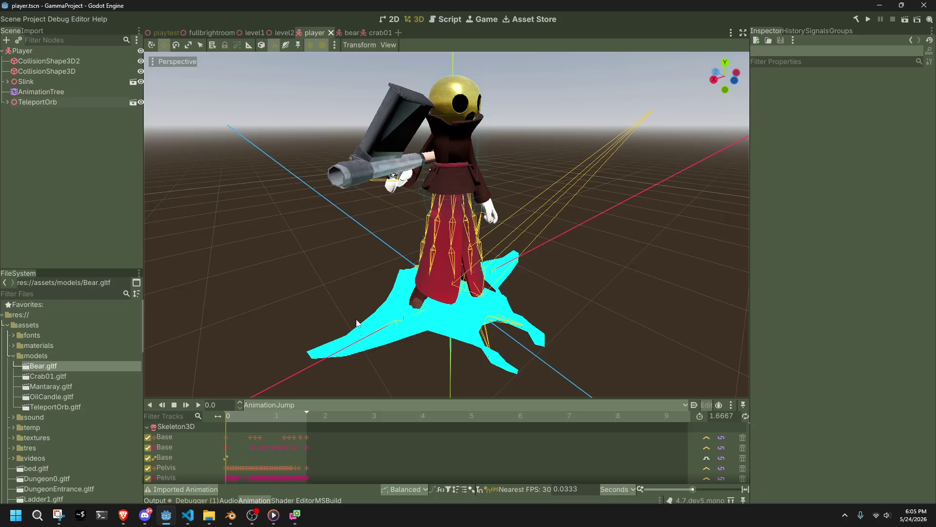
pyautogui.click(871, 19)
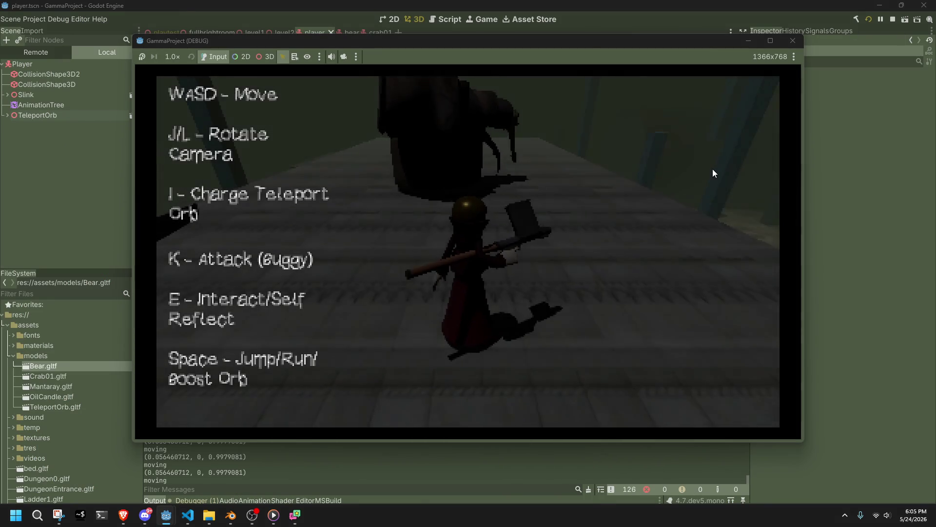
pyautogui.press('j')
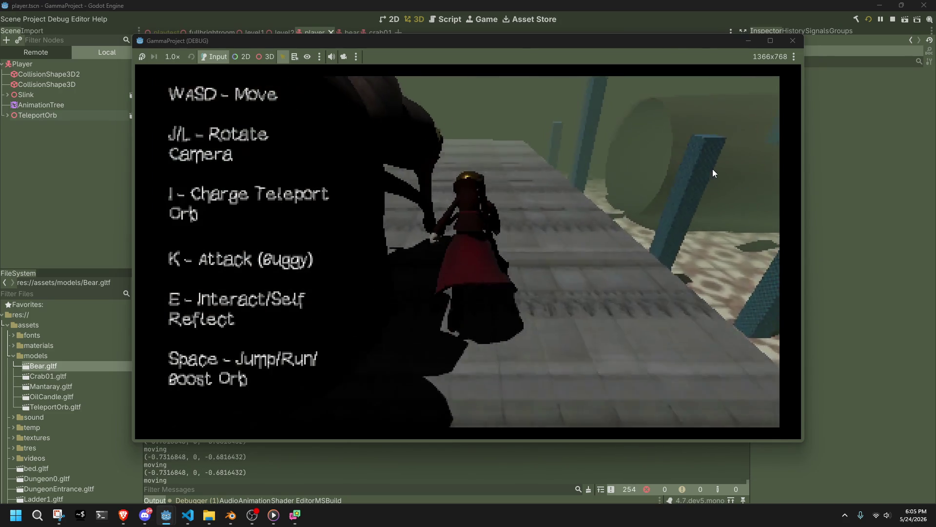
pyautogui.press('l')
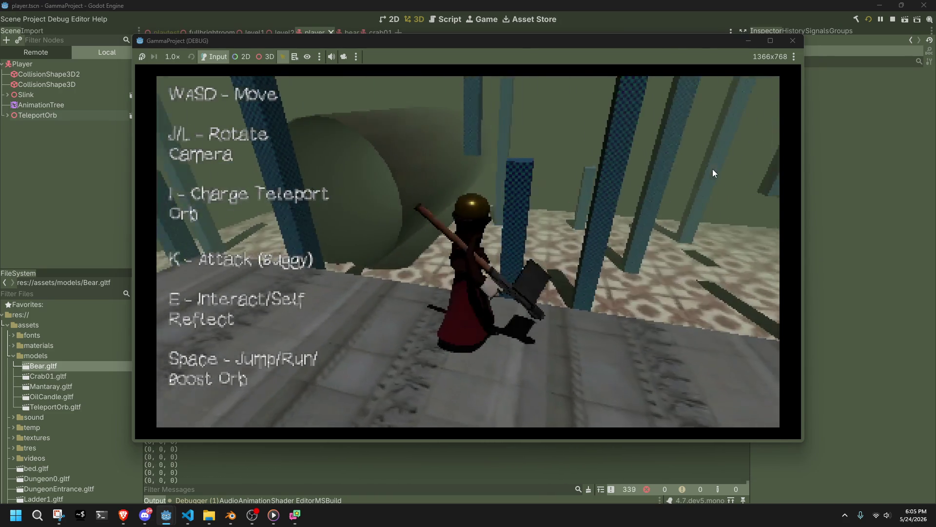
pyautogui.press('space')
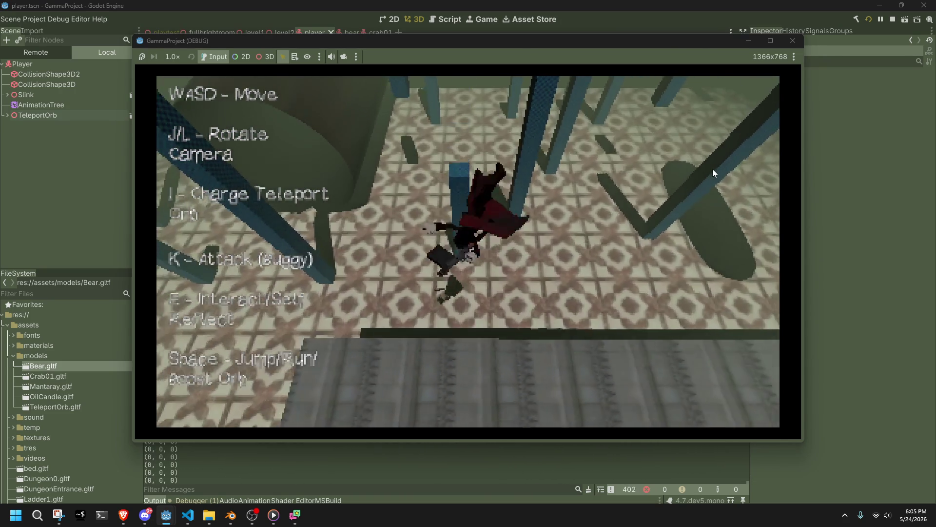
pyautogui.press('w')
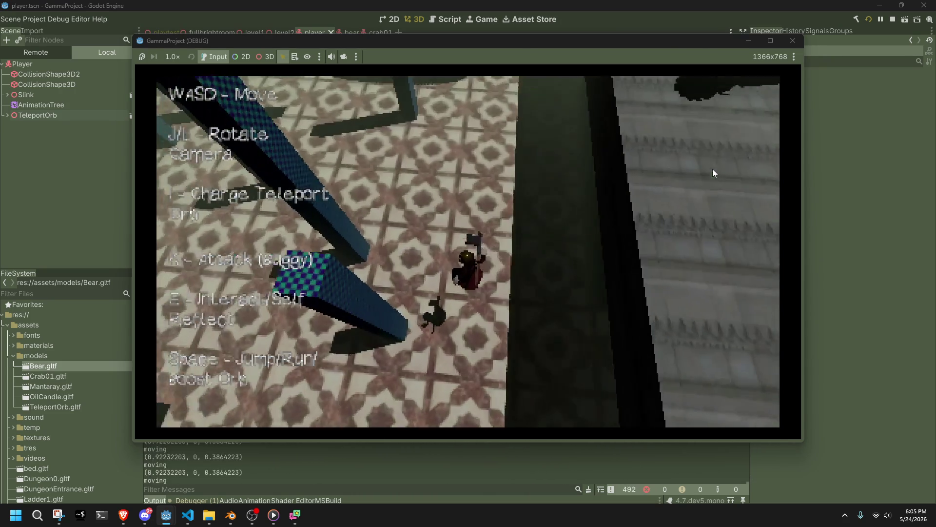
pyautogui.press('w')
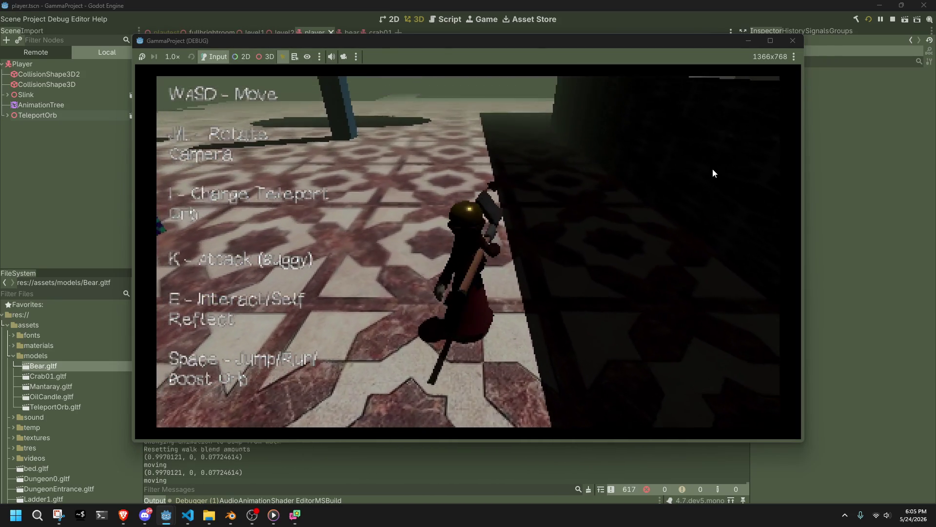
pyautogui.press('space')
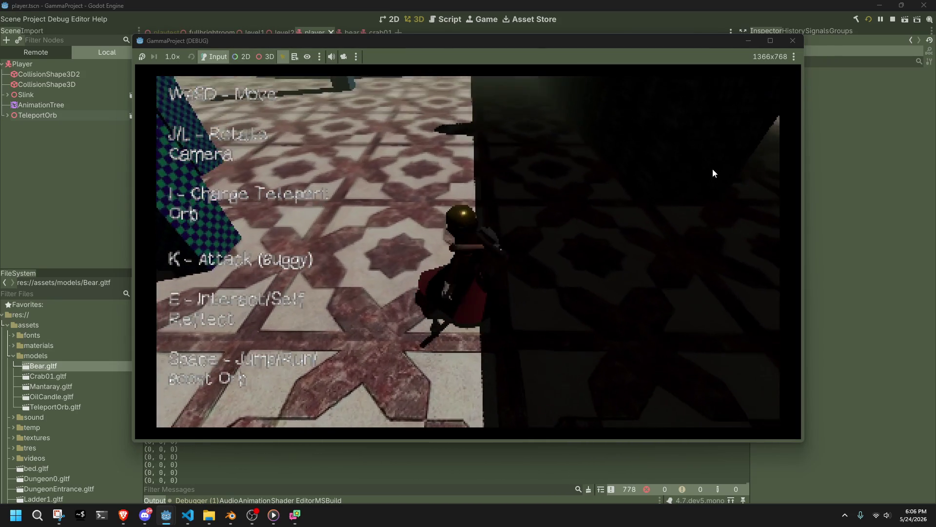
# Step: Close the game and set line 456 to DEFAULT_CAMERA_HEIGHT + (player.isOnGround ? 0f : 6f)
pyautogui.click(792, 41)
pyautogui.hotkey('alt', 'Tab')
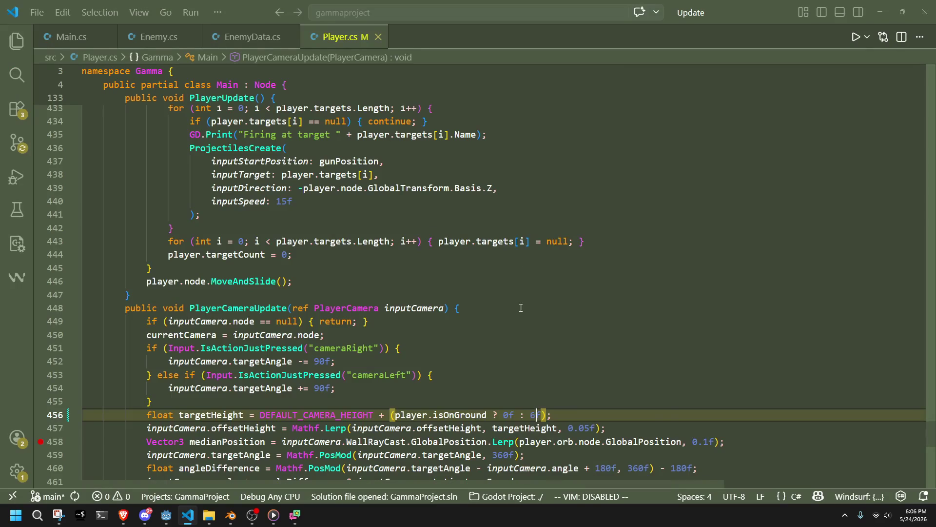
pyautogui.scroll(-1, 546, 338)
pyautogui.scroll(-1, 546, 338)
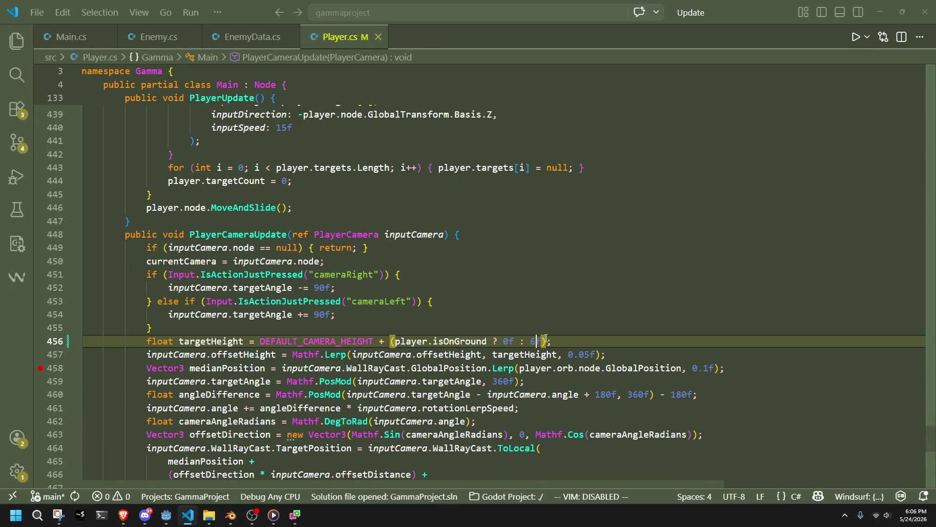
pyautogui.click(581, 382)
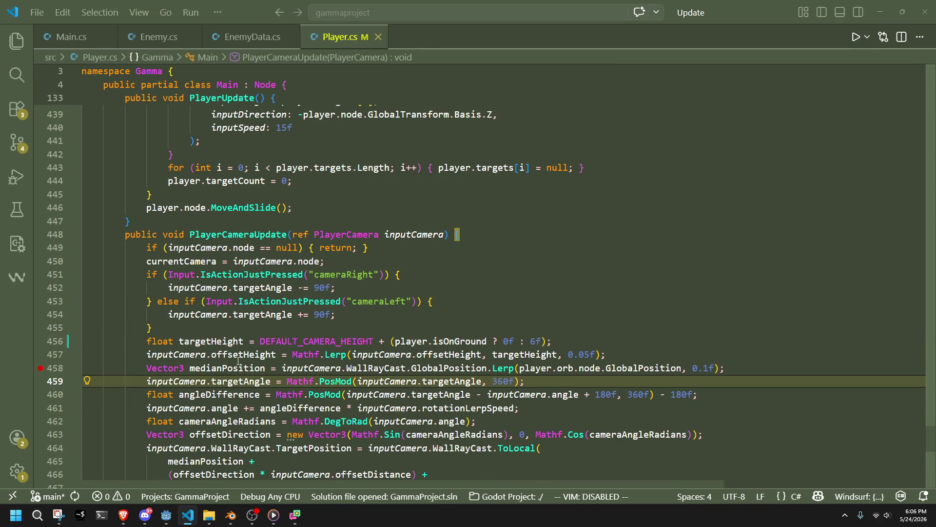
pyautogui.click(229, 341)
pyautogui.doubleClick(317, 341)
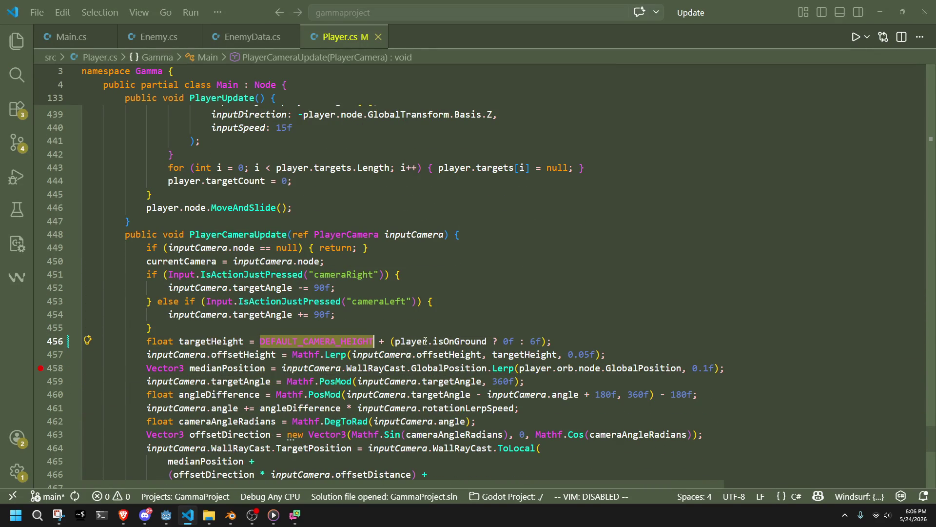
pyautogui.click(505, 341)
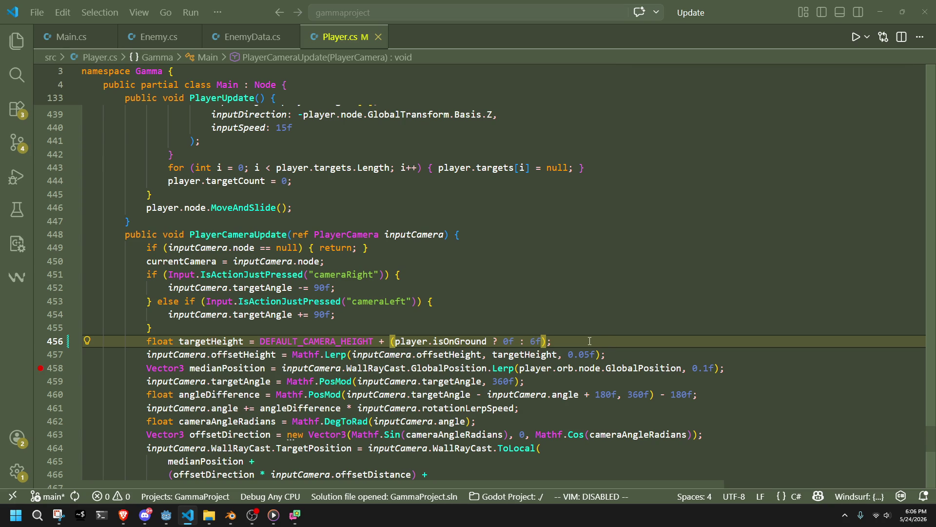
pyautogui.click(166, 515)
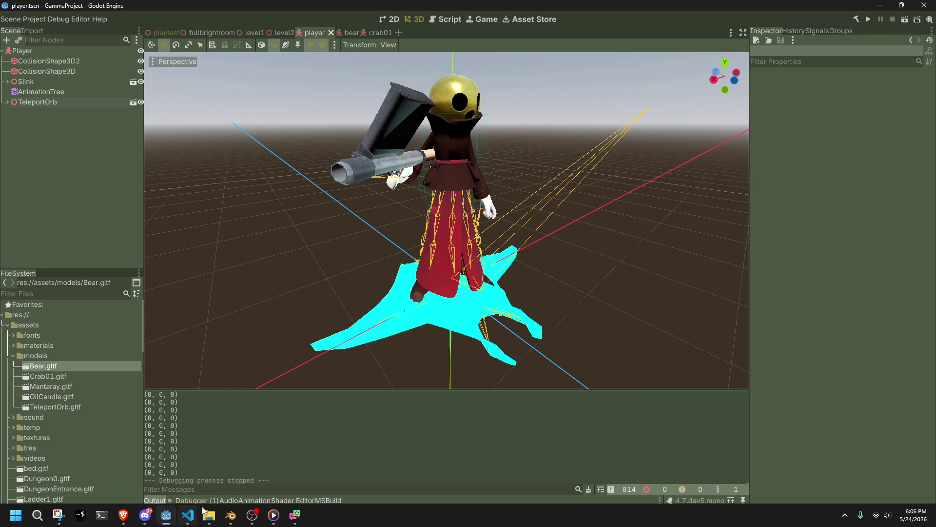
# Step: Orbit around the player character, then rebuild and launch GammaProject
pyautogui.moveTo(537, 309); pyautogui.dragTo(436, 316, button='middle')
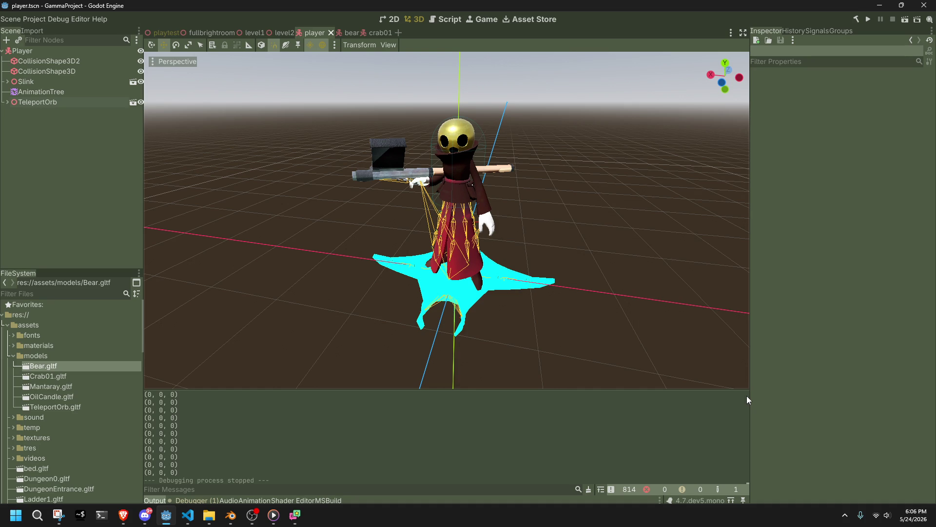
pyautogui.click(869, 21)
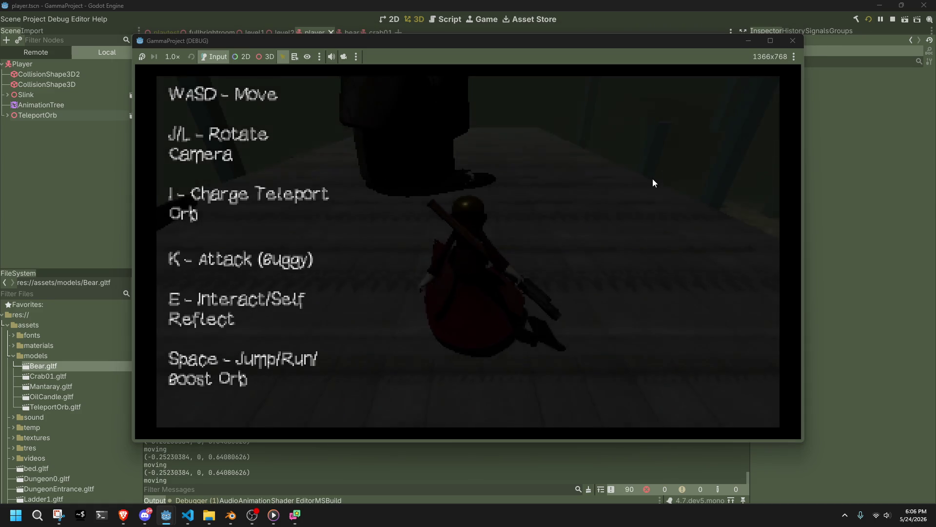
# Step: Move, jump and drop the player off the raised platform to test the camera, then stop the game
pyautogui.press('j')
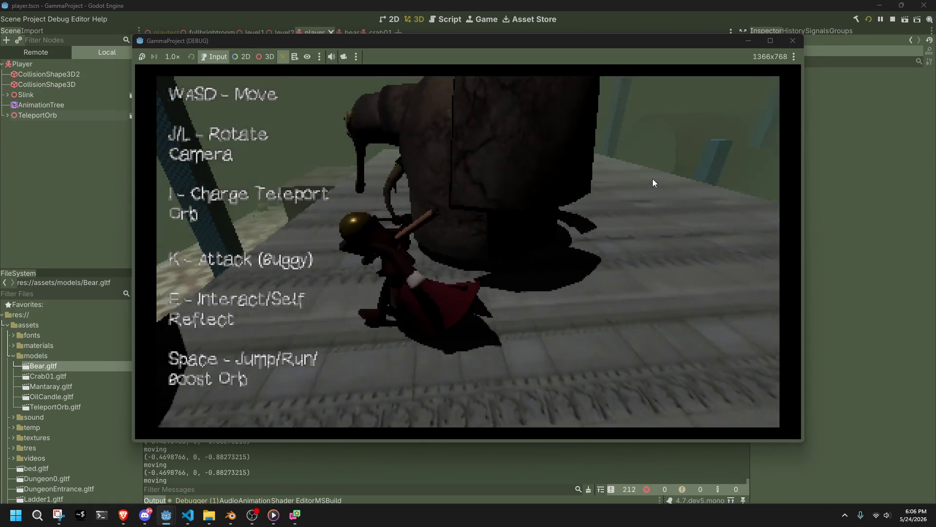
pyautogui.press('w')
pyautogui.press('space')
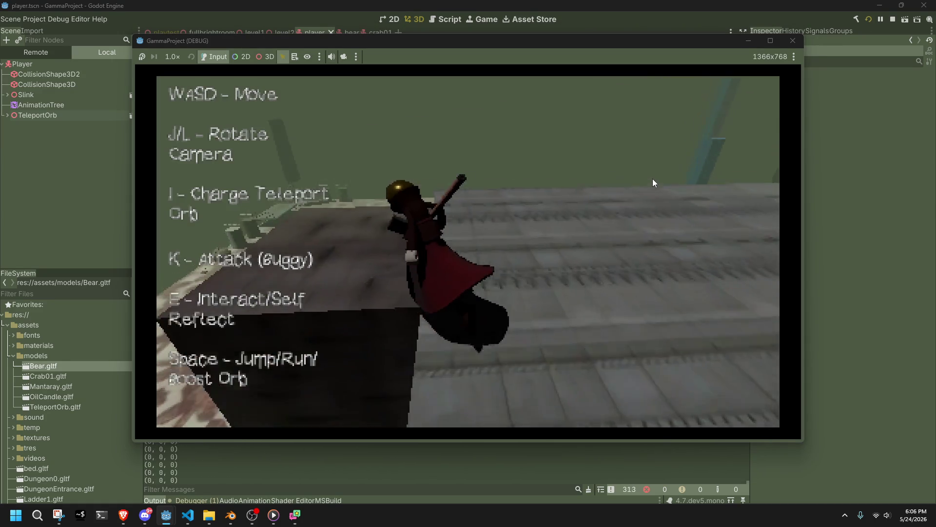
pyautogui.press('a')
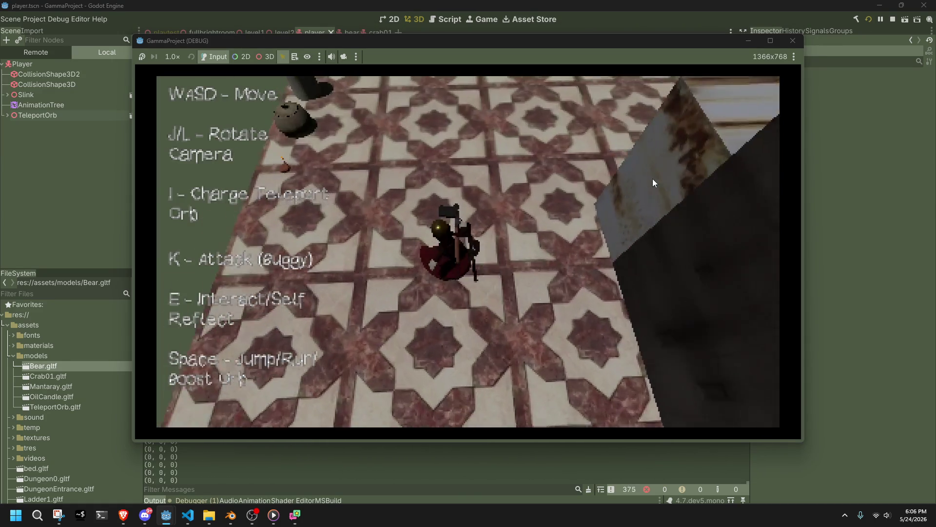
pyautogui.press('w')
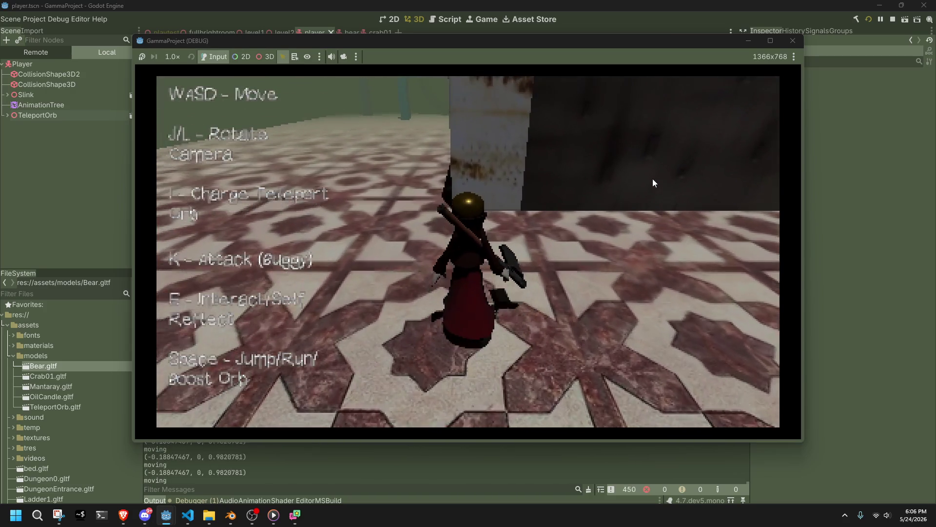
pyautogui.click(793, 40)
pyautogui.hotkey('alt', 'Tab')
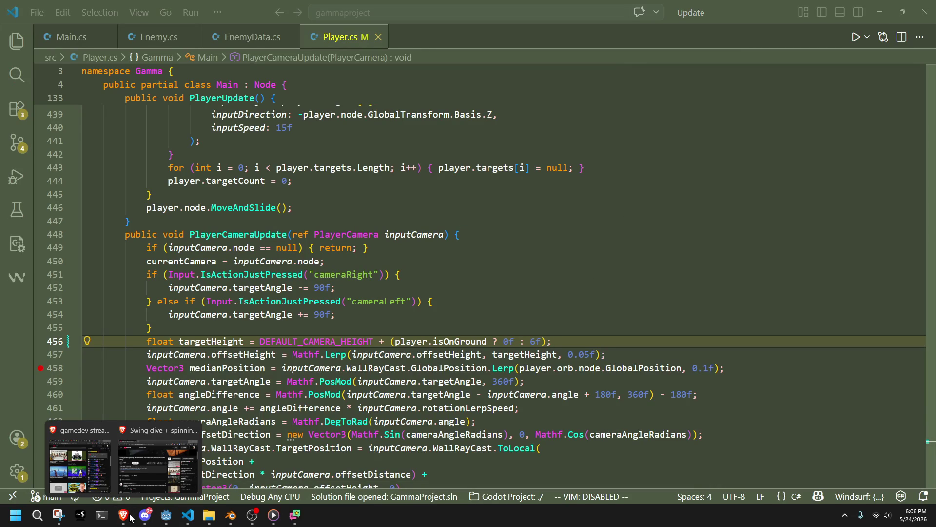
# Step: Review the camera height code at line 457 of Player.cs, then return to slink.blend in Blender
pyautogui.click(177, 477)
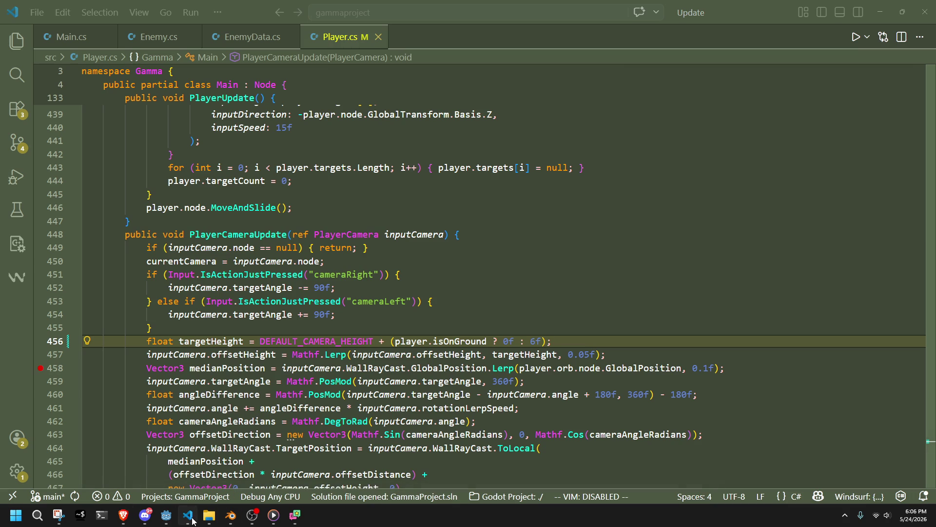
pyautogui.click(632, 360)
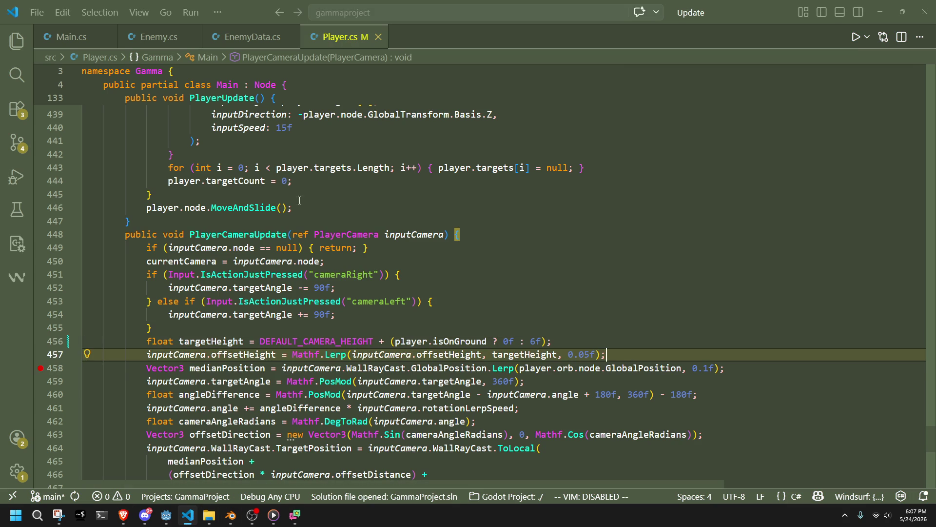
pyautogui.click(238, 524)
pyautogui.moveTo(551, 283)
pyautogui.mouseDown(button='middle')
pyautogui.moveTo(539, 264)
pyautogui.moveTo(505, 275)
pyautogui.mouseUp(button='middle')
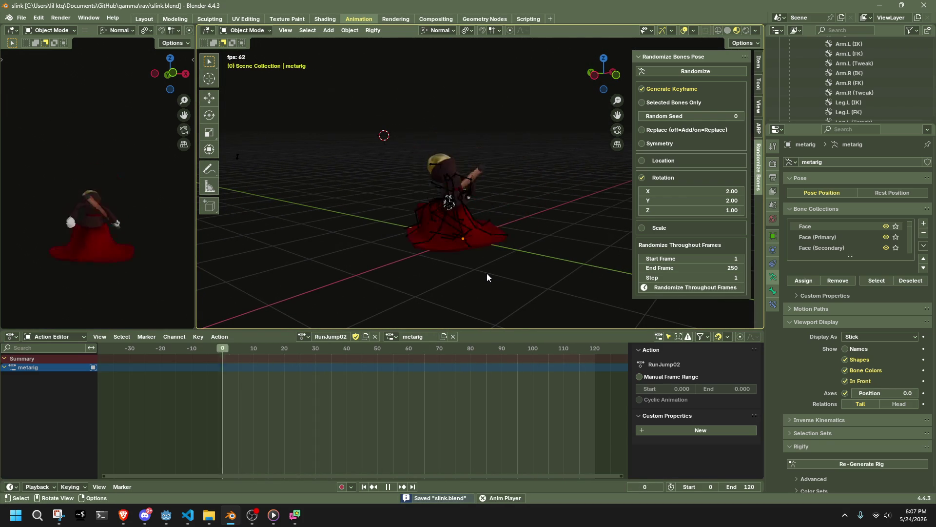
# Step: Stop the RunJump02 playback and save slink.blend
pyautogui.moveTo(487, 273)
pyautogui.mouseDown(button='middle')
pyautogui.moveTo(436, 294)
pyautogui.moveTo(564, 225)
pyautogui.moveTo(539, 238)
pyautogui.moveTo(431, 212)
pyautogui.mouseUp(button='middle')
pyautogui.press('space')
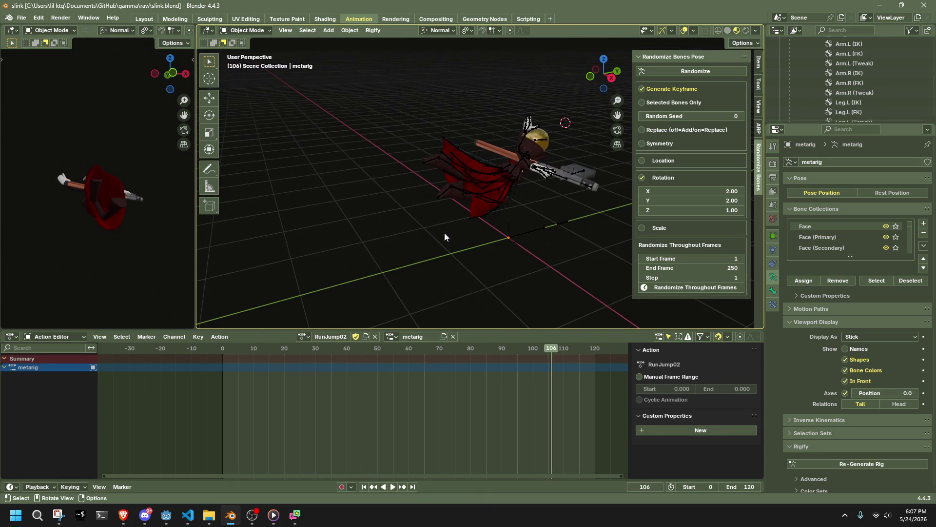
pyautogui.hotkey('ctrl', 's')
pyautogui.click(303, 337)
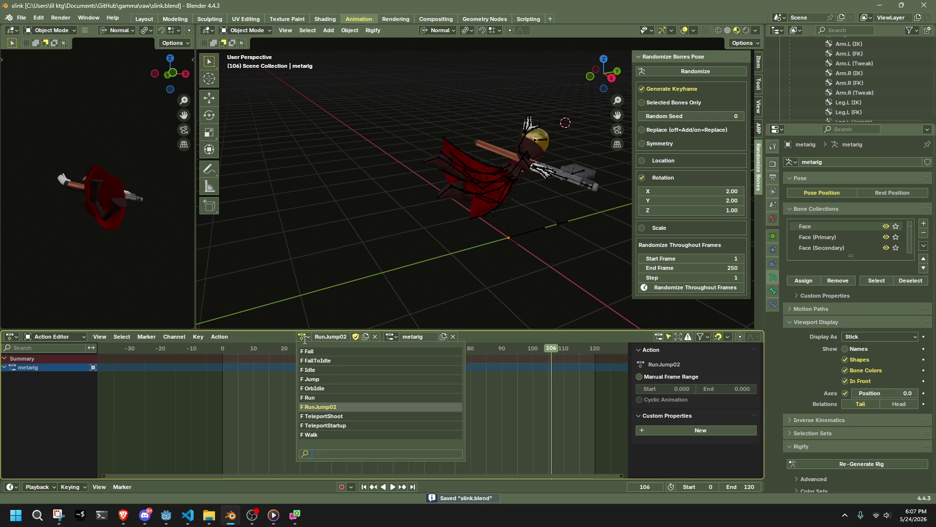
pyautogui.click(305, 338)
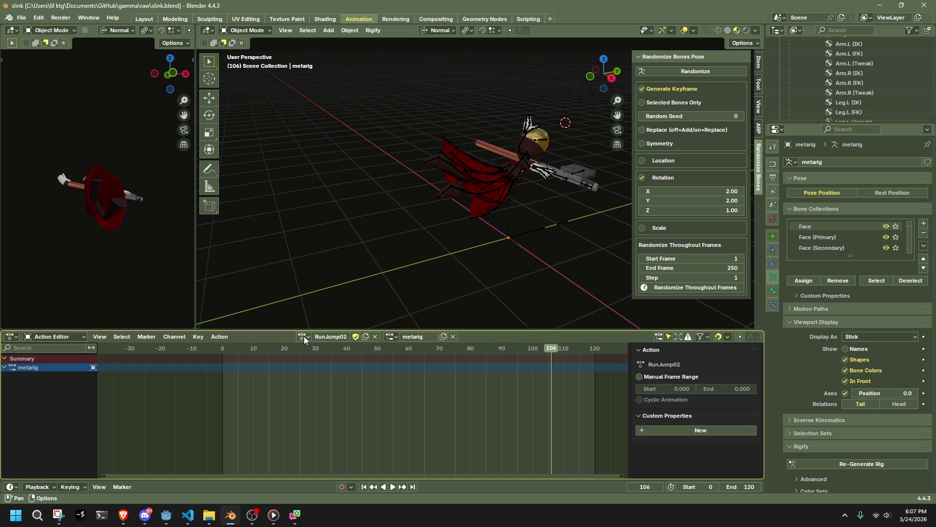
pyautogui.click(305, 338)
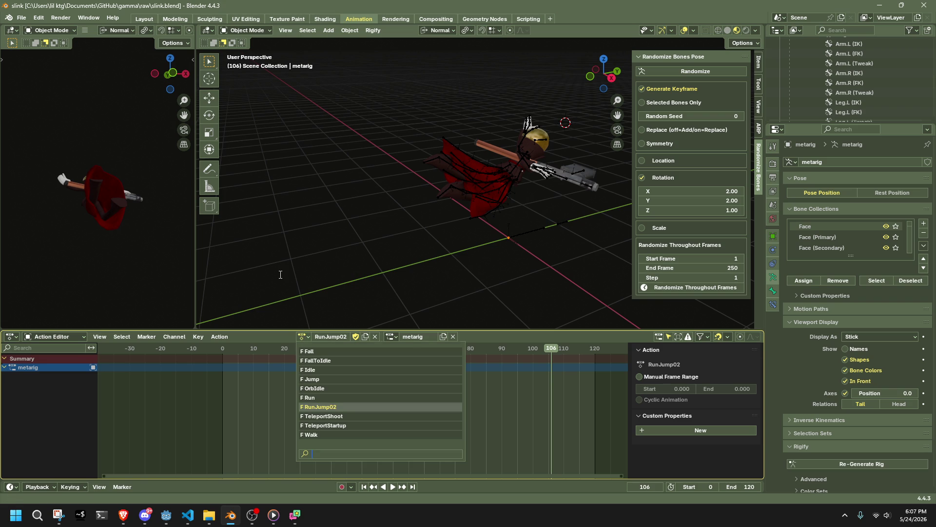
pyautogui.hotkey('ctrl', 's')
pyautogui.click(22, 17)
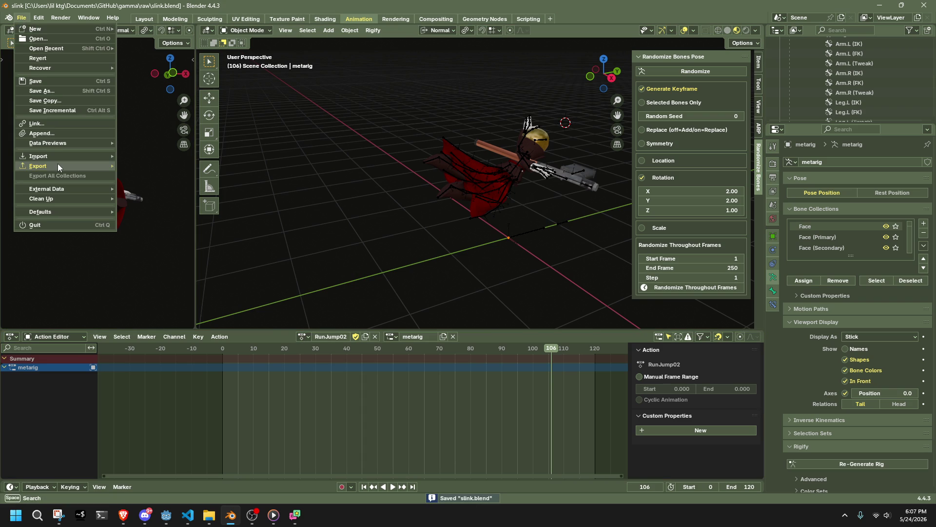
pyautogui.moveTo(478, 222)
pyautogui.mouseDown(button='middle')
pyautogui.moveTo(441, 216)
pyautogui.moveTo(387, 160)
pyautogui.mouseUp(button='middle')
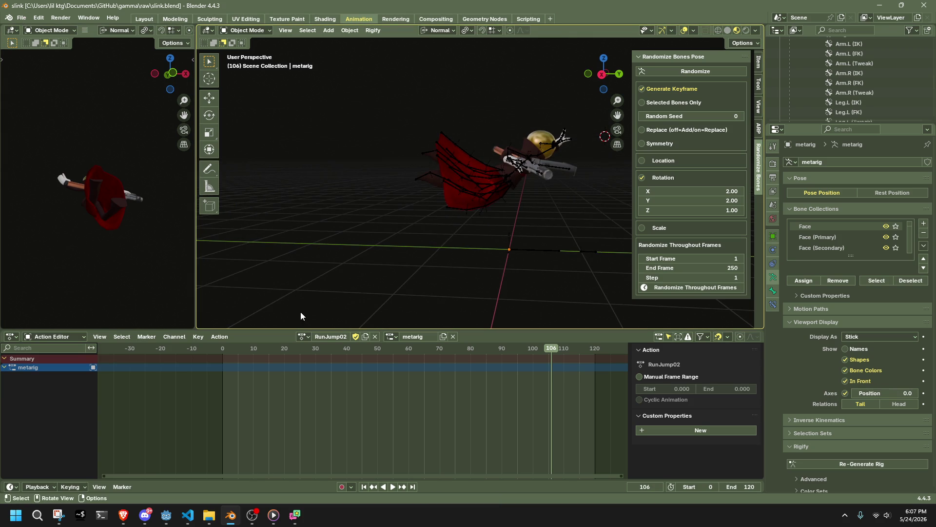
# Step: Scrub the playhead to frame 0, save, and unlink RunJump02 from the metarig
pyautogui.click(304, 336)
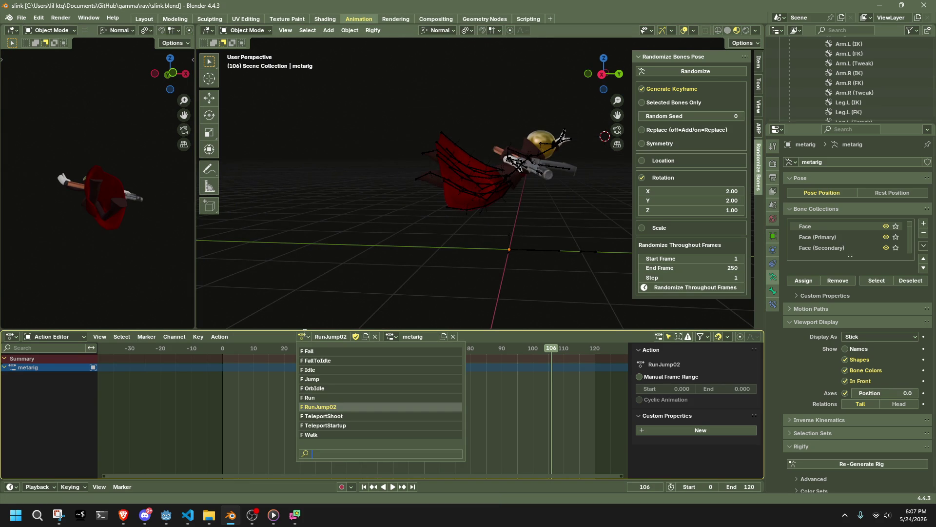
pyautogui.click(304, 334)
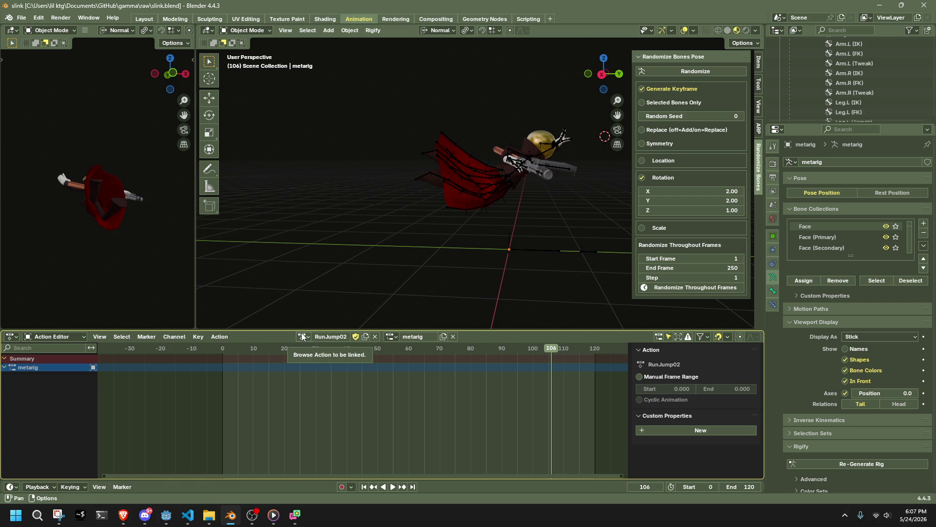
pyautogui.moveTo(309, 350); pyautogui.dragTo(226, 359)
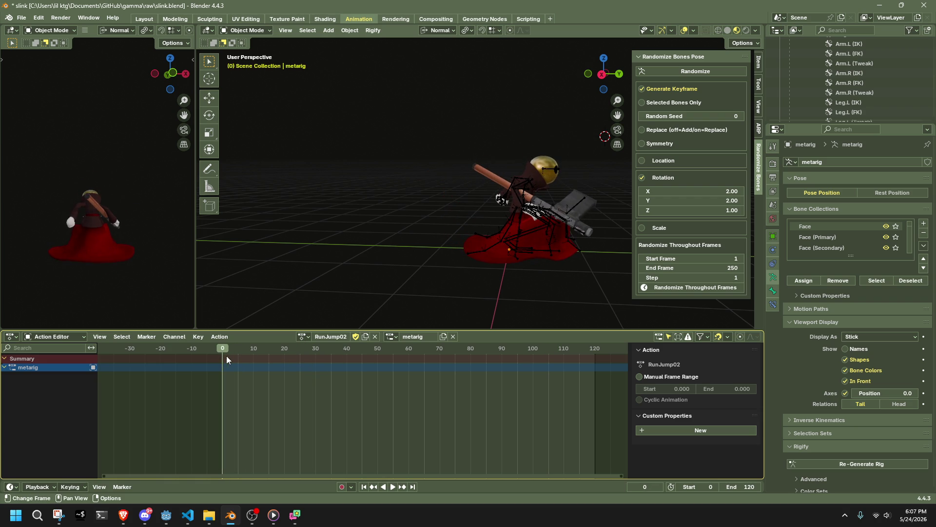
pyautogui.hotkey('ctrl', 's')
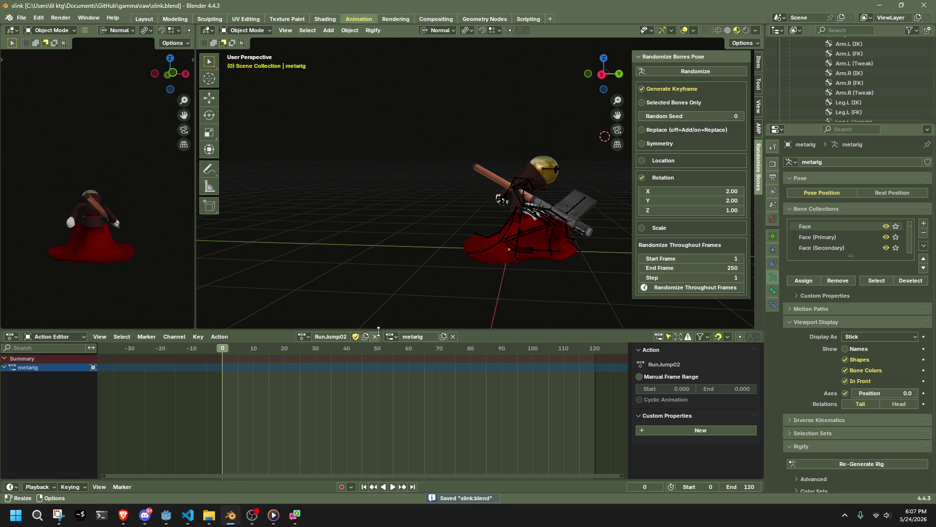
pyautogui.click(375, 336)
pyautogui.click(347, 337)
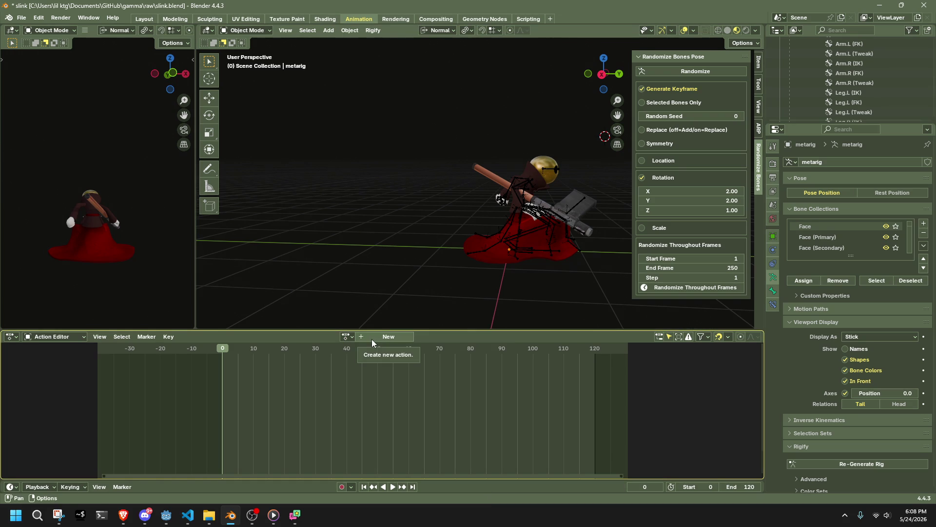
# Step: Add a new action in the Action Editor, rename it 'Roll', and switch to the right-side view
pyautogui.click(347, 337)
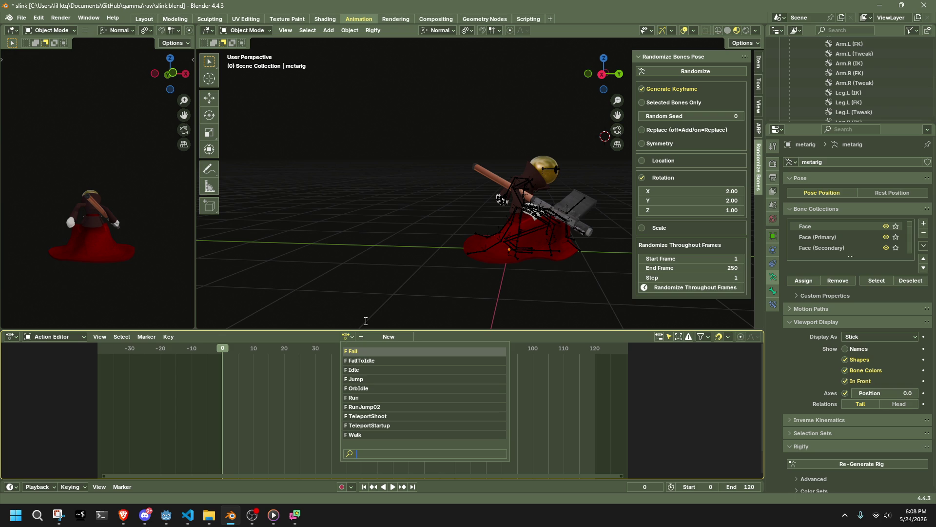
pyautogui.click(371, 336)
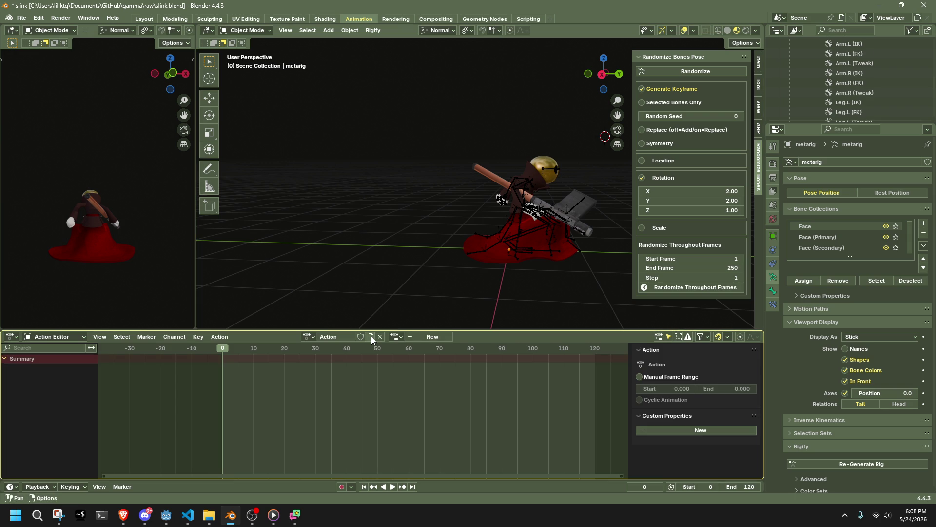
pyautogui.click(308, 336)
pyautogui.click(336, 338)
pyautogui.write('Roll')
pyautogui.press('Return')
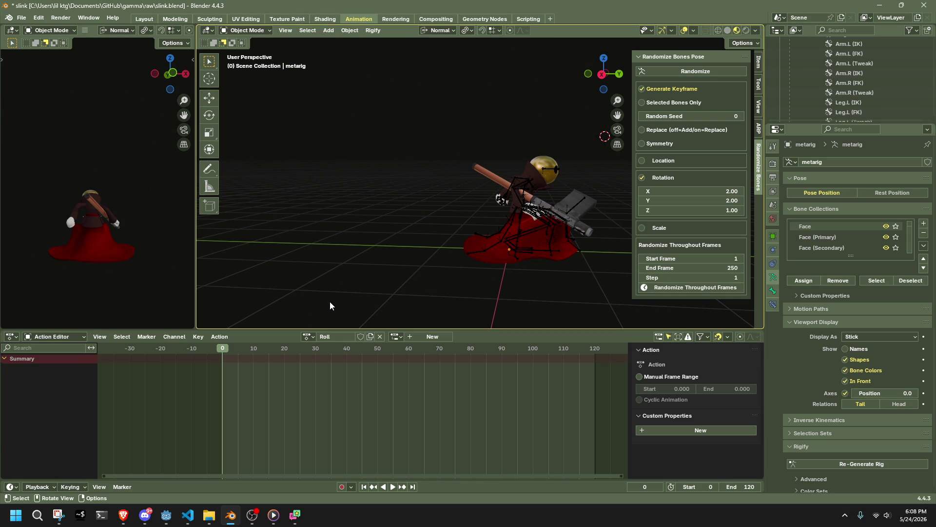
pyautogui.click(601, 74)
# Step: Select all bones, switch the rig into Pose Mode, and frame it from the side
pyautogui.press('a')
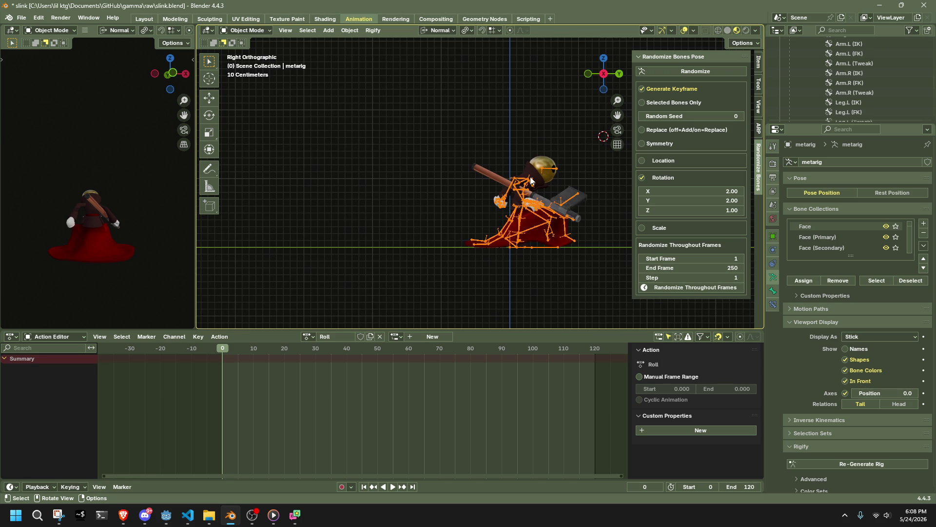
pyautogui.click(244, 31)
pyautogui.click(241, 61)
pyautogui.moveTo(544, 198); pyautogui.dragTo(670, 238, button='middle')
pyautogui.scroll(4, 537, 209)
pyautogui.scroll(3, 537, 209)
pyautogui.moveTo(538, 208)
pyautogui.mouseDown(button='middle')
pyautogui.moveTo(448, 221)
pyautogui.moveTo(336, 183)
pyautogui.moveTo(394, 204)
pyautogui.moveTo(387, 214)
pyautogui.moveTo(558, 237)
pyautogui.mouseUp(button='middle')
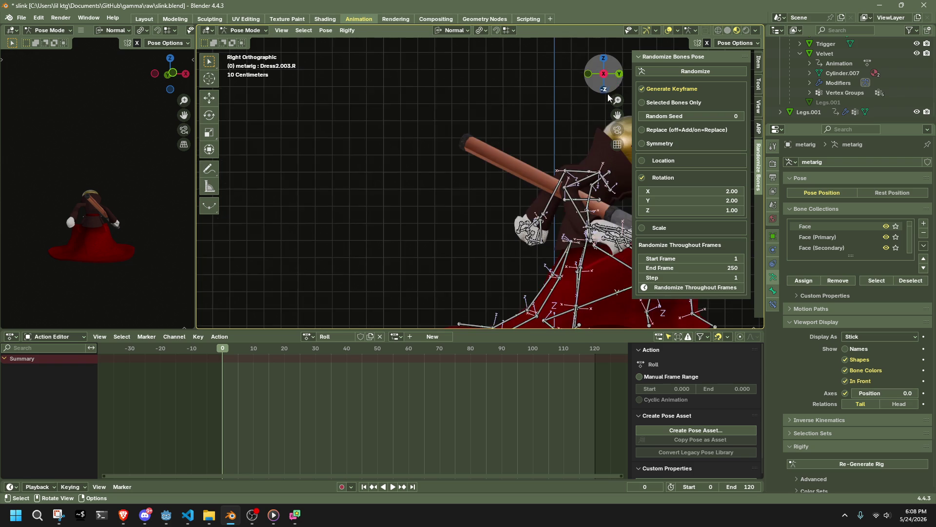
pyautogui.click(616, 77)
pyautogui.moveTo(575, 121)
pyautogui.mouseDown(button='middle')
pyautogui.moveTo(312, 243)
pyautogui.moveTo(501, 209)
pyautogui.mouseUp(button='middle')
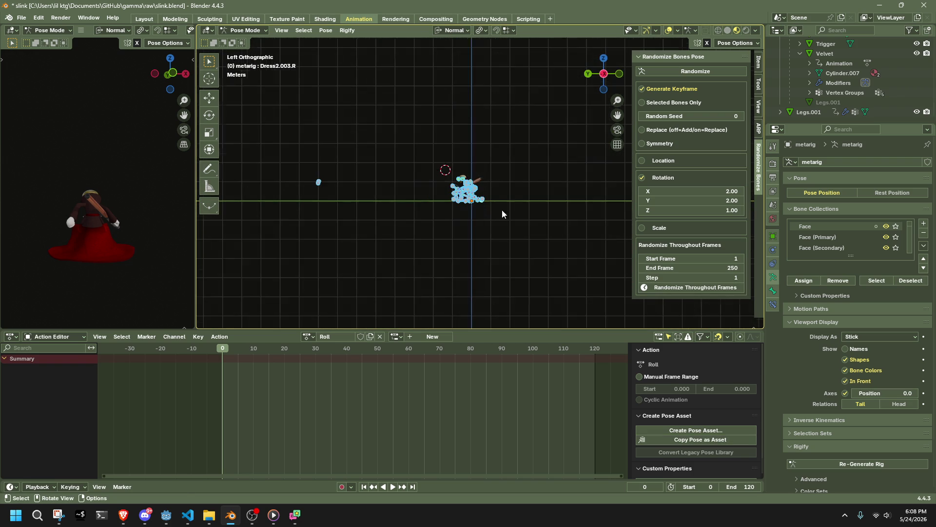
# Step: Grab the Chest bone twice to swing the rig into a rolled pose
pyautogui.press('g')
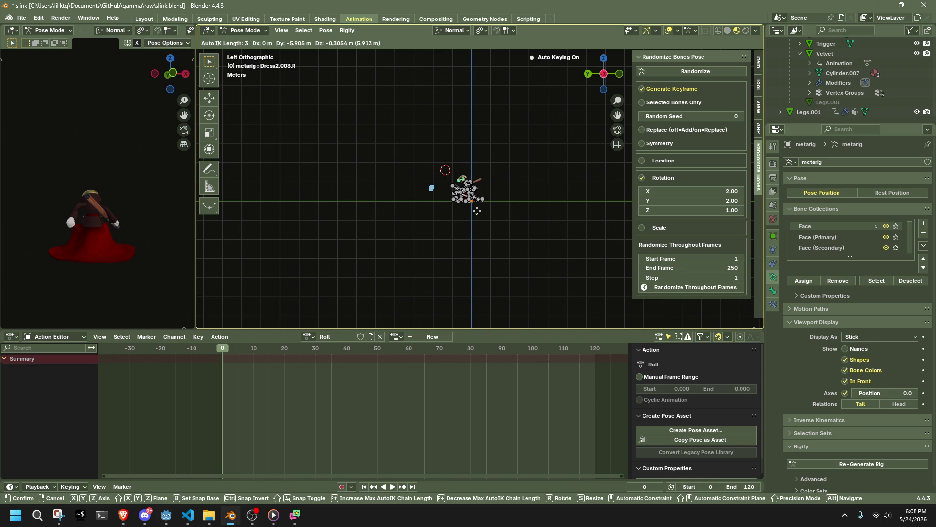
pyautogui.click(477, 211)
pyautogui.scroll(10, 438, 241)
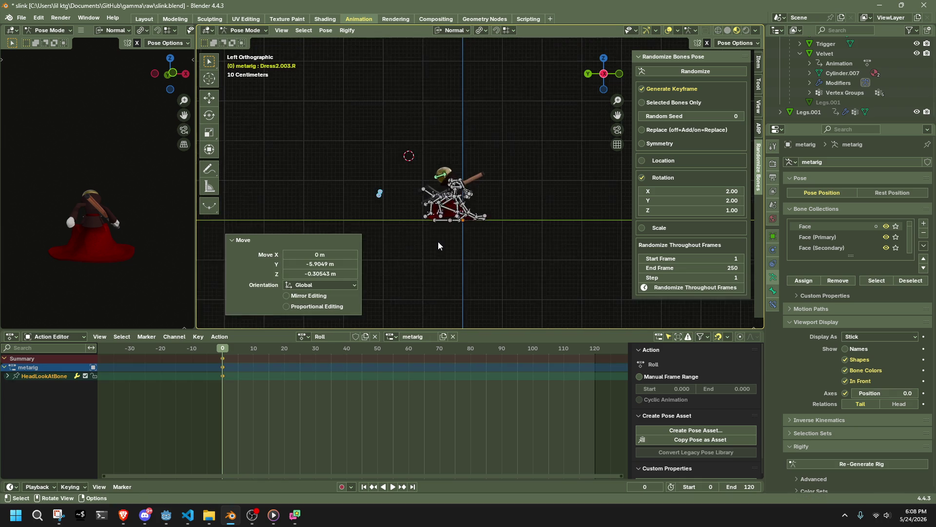
pyautogui.click(546, 211)
pyautogui.press('g')
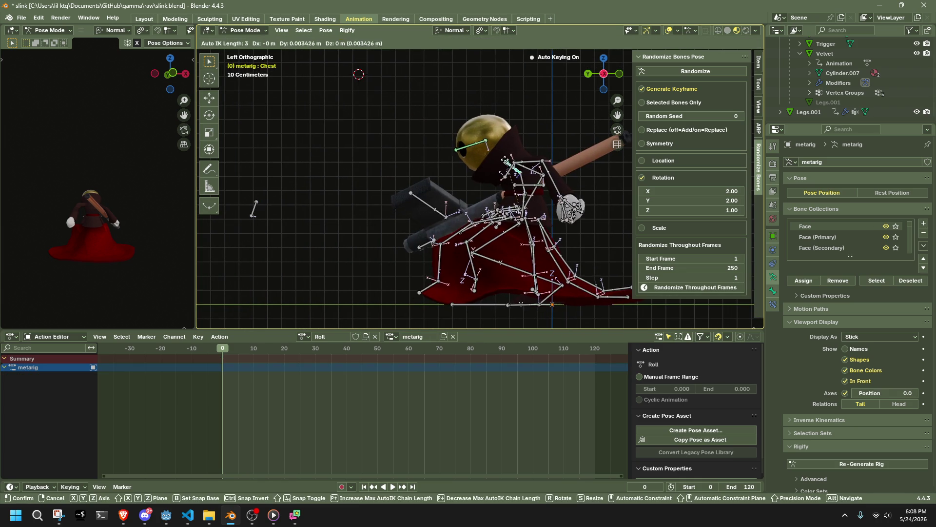
pyautogui.click(273, 215)
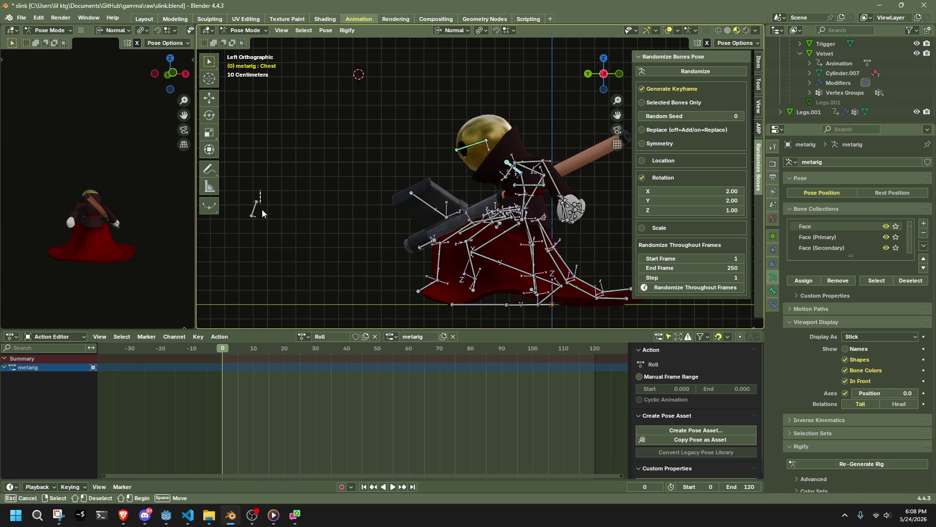
pyautogui.press('g')
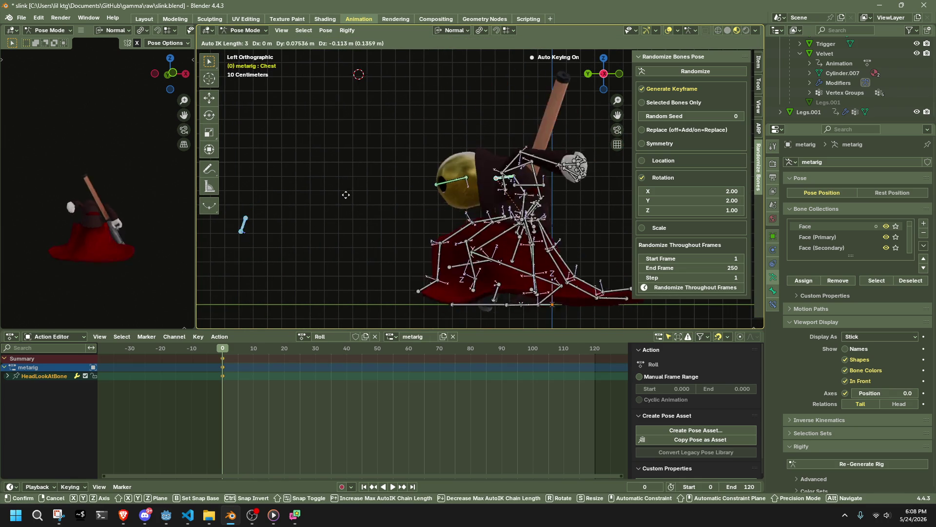
pyautogui.click(330, 225)
pyautogui.moveTo(330, 226); pyautogui.dragTo(380, 249, button='middle')
pyautogui.hotkey('ctrl', 'z')
pyautogui.hotkey('ctrl', 'shift', 'z')
# Step: Return to Object Mode and hide the Dress object
pyautogui.click(246, 30)
pyautogui.click(243, 41)
pyautogui.click(452, 288)
pyautogui.press('h')
pyautogui.moveTo(650, 273)
pyautogui.mouseDown(button='middle')
pyautogui.moveTo(566, 277)
pyautogui.moveTo(449, 259)
pyautogui.mouseUp(button='middle')
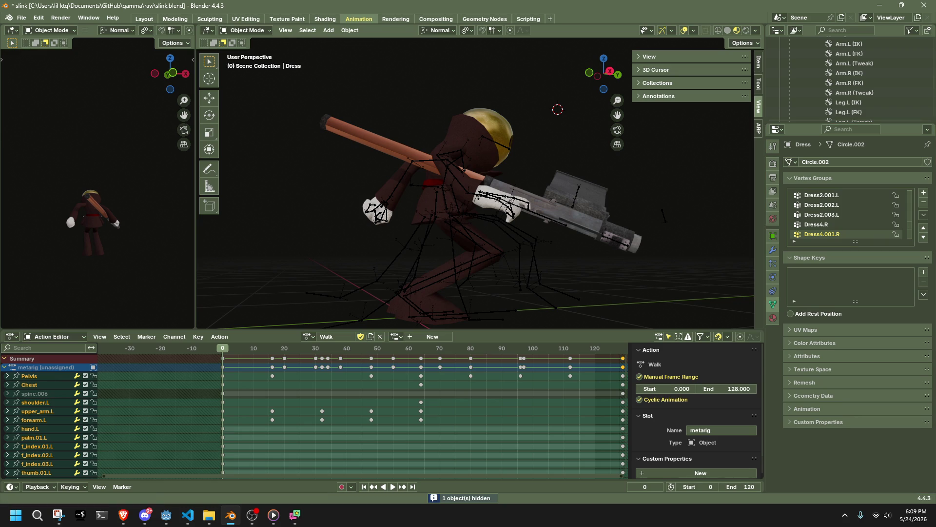
# Step: Back in Blender, snap to Right Orthographic view and select the Slink armature
pyautogui.hotkey('alt', 'Tab')
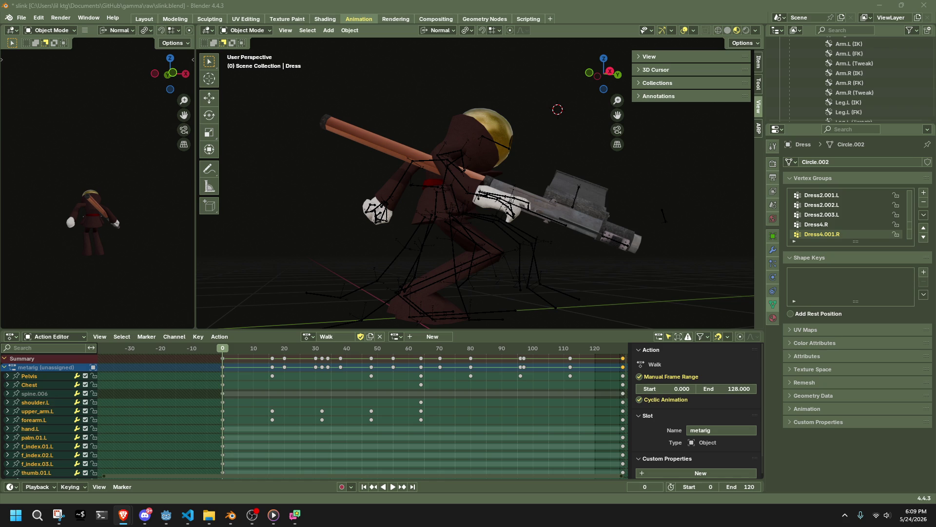
pyautogui.click(609, 71)
pyautogui.click(453, 166)
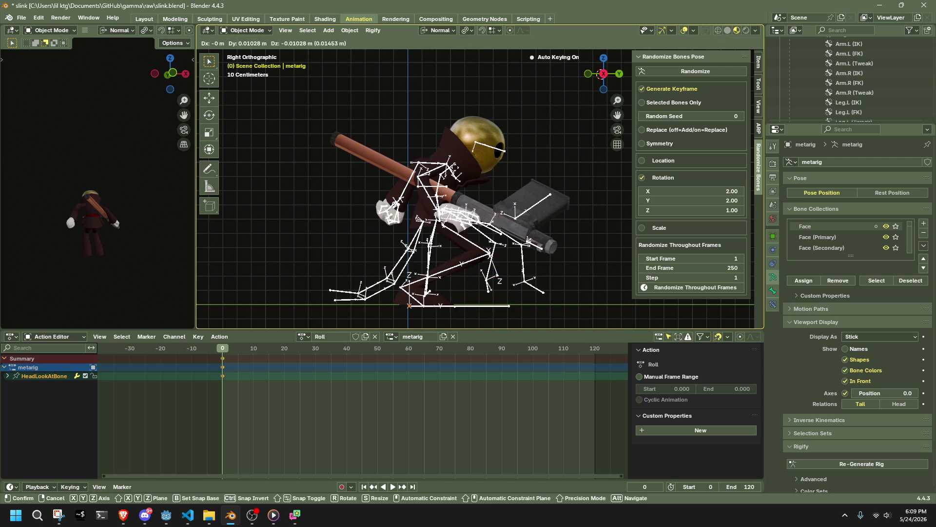
# Step: Switch the armature to Pose Mode and swing the rig by moving the Chest bone
pyautogui.click(248, 31)
pyautogui.click(248, 63)
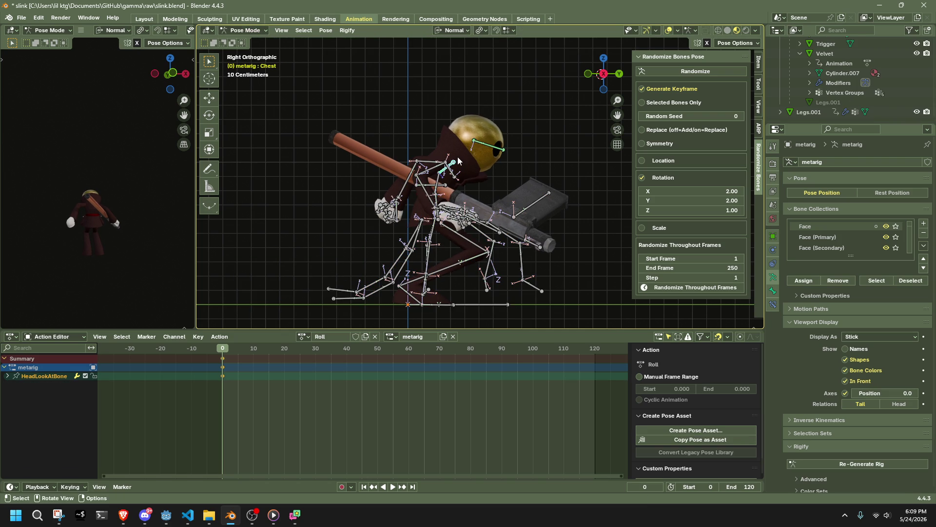
pyautogui.moveTo(458, 156); pyautogui.dragTo(491, 224)
pyautogui.scroll(-5, 491, 224)
pyautogui.moveTo(537, 175); pyautogui.dragTo(593, 244)
pyautogui.press('g')
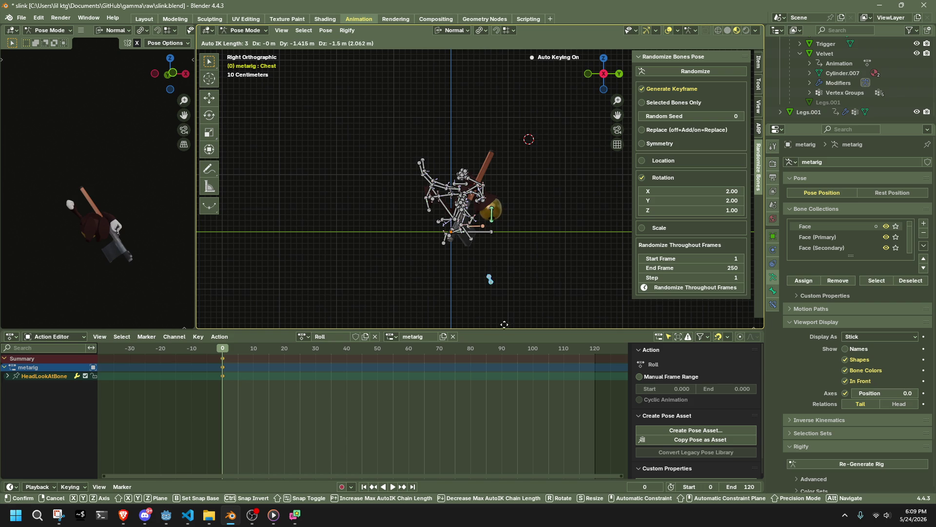
pyautogui.click(491, 229)
pyautogui.scroll(5, 491, 229)
pyautogui.moveTo(490, 230); pyautogui.dragTo(491, 216)
# Step: Select the linked leg and arm bone chains, starting from shin.L, and hide them
pyautogui.moveTo(393, 224); pyautogui.dragTo(510, 235, button='middle')
pyautogui.click(444, 267)
pyautogui.moveTo(444, 267)
pyautogui.mouseDown(button='middle')
pyautogui.moveTo(596, 180)
pyautogui.moveTo(546, 236)
pyautogui.mouseUp(button='middle')
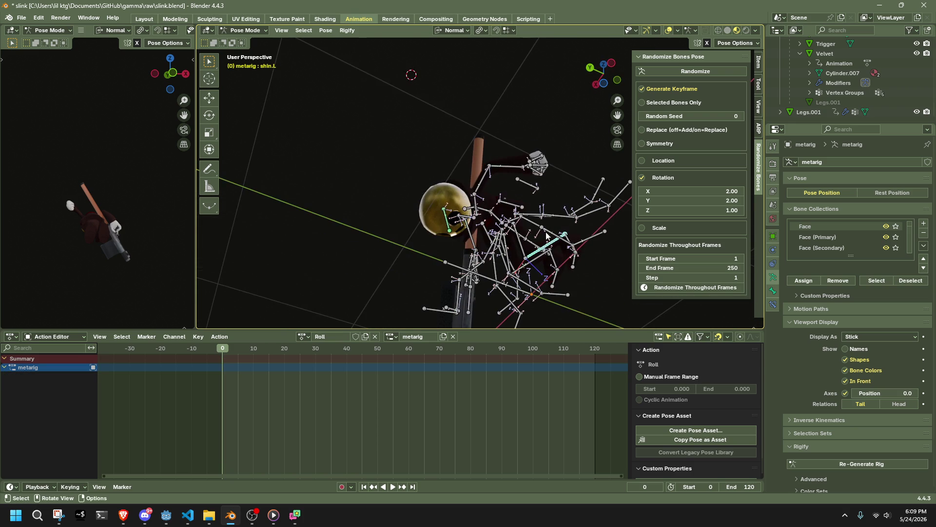
pyautogui.press('l')
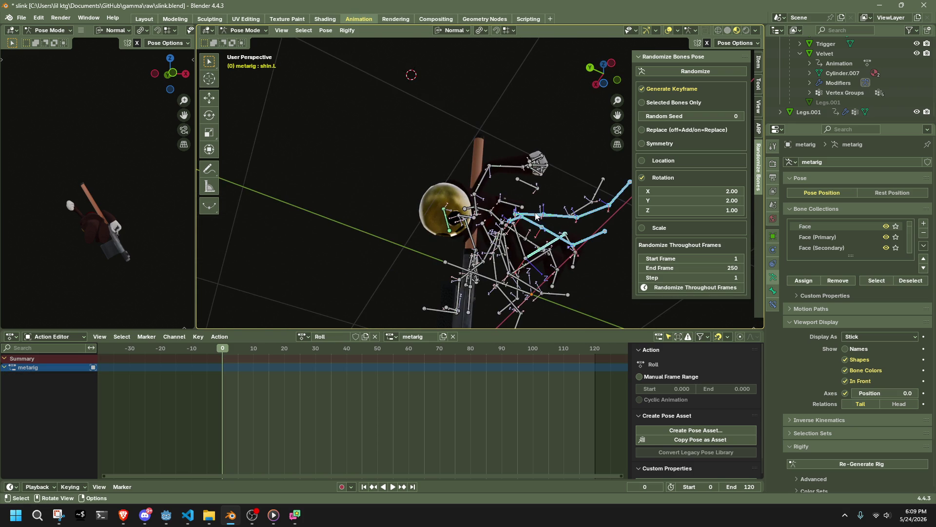
pyautogui.press('l')
pyautogui.moveTo(550, 218)
pyautogui.mouseDown(button='middle')
pyautogui.moveTo(546, 201)
pyautogui.moveTo(579, 185)
pyautogui.moveTo(492, 290)
pyautogui.mouseUp(button='middle')
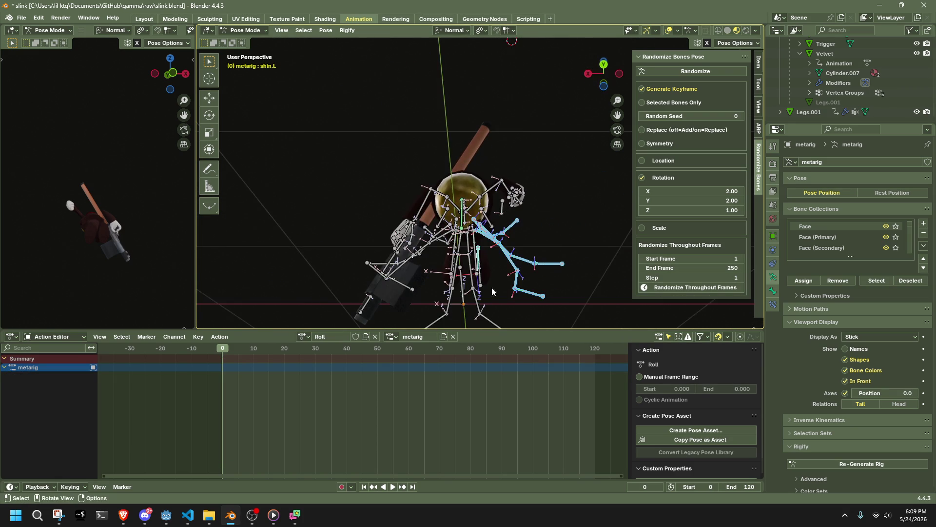
pyautogui.press('l')
pyautogui.press('l')
pyautogui.moveTo(443, 317)
pyautogui.mouseDown(button='middle')
pyautogui.moveTo(418, 284)
pyautogui.moveTo(354, 268)
pyautogui.mouseUp(button='middle')
pyautogui.press('l')
pyautogui.press('l')
pyautogui.moveTo(433, 271)
pyautogui.mouseDown(button='middle')
pyautogui.moveTo(367, 215)
pyautogui.moveTo(415, 253)
pyautogui.mouseUp(button='middle')
pyautogui.press('h')
# Step: Select the Dress bone chain and hide it, leaving the keying set menu dismissed
pyautogui.moveTo(535, 281)
pyautogui.mouseDown(button='middle')
pyautogui.moveTo(284, 315)
pyautogui.moveTo(455, 236)
pyautogui.moveTo(515, 281)
pyautogui.mouseUp(button='middle')
pyautogui.press('k')
pyautogui.press('Escape')
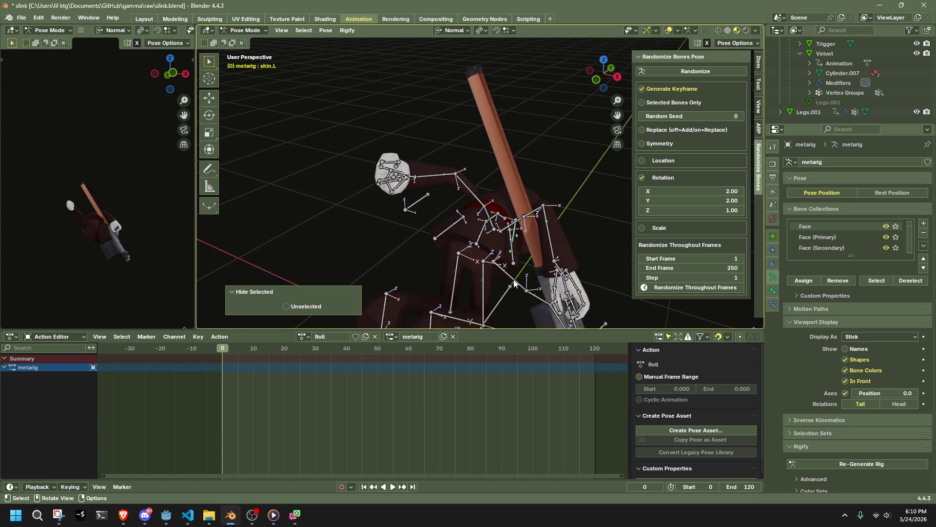
pyautogui.press('k')
pyautogui.press('Escape')
pyautogui.click(515, 283)
pyautogui.press('h')
pyautogui.moveTo(516, 283); pyautogui.dragTo(609, 273, button='middle')
pyautogui.moveTo(618, 90)
pyautogui.mouseDown()
pyautogui.moveTo(615, 102)
pyautogui.moveTo(488, 156)
pyautogui.moveTo(396, 183)
pyautogui.moveTo(309, 190)
pyautogui.mouseUp()
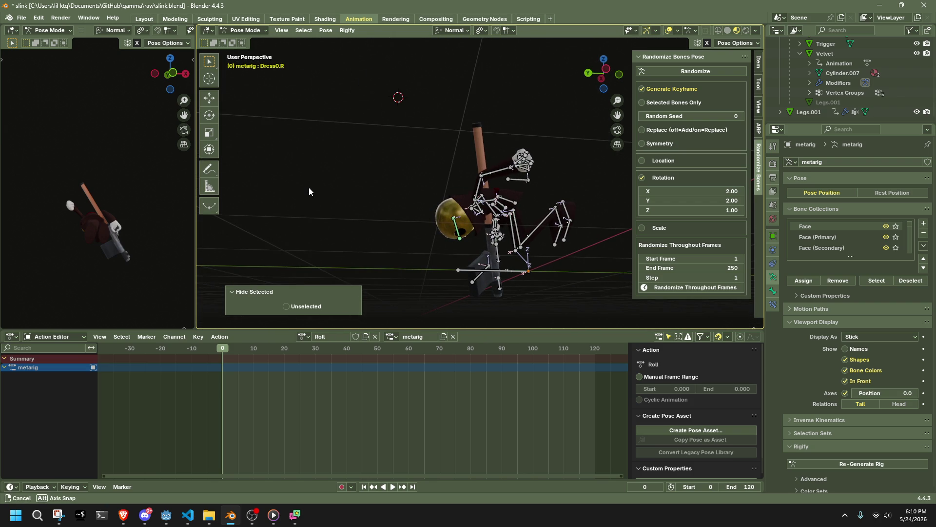
# Step: Select forearm.R in front view and try moving it, then undo the move
pyautogui.moveTo(370, 204); pyautogui.dragTo(631, 230, button='middle')
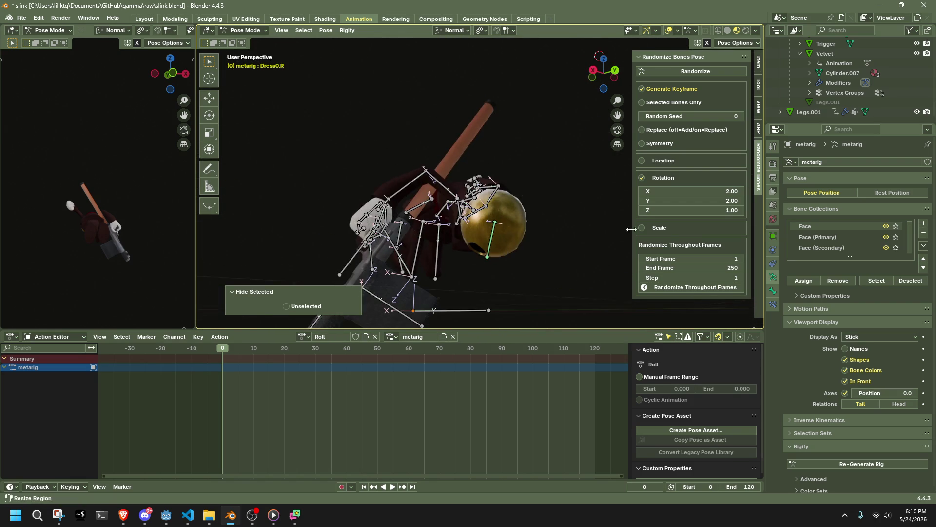
pyautogui.click(394, 200)
pyautogui.moveTo(394, 200)
pyautogui.mouseDown(button='middle')
pyautogui.moveTo(244, 227)
pyautogui.moveTo(253, 227)
pyautogui.mouseUp(button='middle')
pyautogui.click(604, 73)
pyautogui.press('g')
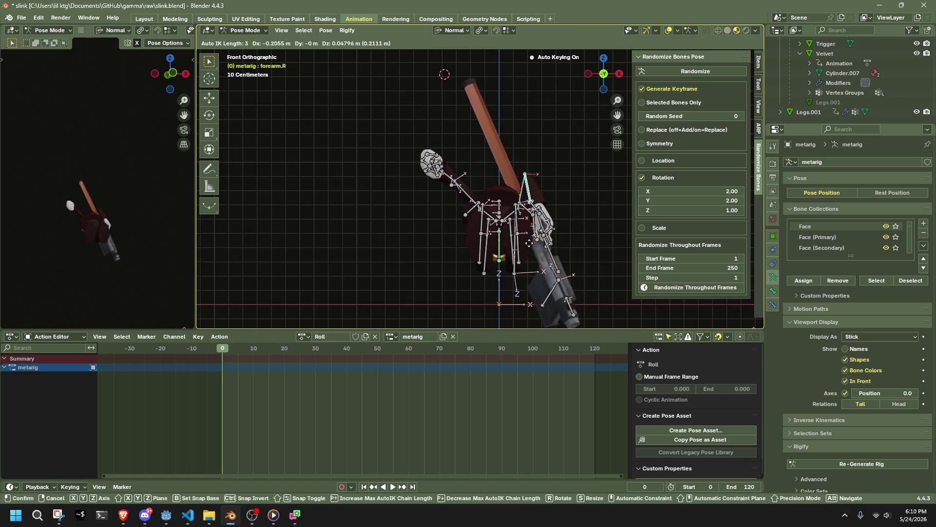
pyautogui.click(529, 242)
pyautogui.hotkey('ctrl', 'z')
# Step: Rotate upper_arm.R around Z and forearm.R 67.6° around X, then reposition the arm
pyautogui.click(537, 205)
pyautogui.press('r')
pyautogui.press('z')
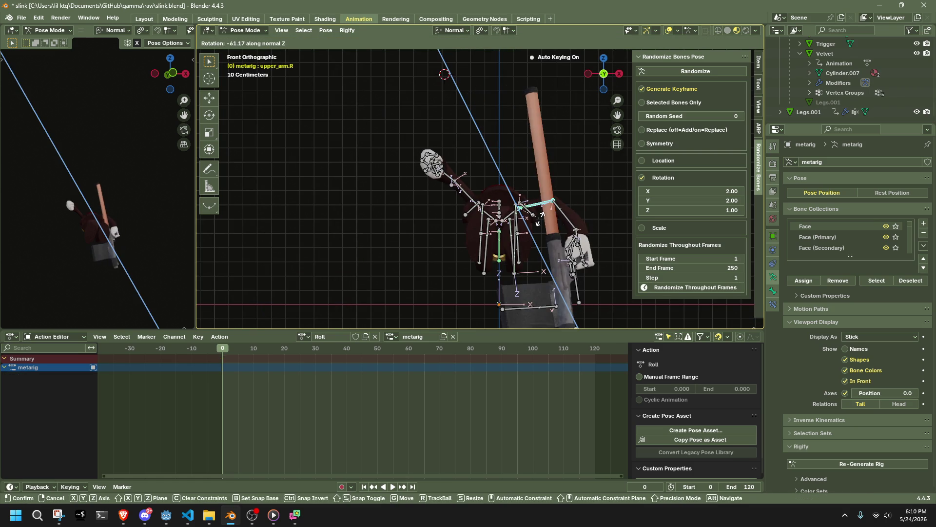
pyautogui.click(558, 217)
pyautogui.click(559, 217)
pyautogui.press('r')
pyautogui.press('x')
pyautogui.press('x')
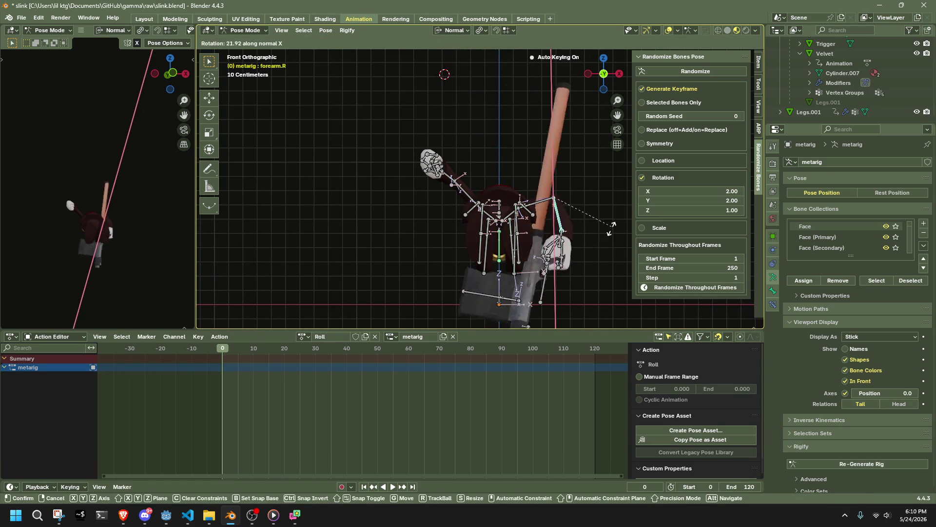
pyautogui.click(619, 227)
pyautogui.moveTo(619, 227)
pyautogui.mouseDown(button='middle')
pyautogui.moveTo(632, 227)
pyautogui.moveTo(524, 269)
pyautogui.mouseUp(button='middle')
pyautogui.press('g')
pyautogui.click(411, 281)
# Step: Rotate hand.R -23.9° on X and 52.2° on Y, then move it with Auto IK
pyautogui.click(411, 281)
pyautogui.moveTo(411, 281); pyautogui.dragTo(366, 283, button='middle')
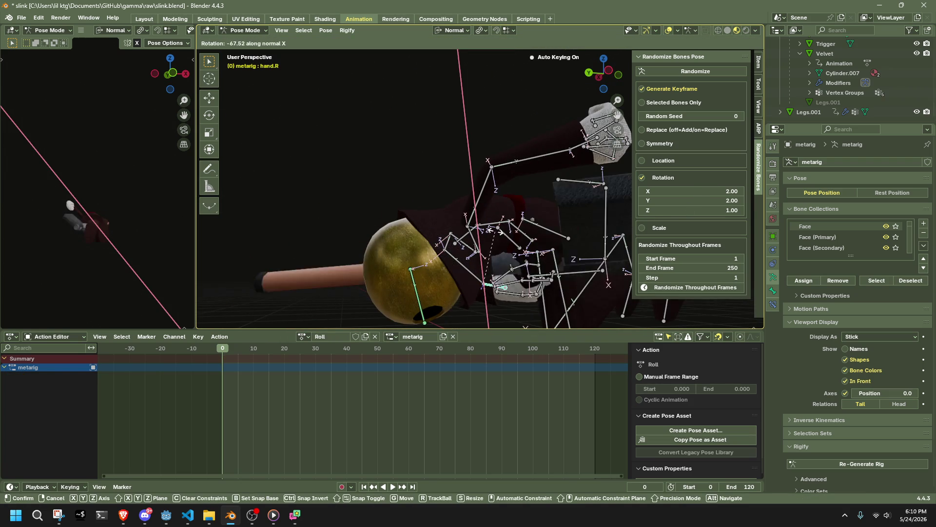
pyautogui.click(524, 255)
pyautogui.press('r')
pyautogui.press('y')
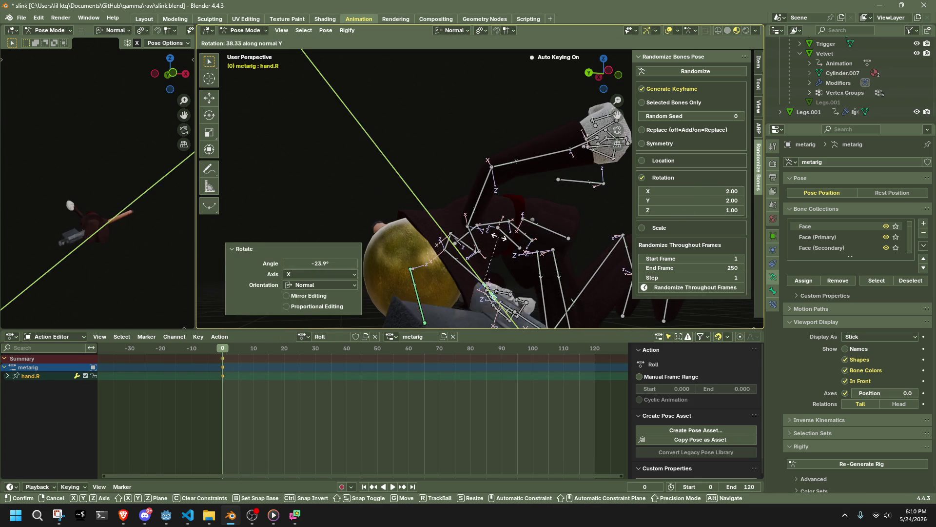
pyautogui.click(501, 247)
pyautogui.press('g')
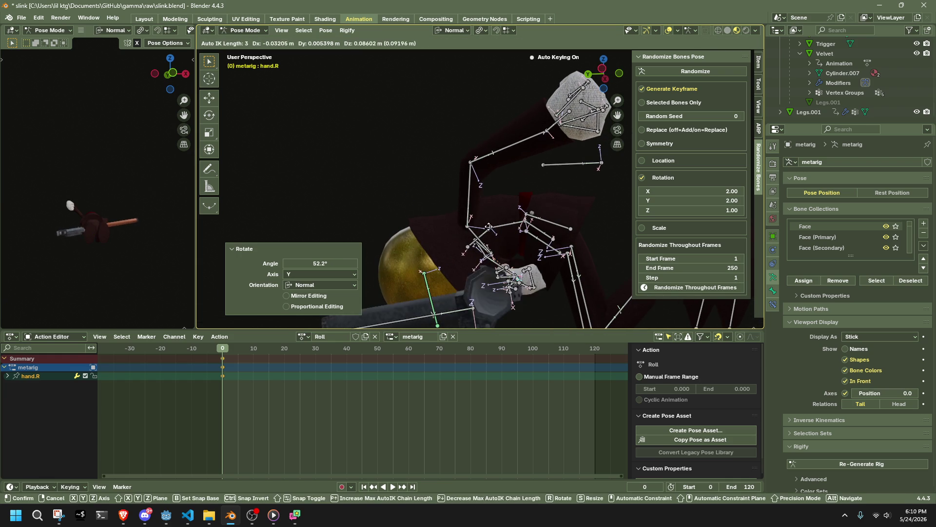
pyautogui.click(487, 230)
pyautogui.moveTo(487, 229)
pyautogui.mouseDown(button='middle')
pyautogui.moveTo(449, 218)
pyautogui.moveTo(421, 178)
pyautogui.moveTo(388, 167)
pyautogui.moveTo(391, 154)
pyautogui.moveTo(458, 197)
pyautogui.moveTo(518, 264)
pyautogui.moveTo(522, 181)
pyautogui.mouseUp(button='middle')
# Step: Move the forearm.L bone into place and select upper_arm.L
pyautogui.click(521, 173)
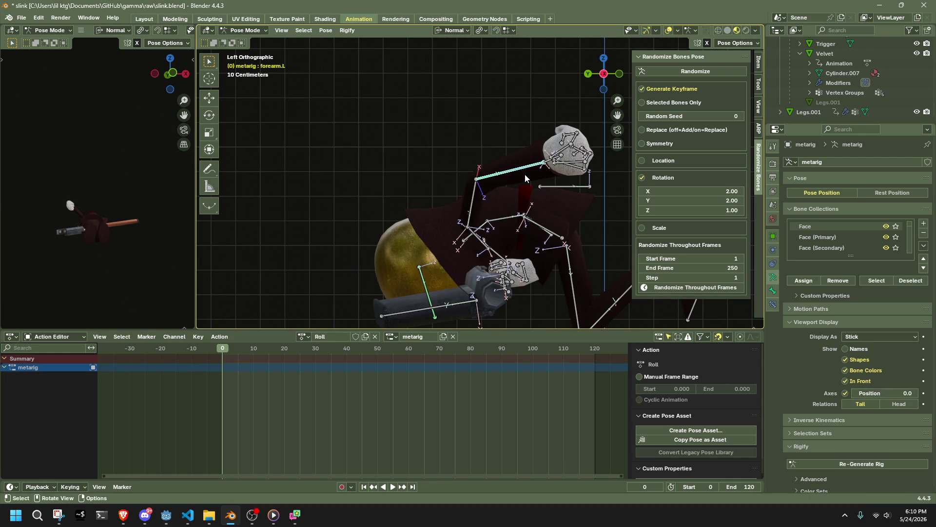
pyautogui.moveTo(529, 192)
pyautogui.mouseDown(button='middle')
pyautogui.moveTo(557, 235)
pyautogui.moveTo(530, 208)
pyautogui.moveTo(536, 184)
pyautogui.moveTo(449, 166)
pyautogui.moveTo(444, 195)
pyautogui.mouseUp(button='middle')
pyautogui.press('g')
pyautogui.click(452, 227)
pyautogui.moveTo(451, 227)
pyautogui.mouseDown(button='middle')
pyautogui.moveTo(607, 230)
pyautogui.moveTo(522, 180)
pyautogui.mouseUp(button='middle')
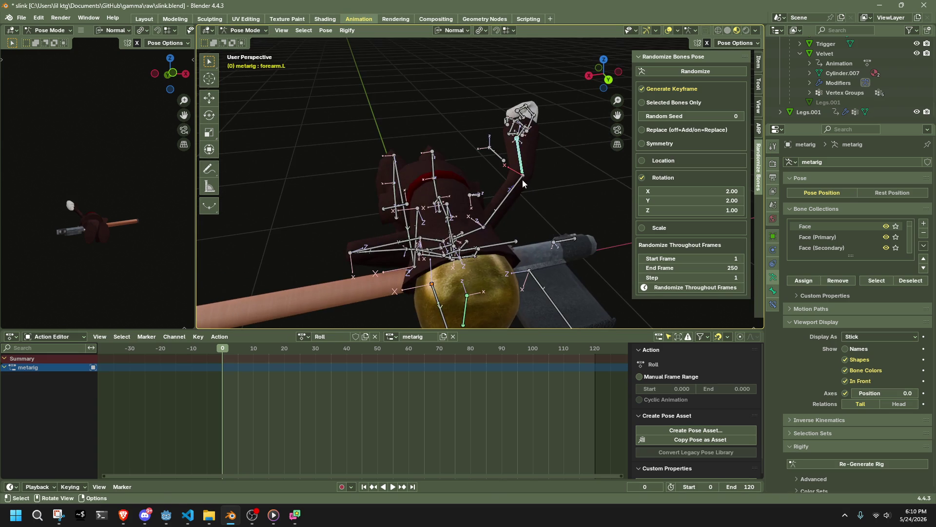
pyautogui.click(523, 180)
pyautogui.click(618, 73)
# Step: Rotate upper_arm.L 30.2° around the X axis from the top view
pyautogui.click(602, 73)
pyautogui.press('r')
pyautogui.click(578, 190)
pyautogui.press('r')
pyautogui.press('x')
pyautogui.press('z')
pyautogui.press('z')
pyautogui.press('y')
pyautogui.press('y')
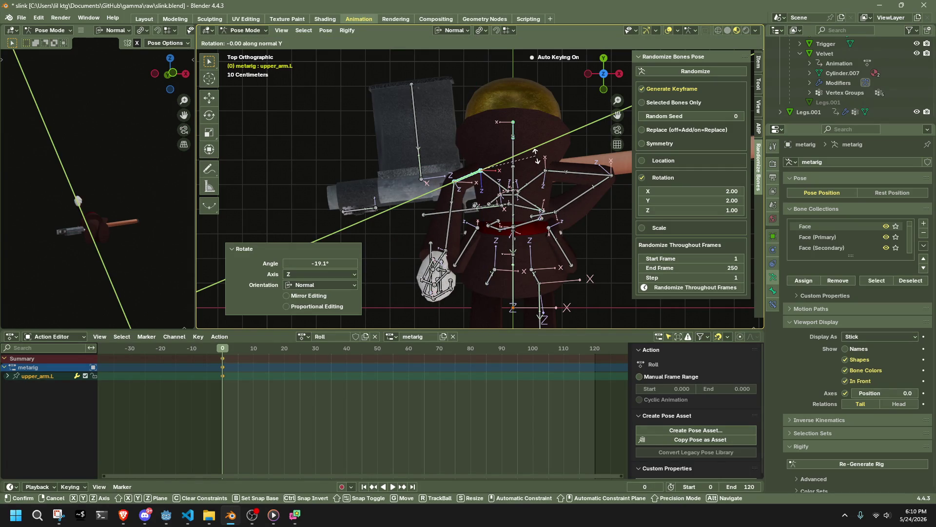
pyautogui.press('x')
pyautogui.click(542, 181)
# Step: In left side view, move the forearm.L bone twice to place the left arm
pyautogui.moveTo(542, 181); pyautogui.dragTo(603, 73, button='middle')
pyautogui.click(603, 73)
pyautogui.click(554, 210)
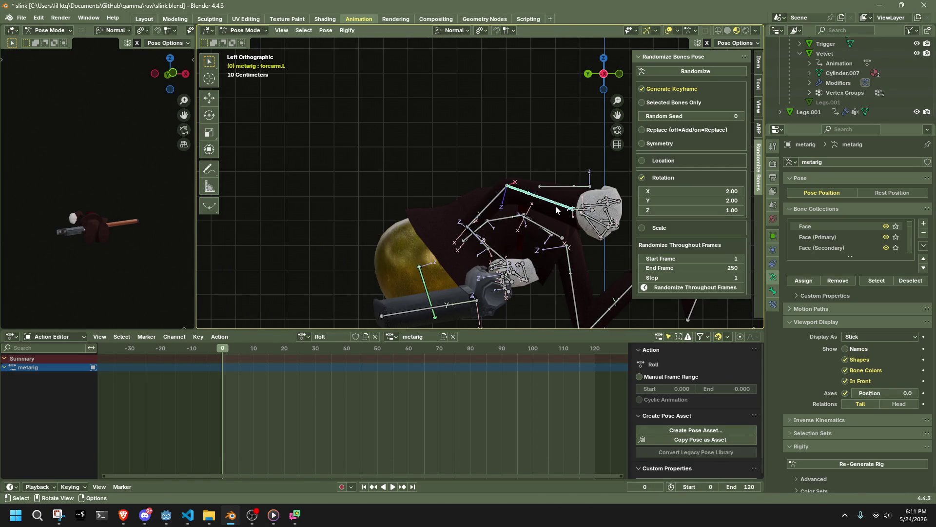
pyautogui.press('g')
pyautogui.click(527, 235)
pyautogui.moveTo(528, 235)
pyautogui.mouseDown(button='middle')
pyautogui.moveTo(429, 281)
pyautogui.moveTo(556, 263)
pyautogui.moveTo(534, 251)
pyautogui.mouseUp(button='middle')
pyautogui.press('g')
pyautogui.click(426, 285)
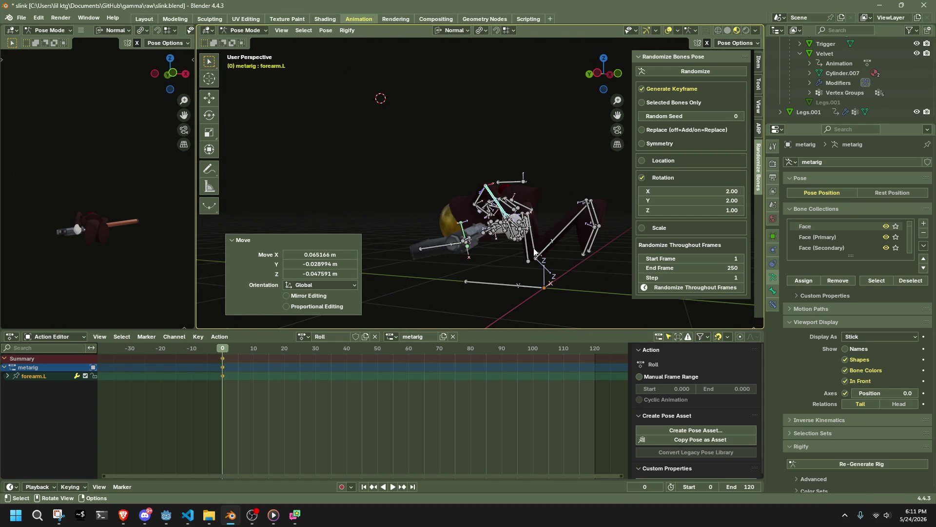
# Step: Move shin.R and the Chest bone into a tighter curl at frame 0
pyautogui.click(564, 234)
pyautogui.moveTo(565, 234); pyautogui.dragTo(588, 244, button='middle')
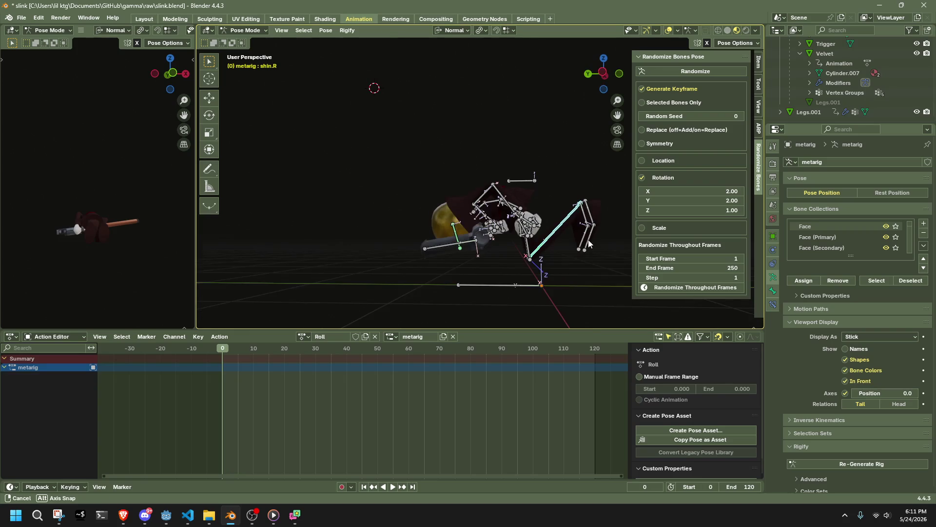
pyautogui.click(605, 74)
pyautogui.press('g')
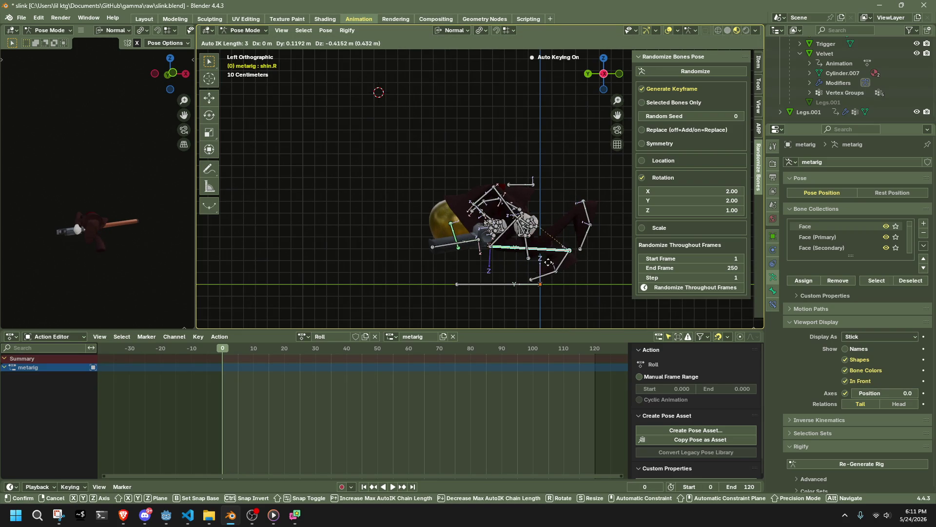
pyautogui.click(566, 268)
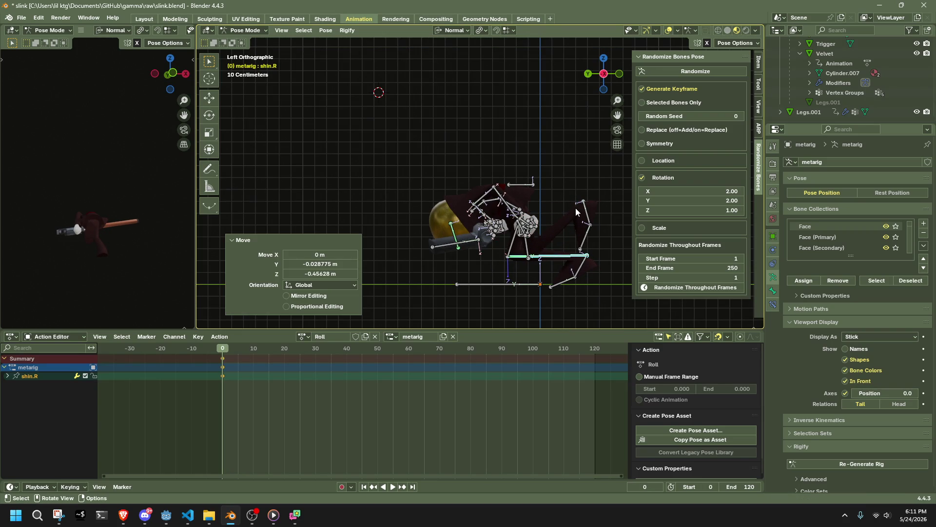
pyautogui.click(474, 223)
pyautogui.press('g')
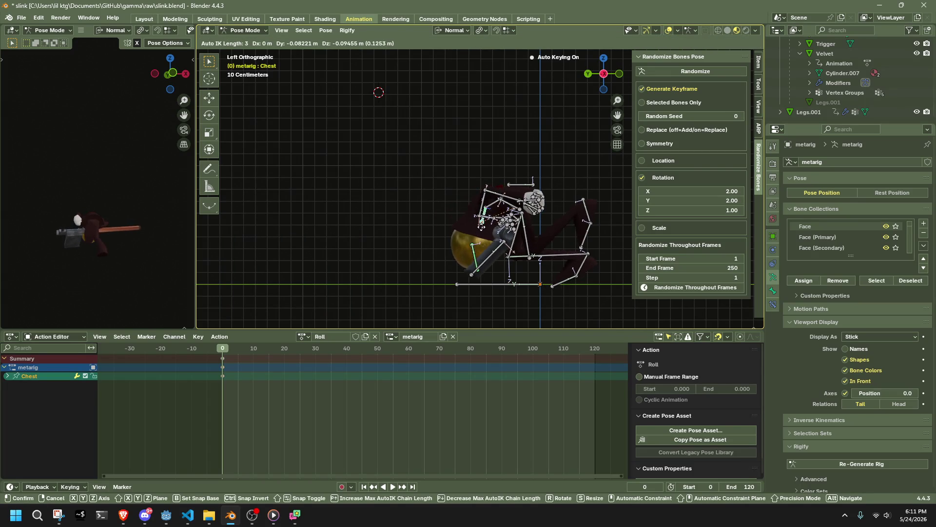
pyautogui.click(485, 232)
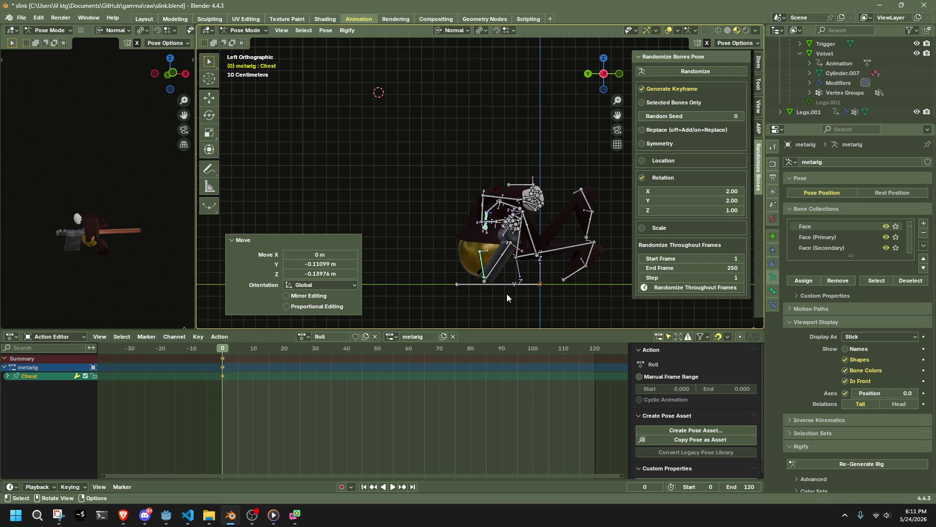
# Step: Move the HeadLookAtBone target to a new position and stop playback
pyautogui.scroll(-5, 507, 297)
pyautogui.click(493, 263)
pyautogui.press('g')
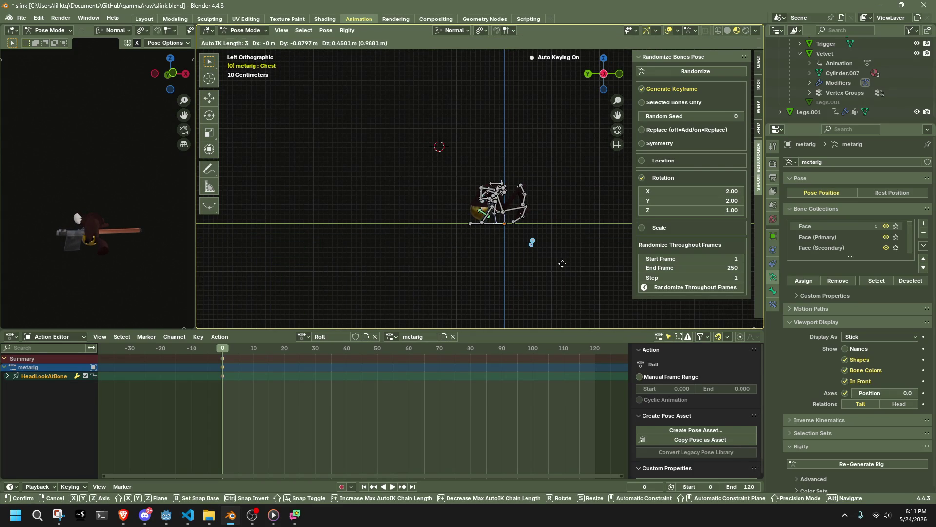
pyautogui.click(562, 264)
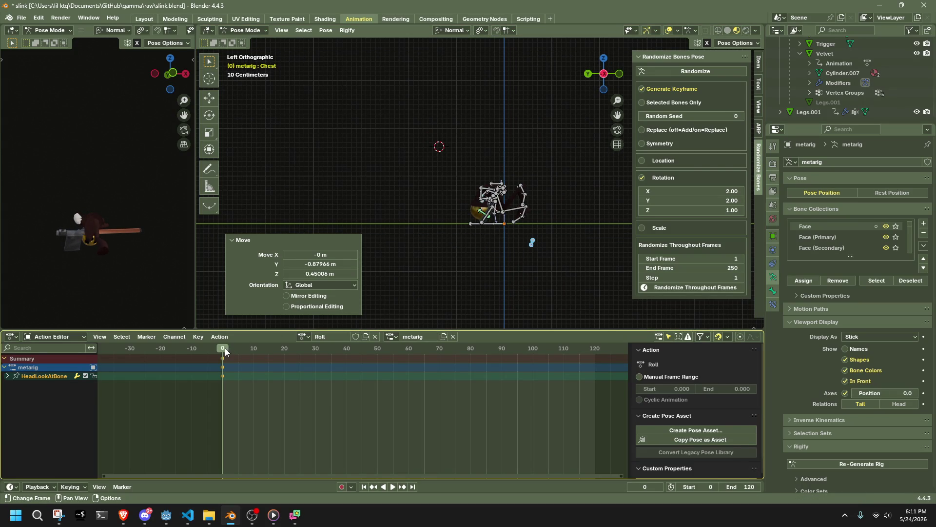
pyautogui.press('Escape')
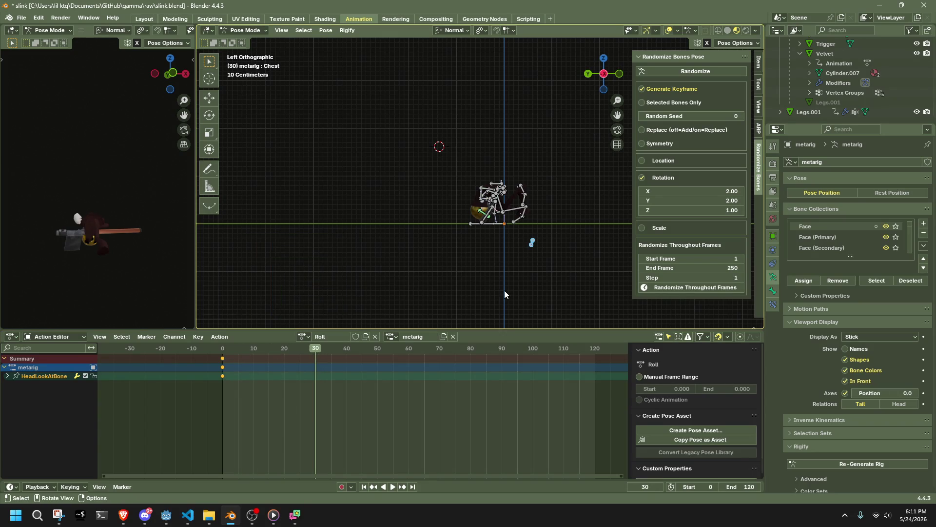
# Step: Reposition foot.L at frame 30 and rotate it to -26.8°
pyautogui.scroll(2, 507, 292)
pyautogui.scroll(3, 503, 257)
pyautogui.moveTo(587, 201); pyautogui.dragTo(578, 201)
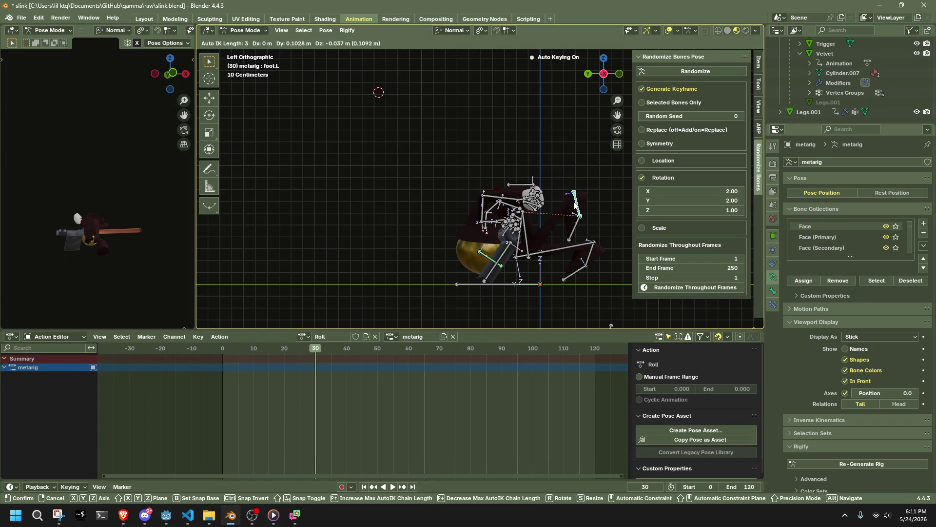
pyautogui.moveTo(575, 203); pyautogui.dragTo(575, 204)
pyautogui.press('r')
pyautogui.click(584, 191)
pyautogui.press('g')
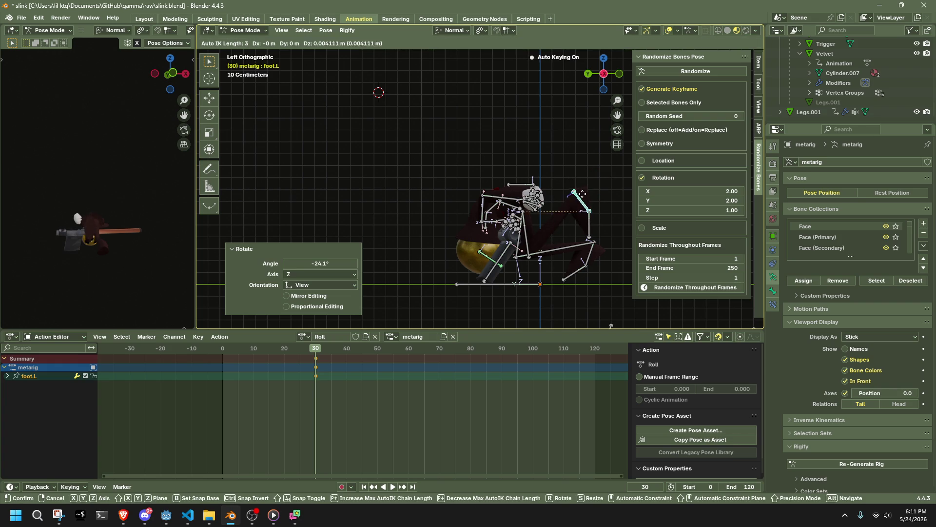
pyautogui.click(572, 186)
pyautogui.press('r')
pyautogui.click(560, 208)
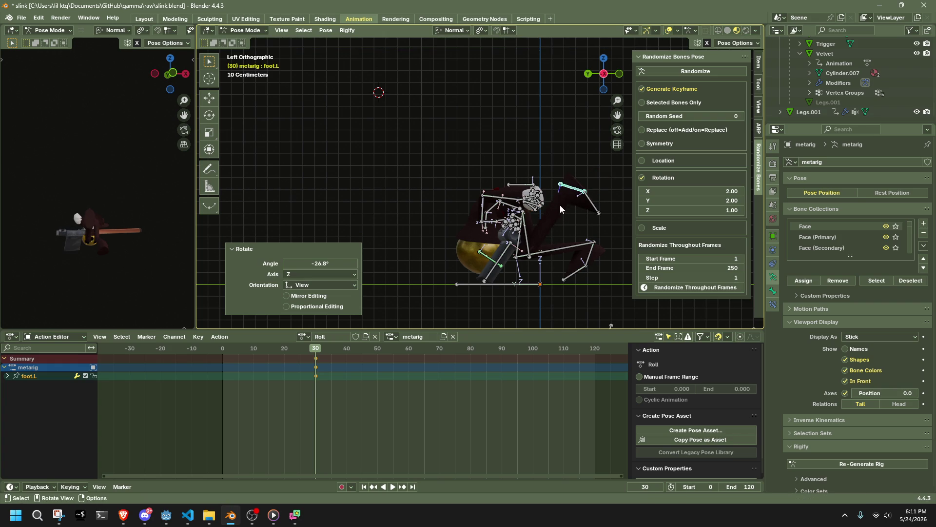
# Step: Move the Chest into the flipped upside-down position and preview the roll up to frame 30
pyautogui.click(489, 217)
pyautogui.press('g')
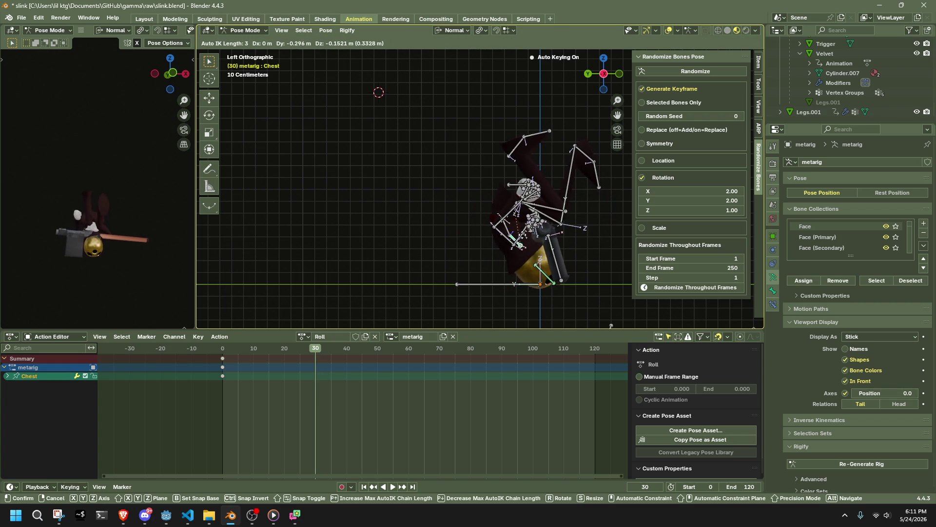
pyautogui.click(524, 238)
pyautogui.press('a')
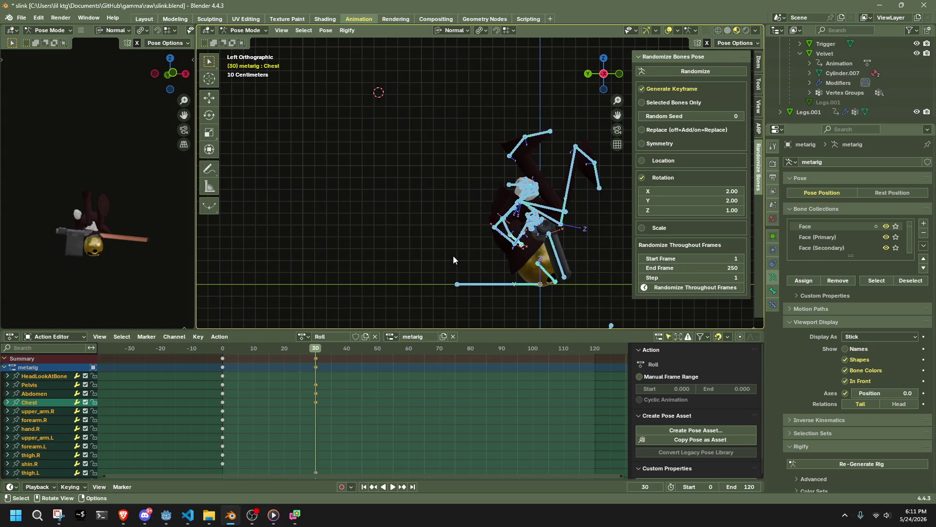
pyautogui.press('space')
pyautogui.moveTo(285, 347)
pyautogui.mouseDown()
pyautogui.moveTo(217, 347)
pyautogui.moveTo(317, 358)
pyautogui.mouseUp()
pyautogui.press('space')
# Step: Move shin.R up and adjust foot.L in left side view, undoing unwanted changes
pyautogui.click(573, 160)
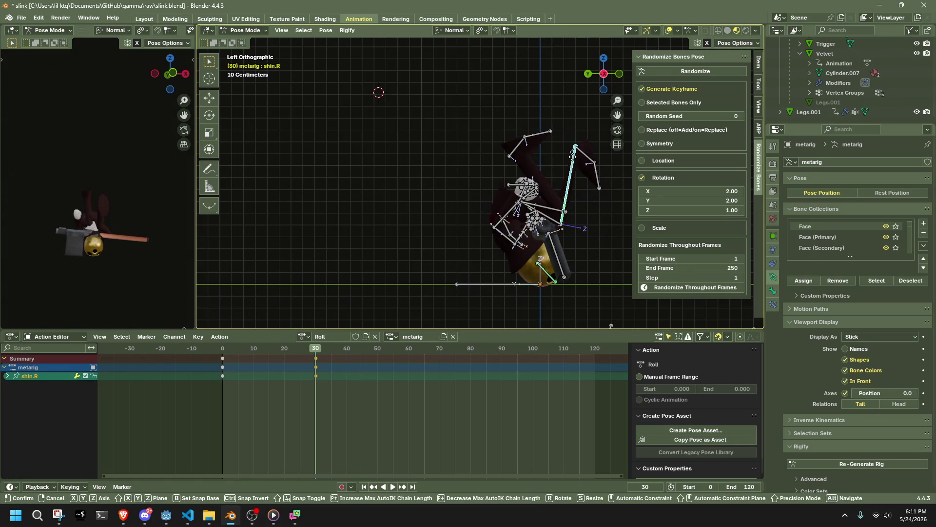
pyautogui.press('g')
pyautogui.click(604, 149)
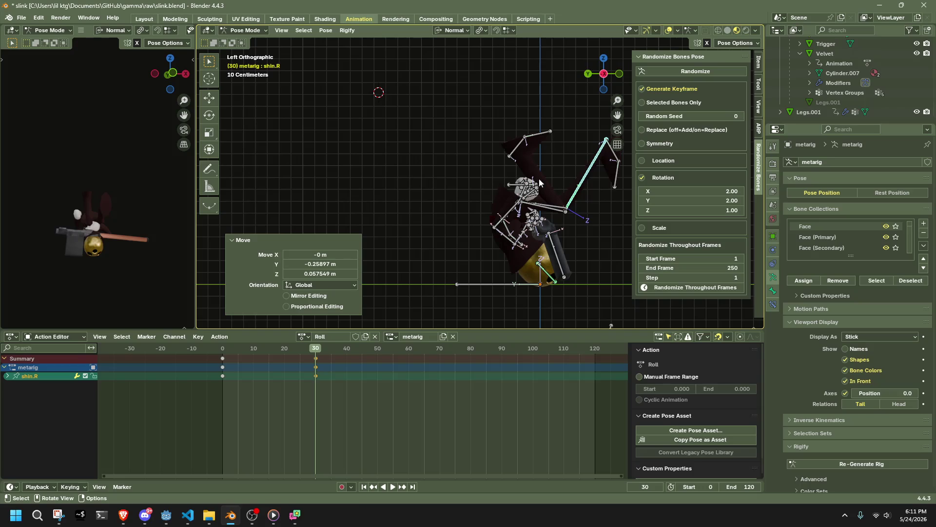
pyautogui.click(517, 152)
pyautogui.moveTo(548, 190)
pyautogui.mouseDown(button='middle')
pyautogui.moveTo(485, 215)
pyautogui.moveTo(402, 185)
pyautogui.mouseUp(button='middle')
pyautogui.hotkey('ctrl', 'z')
pyautogui.hotkey('ctrl', 'z')
pyautogui.hotkey('ctrl', 'shift', 'z')
pyautogui.hotkey('ctrl', 'shift', 'z')
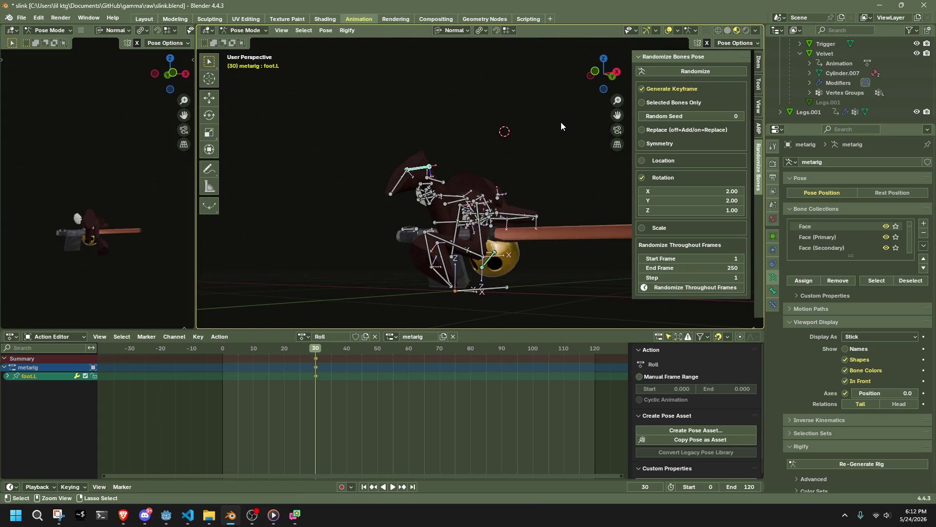
pyautogui.moveTo(560, 122)
pyautogui.mouseDown(button='middle')
pyautogui.moveTo(582, 206)
pyautogui.moveTo(683, 213)
pyautogui.mouseUp(button='middle')
pyautogui.hotkey('ctrl', 'z')
pyautogui.hotkey('ctrl', 'z')
pyautogui.hotkey('ctrl', 'z')
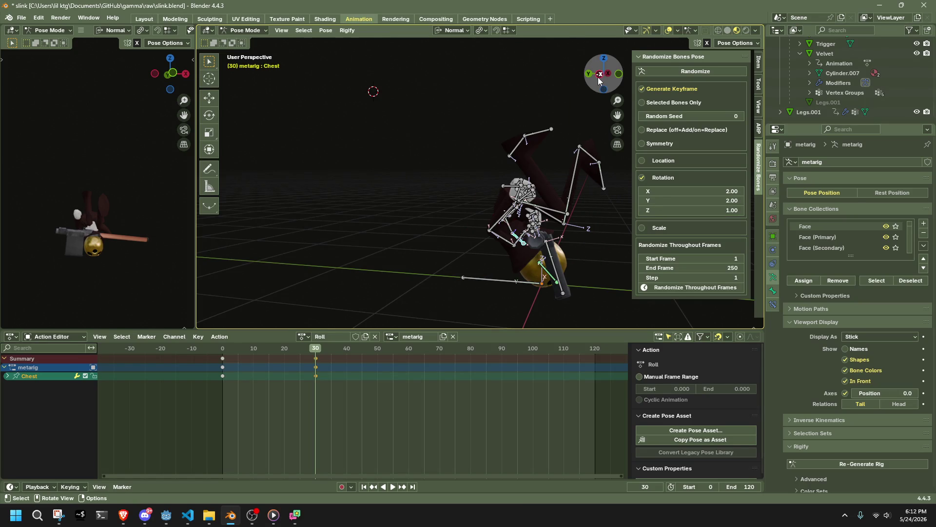
pyautogui.click(599, 81)
pyautogui.moveTo(507, 152); pyautogui.dragTo(479, 130)
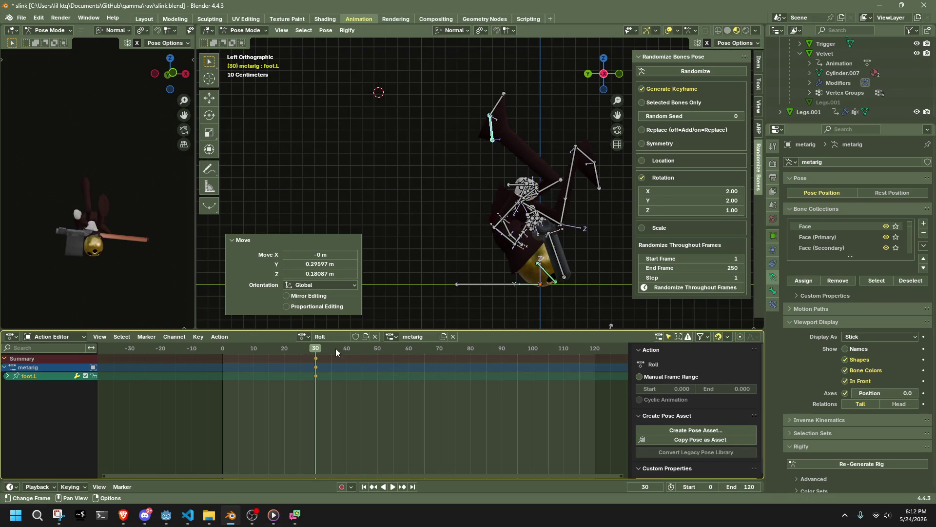
# Step: Raise the HeadLookAtBone target and scrub frames 0 to 30 to preview
pyautogui.scroll(-2, 569, 292)
pyautogui.keyDown('shift'); pyautogui.moveTo(569, 292); pyautogui.dragTo(510, 230, button='middle'); pyautogui.keyUp('shift')
pyautogui.click(521, 242)
pyautogui.press('g')
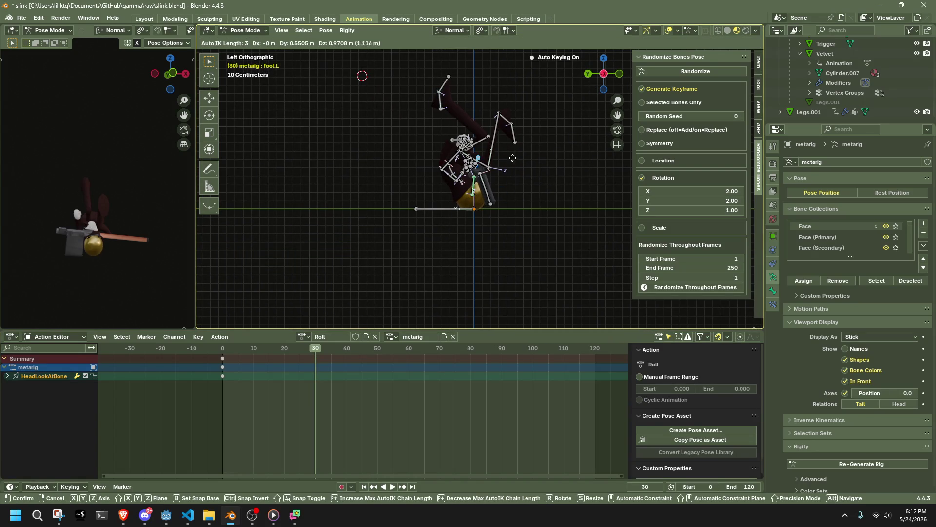
pyautogui.click(530, 157)
pyautogui.moveTo(529, 156)
pyautogui.mouseDown(button='middle')
pyautogui.moveTo(508, 258)
pyautogui.moveTo(417, 247)
pyautogui.moveTo(456, 212)
pyautogui.moveTo(561, 228)
pyautogui.moveTo(681, 227)
pyautogui.moveTo(420, 268)
pyautogui.mouseUp(button='middle')
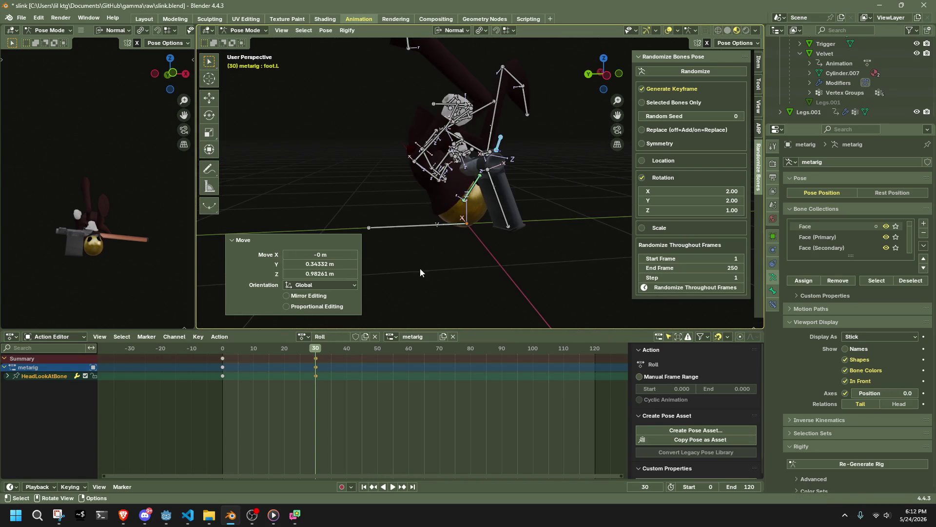
pyautogui.moveTo(221, 347)
pyautogui.mouseDown()
pyautogui.moveTo(319, 358)
pyautogui.moveTo(213, 373)
pyautogui.mouseUp()
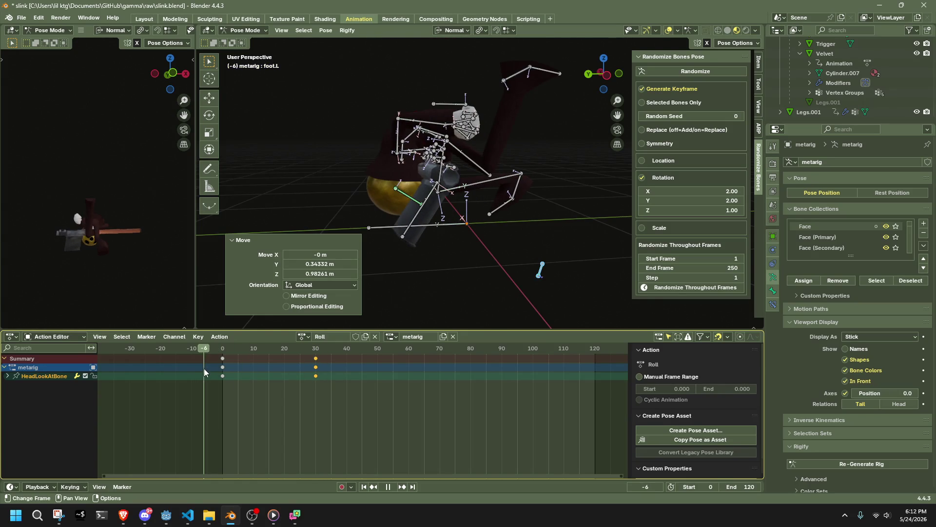
# Step: Adjust the opening pose at frame 1 by moving the selected bones and the right leg
pyautogui.press('Escape')
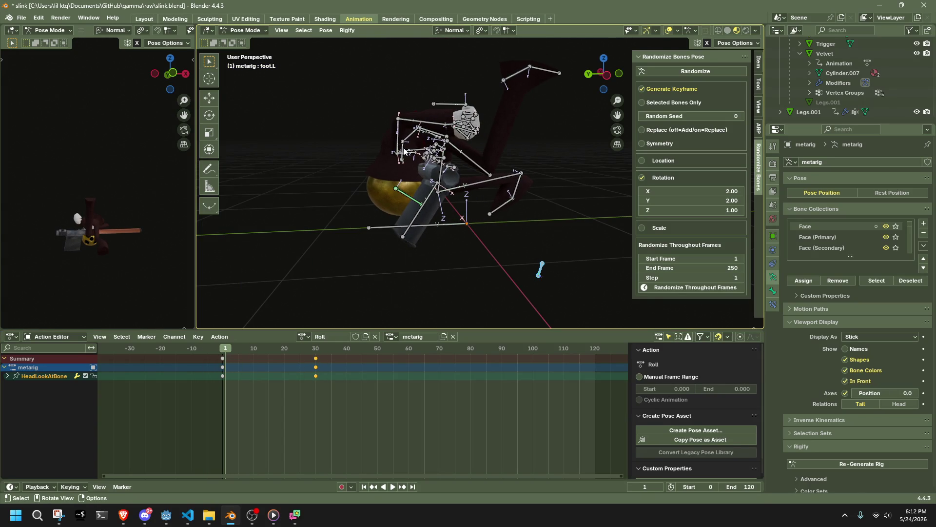
pyautogui.press('g')
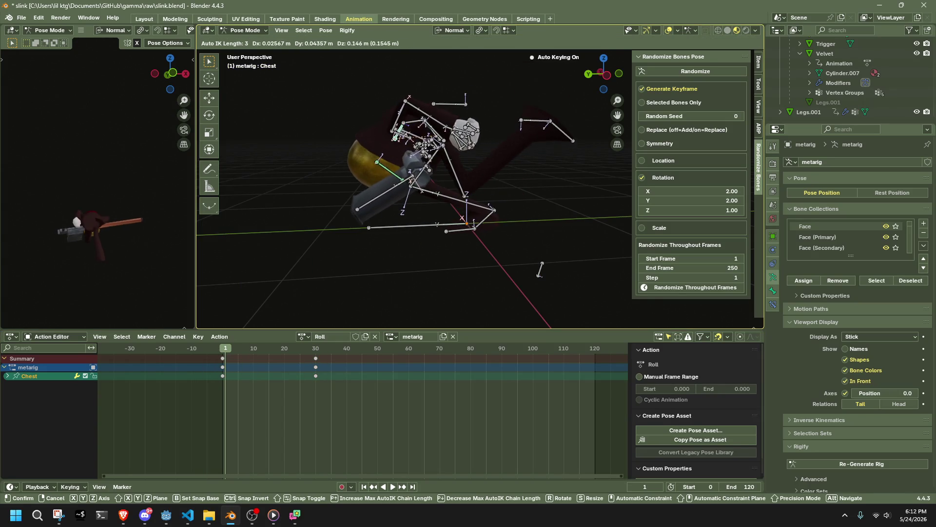
pyautogui.click(427, 146)
pyautogui.click(607, 75)
pyautogui.moveTo(484, 217); pyautogui.dragTo(485, 193)
pyautogui.moveTo(485, 196)
pyautogui.mouseDown(button='middle')
pyautogui.moveTo(313, 214)
pyautogui.moveTo(238, 322)
pyautogui.mouseUp(button='middle')
# Step: Shift the frame-1 keys to frame 0, preview the roll, and go to frame 50
pyautogui.moveTo(225, 359)
pyautogui.mouseDown()
pyautogui.moveTo(257, 353)
pyautogui.moveTo(222, 360)
pyautogui.mouseUp()
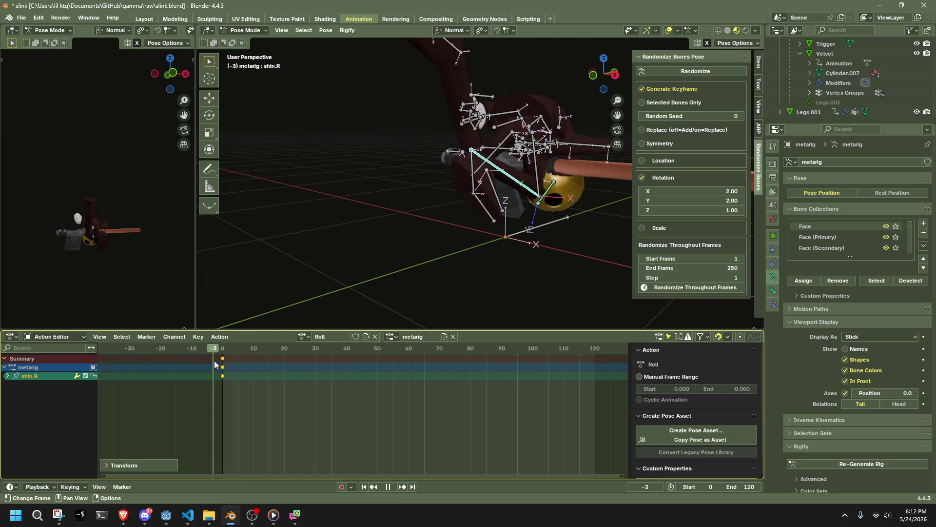
pyautogui.press('space')
pyautogui.press('a')
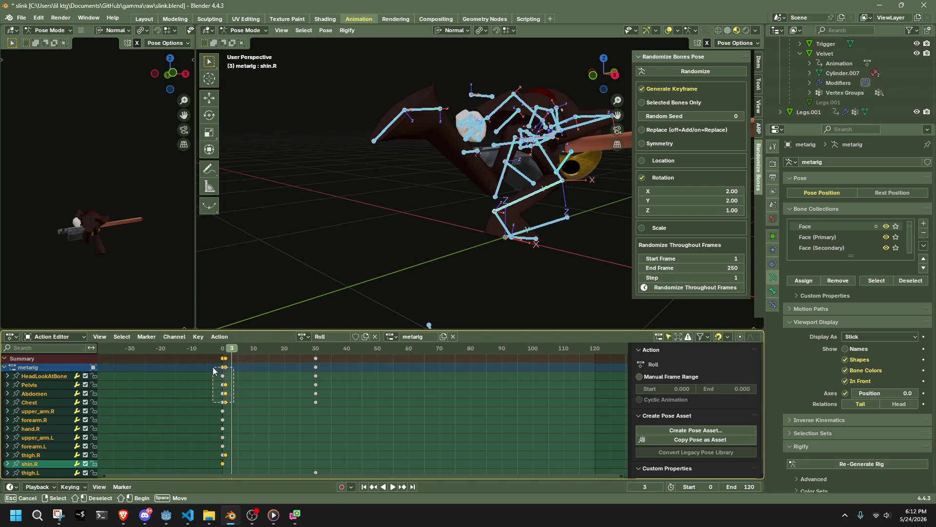
pyautogui.press('Escape')
pyautogui.press('space')
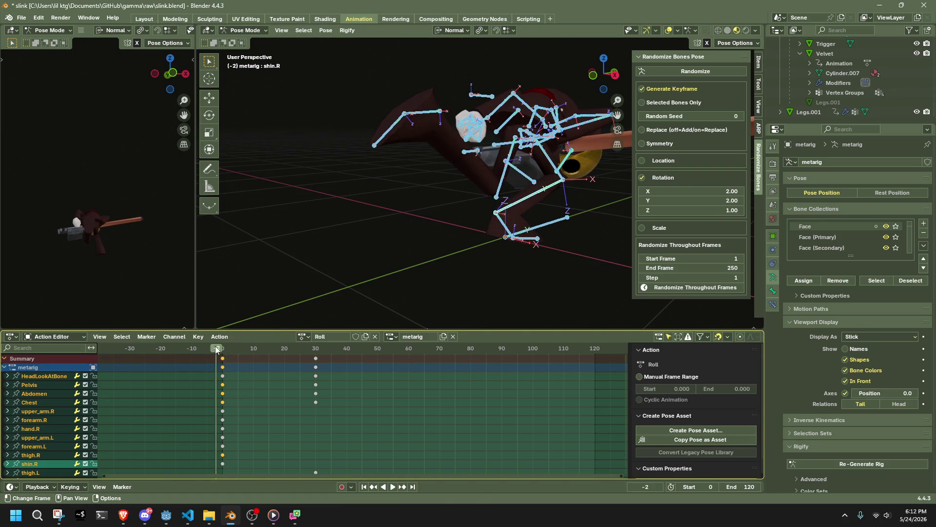
pyautogui.moveTo(220, 352); pyautogui.dragTo(314, 362)
pyautogui.moveTo(379, 355); pyautogui.dragTo(378, 355)
pyautogui.press('space')
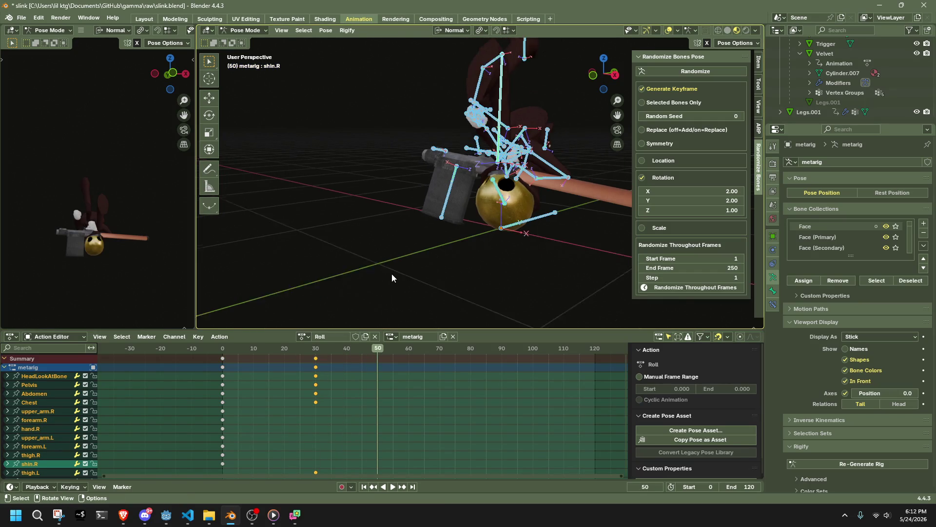
# Step: Move the Chest bone into a new position at frame 50
pyautogui.moveTo(264, 351)
pyautogui.mouseDown()
pyautogui.moveTo(221, 357)
pyautogui.moveTo(322, 381)
pyautogui.mouseUp()
pyautogui.press('space')
pyautogui.click(615, 75)
pyautogui.moveTo(504, 198)
pyautogui.mouseDown(button='middle')
pyautogui.moveTo(535, 215)
pyautogui.moveTo(631, 109)
pyautogui.mouseUp(button='middle')
pyautogui.click(518, 187)
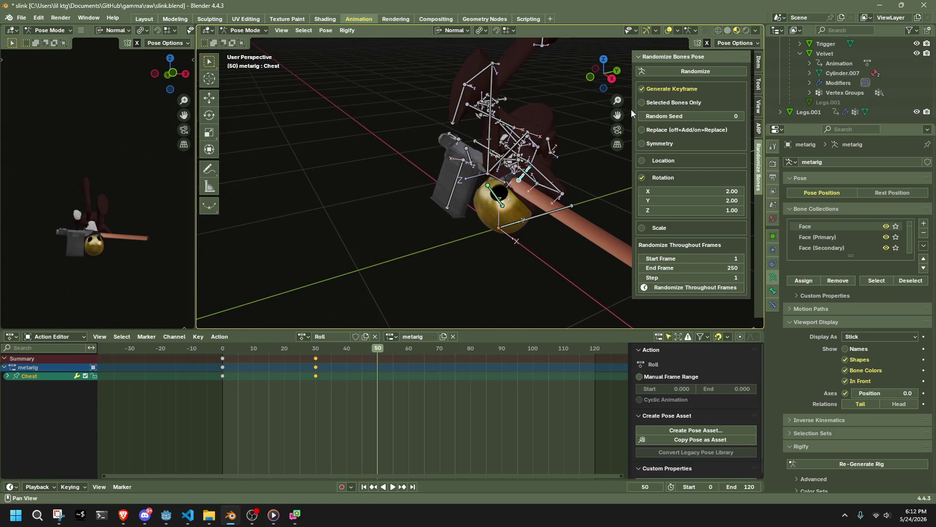
pyautogui.click(613, 80)
pyautogui.press('g')
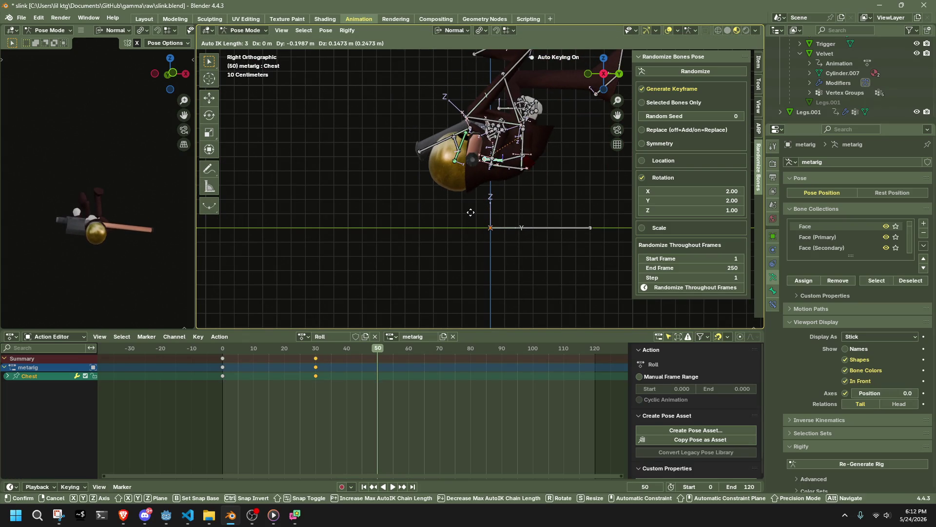
pyautogui.click(471, 215)
# Step: Move the Pelvis 0.26 m along its own Y axis in left side view
pyautogui.moveTo(471, 216)
pyautogui.mouseDown(button='middle')
pyautogui.moveTo(531, 210)
pyautogui.moveTo(551, 184)
pyautogui.moveTo(516, 197)
pyautogui.moveTo(273, 191)
pyautogui.mouseUp(button='middle')
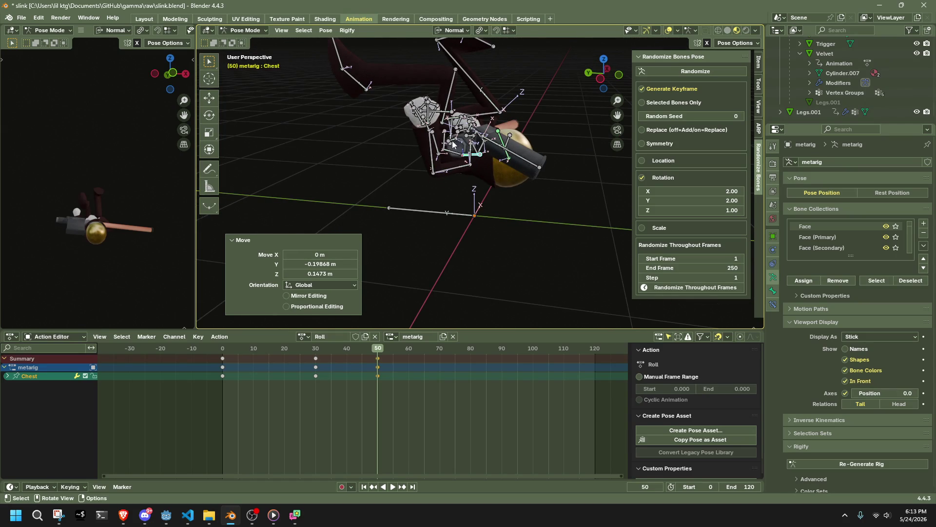
pyautogui.moveTo(596, 82)
pyautogui.mouseDown()
pyautogui.moveTo(423, 134)
pyautogui.moveTo(433, 150)
pyautogui.mouseUp()
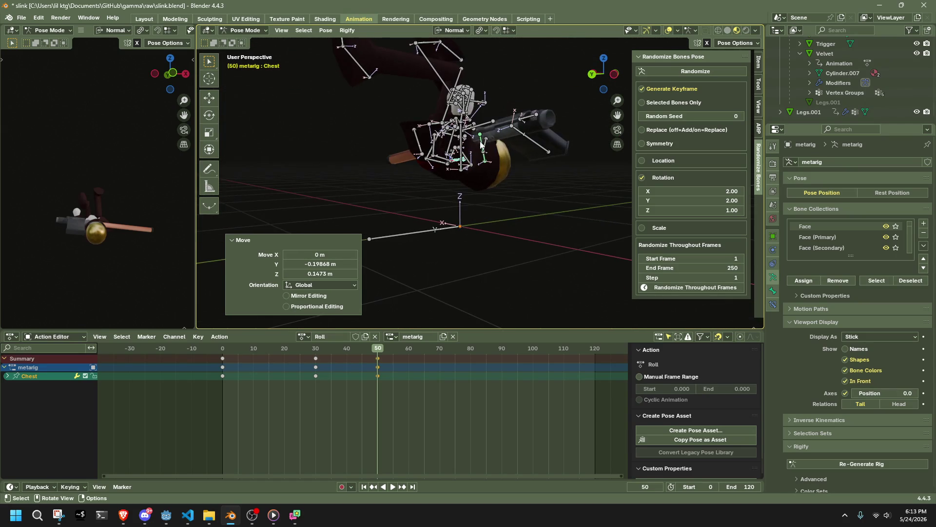
pyautogui.click(433, 151)
pyautogui.click(734, 42)
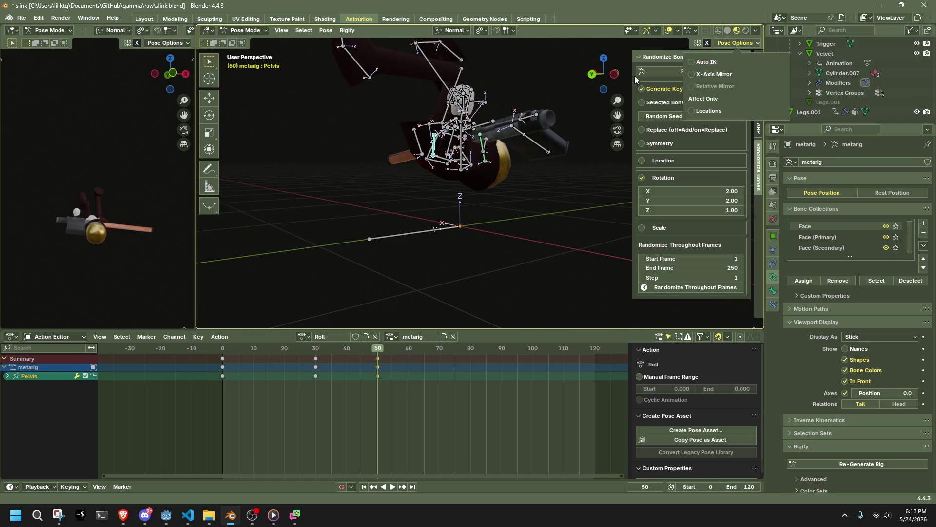
pyautogui.click(615, 74)
pyautogui.press('g')
pyautogui.press('y')
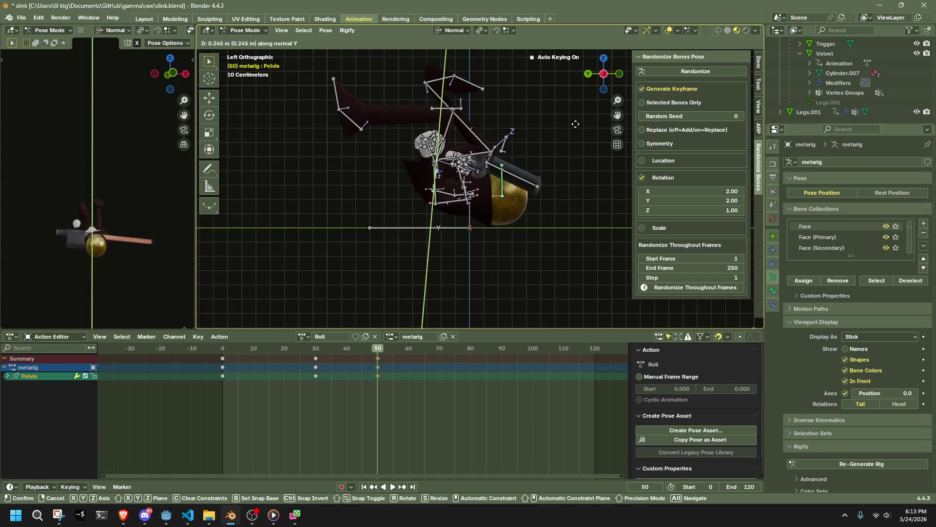
pyautogui.click(432, 113)
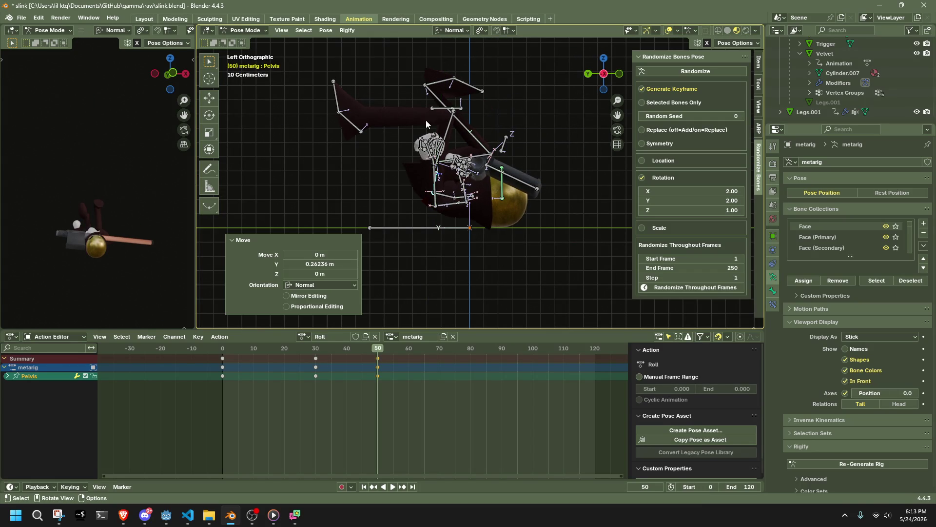
# Step: Check Auto IK and reposition the left and right foot bones at frame 50
pyautogui.click(722, 47)
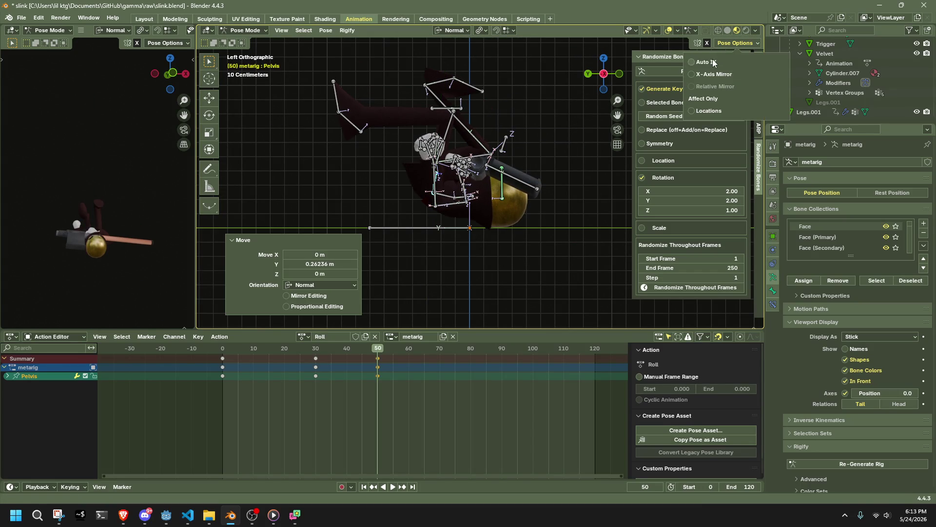
pyautogui.click(355, 126)
pyautogui.press('g')
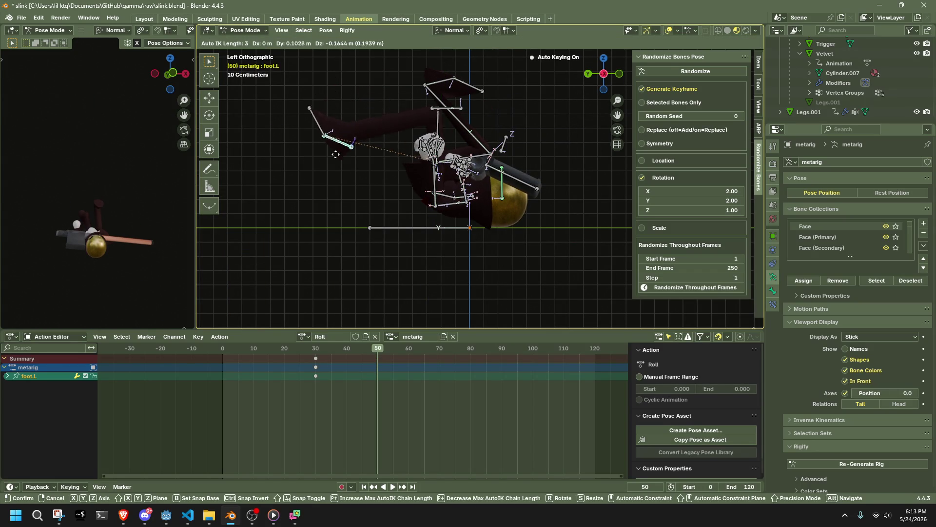
pyautogui.click(370, 200)
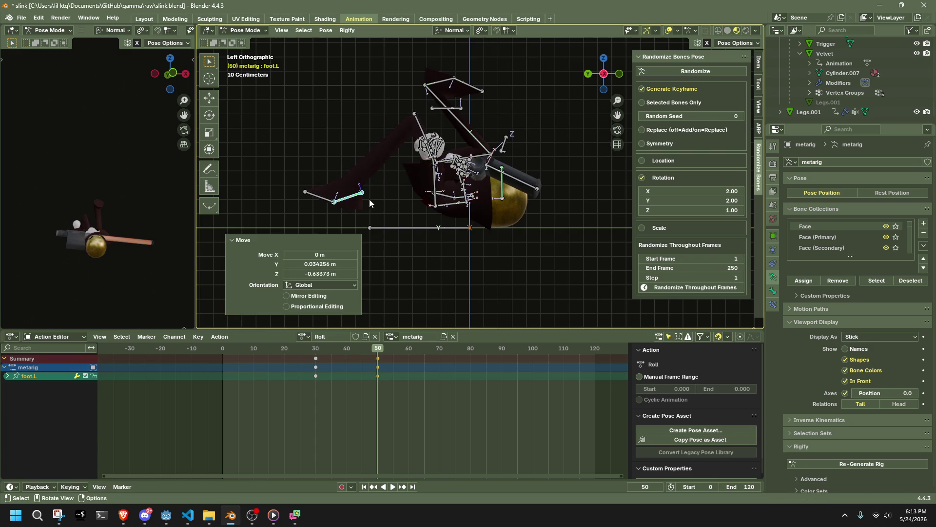
pyautogui.click(433, 86)
pyautogui.press('g')
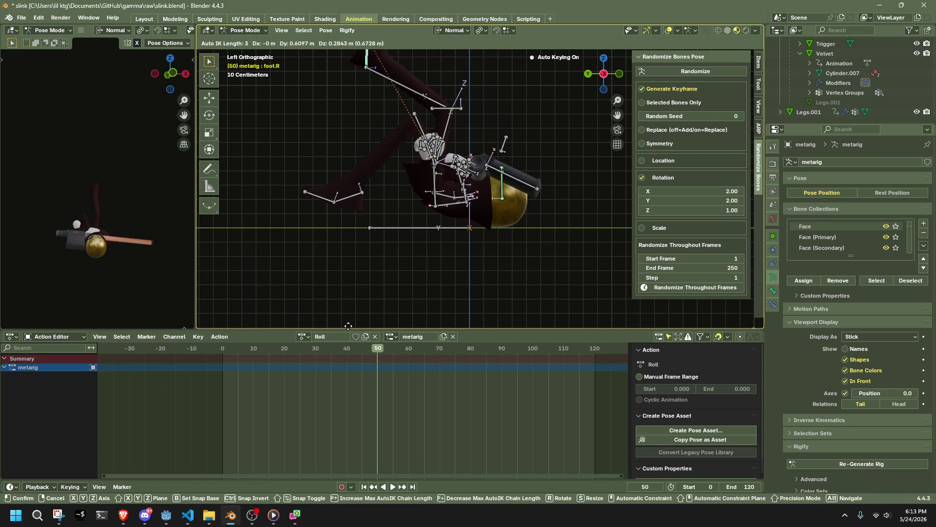
pyautogui.click(348, 326)
# Step: Select all bones and scrub the Roll animation through to frame 40
pyautogui.moveTo(430, 294)
pyautogui.mouseDown(button='middle')
pyautogui.moveTo(346, 243)
pyautogui.moveTo(317, 239)
pyautogui.mouseUp(button='middle')
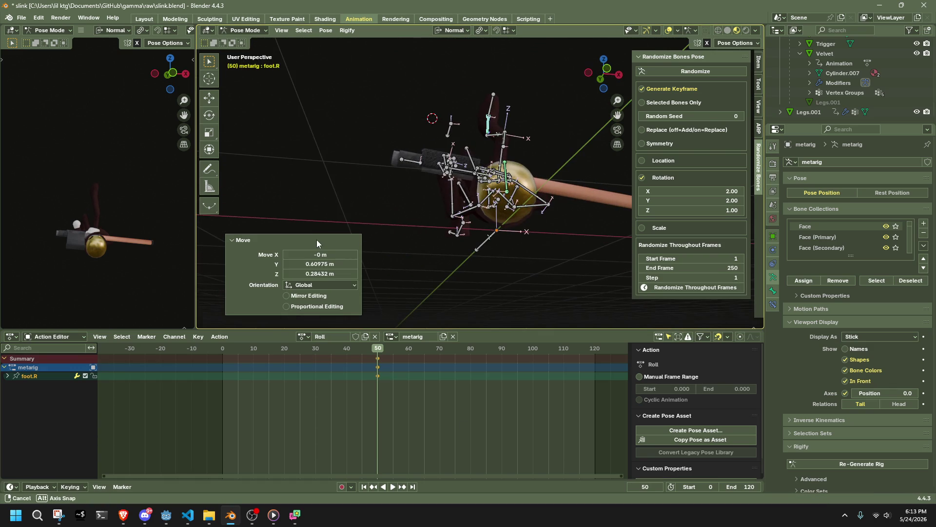
pyautogui.press('a')
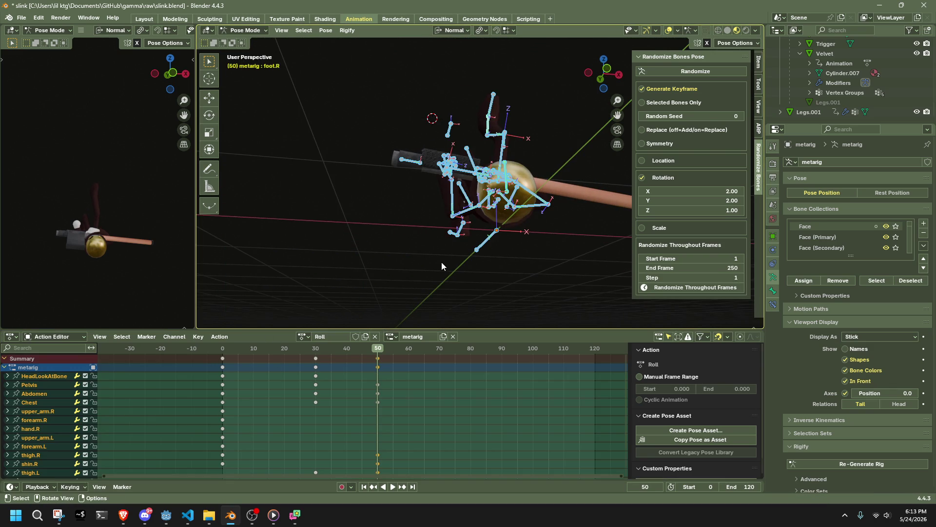
pyautogui.press('space')
pyautogui.click(239, 350)
pyautogui.moveTo(239, 351)
pyautogui.mouseDown()
pyautogui.moveTo(349, 370)
pyautogui.moveTo(317, 378)
pyautogui.moveTo(378, 385)
pyautogui.mouseUp()
# Step: Rotate the Pelvis 359° around its X axis in left side view
pyautogui.click(438, 287)
pyautogui.moveTo(438, 287)
pyautogui.mouseDown(button='middle')
pyautogui.moveTo(482, 323)
pyautogui.moveTo(528, 47)
pyautogui.moveTo(468, 191)
pyautogui.mouseUp(button='middle')
pyautogui.scroll(5, 469, 190)
pyautogui.moveTo(362, 190)
pyautogui.mouseDown(button='middle')
pyautogui.moveTo(365, 208)
pyautogui.moveTo(610, 114)
pyautogui.mouseUp(button='middle')
pyautogui.click(365, 208)
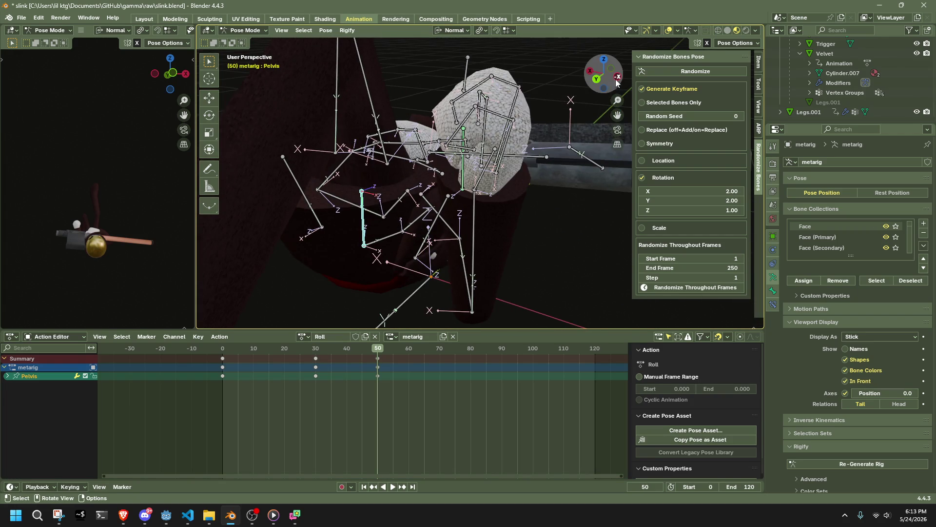
pyautogui.click(617, 78)
pyautogui.press('r')
pyautogui.press('y')
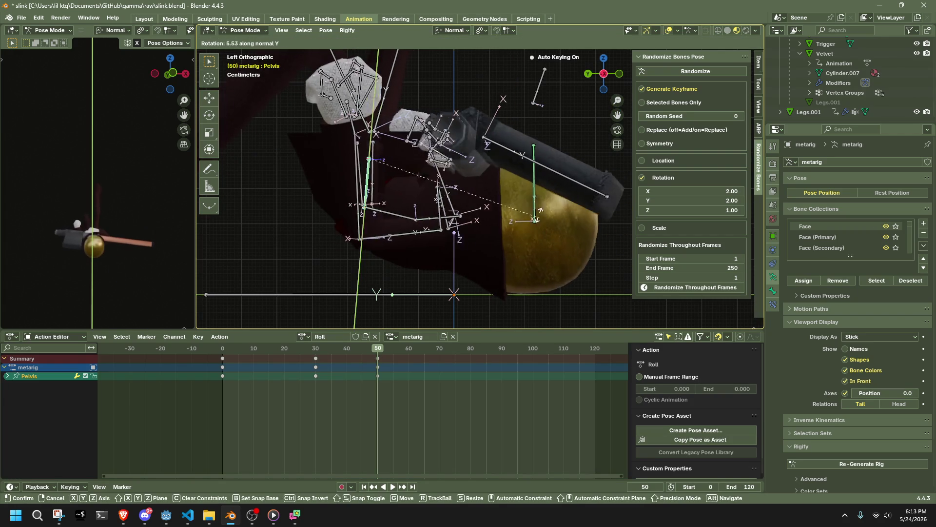
pyautogui.press('x')
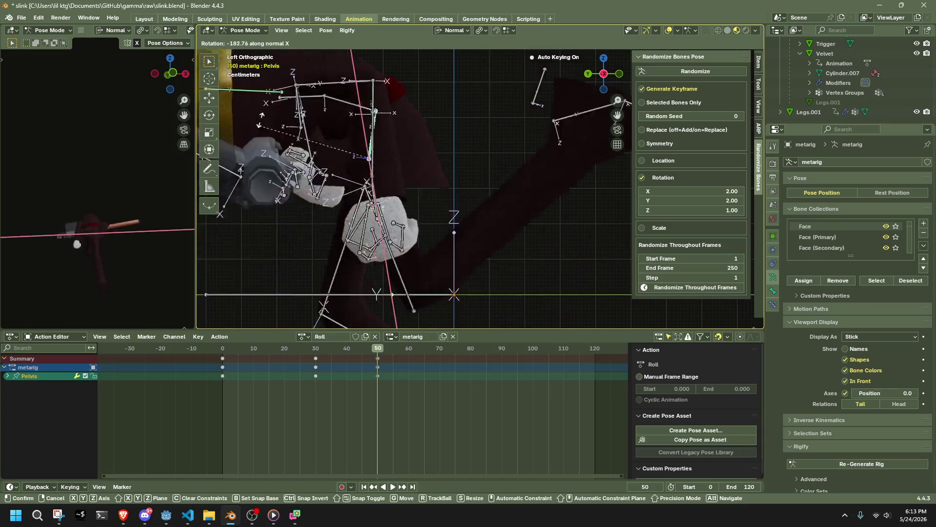
pyautogui.click(323, 260)
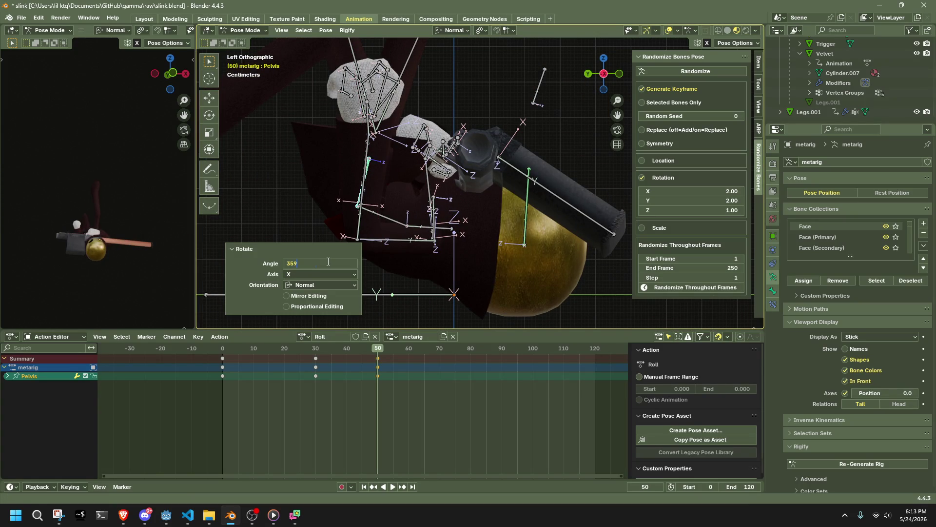
pyautogui.press('Return')
# Step: Preview the flip by scrubbing between frames 35 and 49
pyautogui.press('space')
pyautogui.click(344, 359)
pyautogui.moveTo(344, 359); pyautogui.dragTo(330, 359)
pyautogui.moveTo(344, 359); pyautogui.dragTo(376, 364)
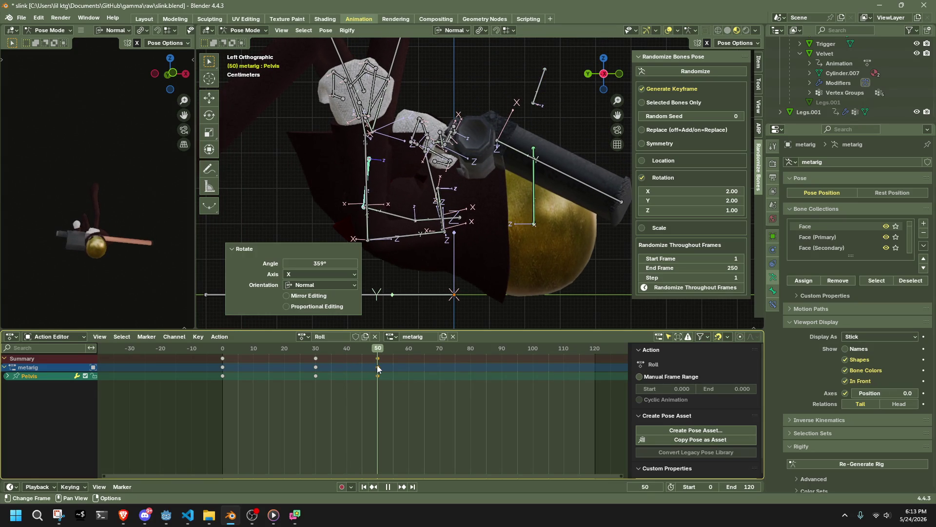
pyautogui.scroll(-2, 408, 251)
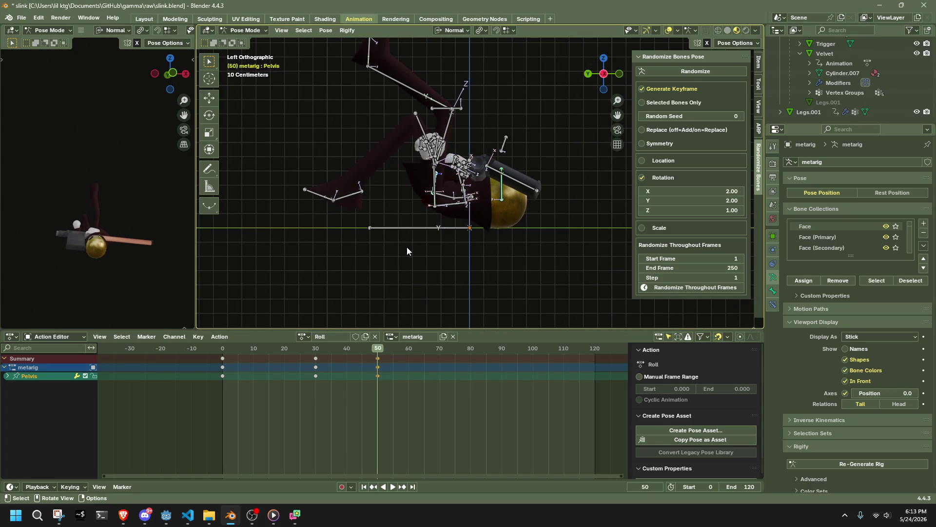
pyautogui.moveTo(375, 177); pyautogui.dragTo(448, 156, button='middle')
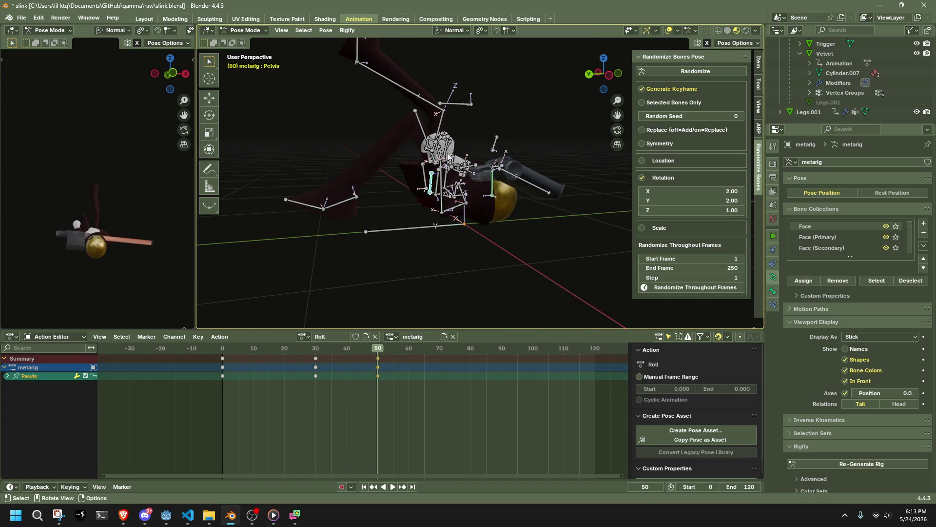
# Step: Copy the frame-30 pose, paste it onto frame 50, and rotate the Pelvis
pyautogui.click(318, 352)
pyautogui.hotkey('ctrl', 'c')
pyautogui.click(377, 349)
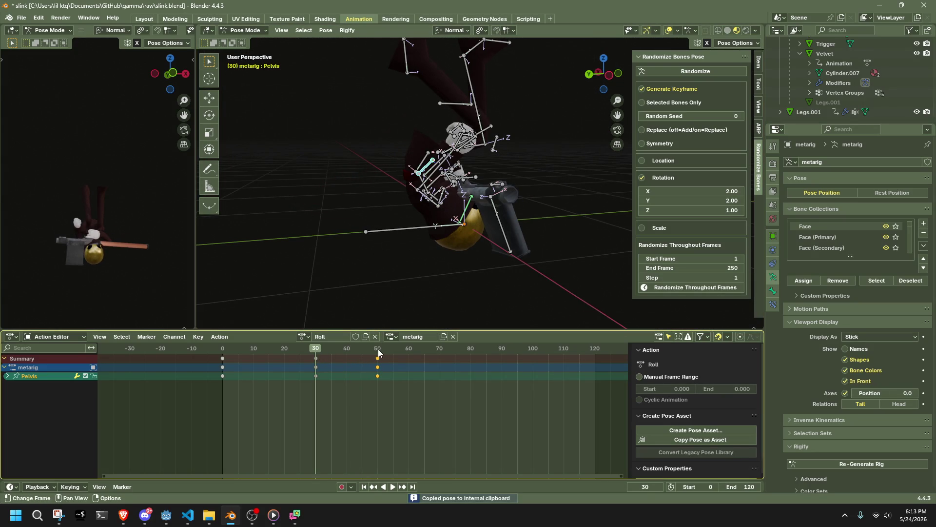
pyautogui.hotkey('ctrl', 'v')
pyautogui.click(616, 73)
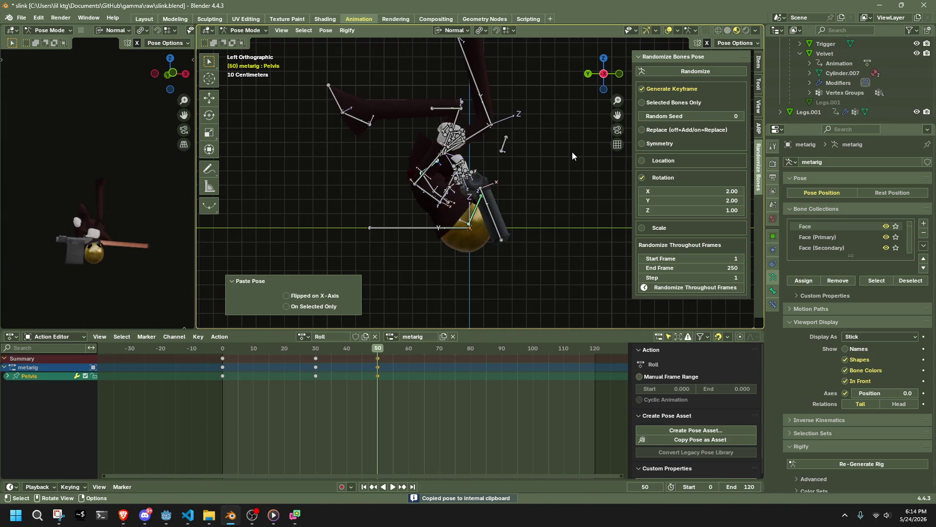
pyautogui.press('r')
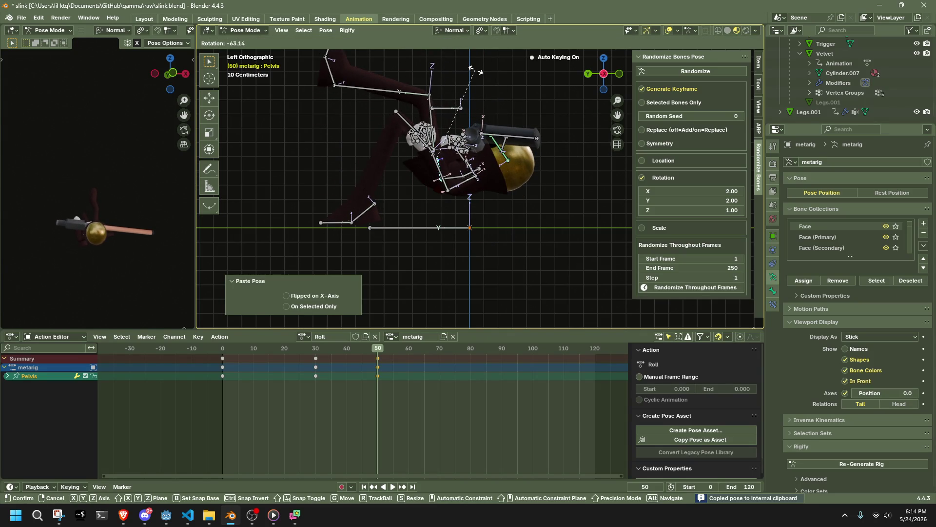
pyautogui.click(478, 71)
# Step: Play from frame 0, then move the Chest bone at frame 50
pyautogui.click(223, 349)
pyautogui.press('space')
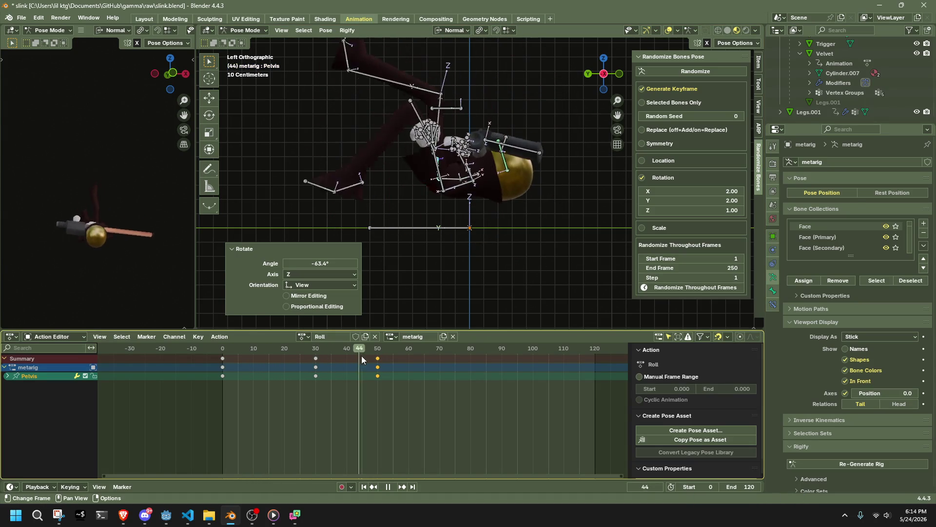
pyautogui.click(378, 356)
pyautogui.press('space')
pyautogui.click(472, 255)
pyautogui.click(467, 178)
pyautogui.press('g')
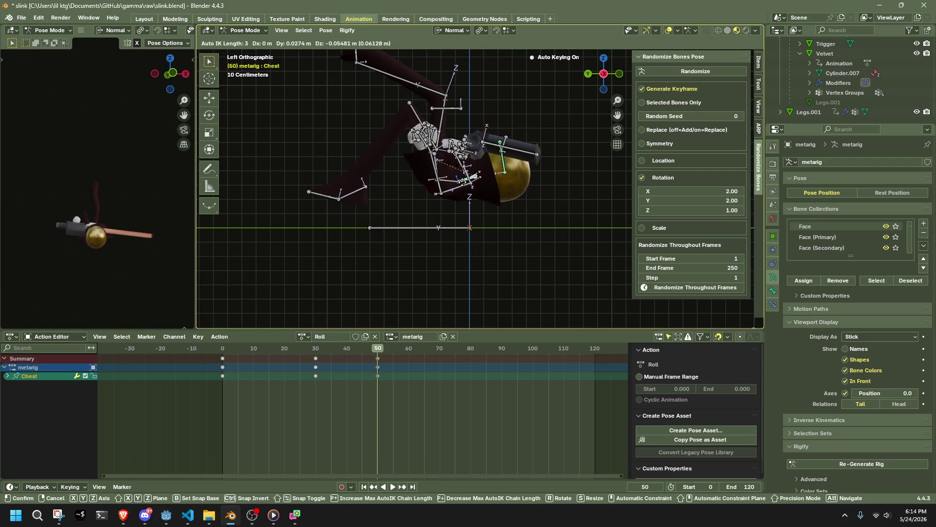
pyautogui.click(473, 185)
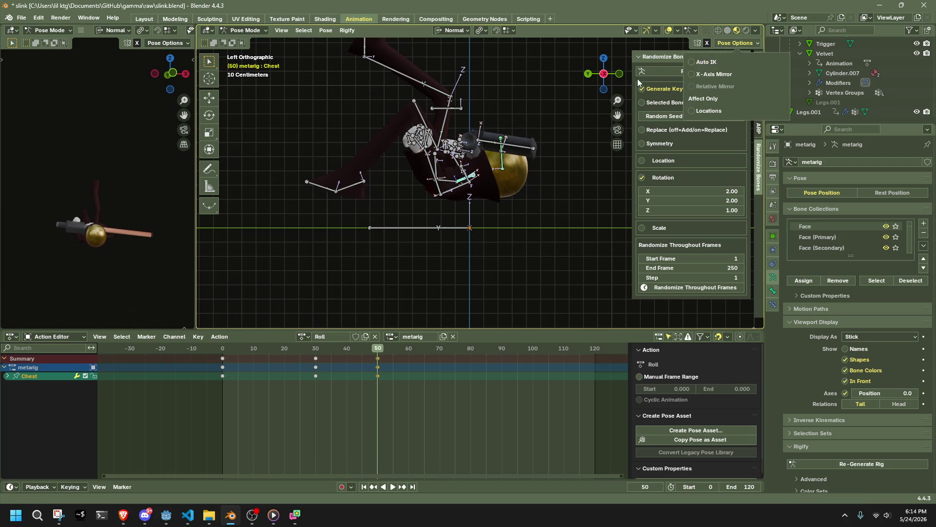
# Step: Raise the Pelvis about 0.19 m along its own Y axis
pyautogui.click(444, 156)
pyautogui.moveTo(448, 161); pyautogui.dragTo(549, 163, button='middle')
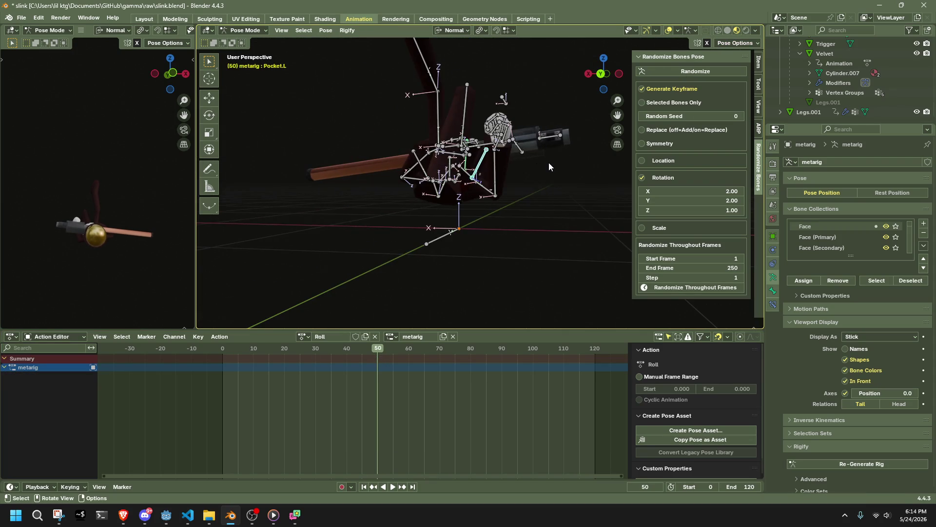
pyautogui.click(453, 166)
pyautogui.click(620, 76)
pyautogui.press('g')
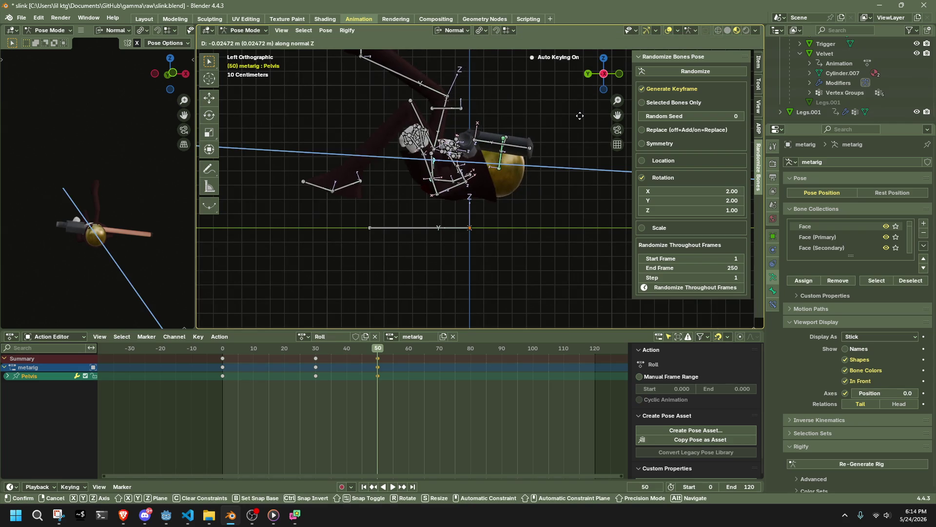
pyautogui.press('y')
pyautogui.click(578, 112)
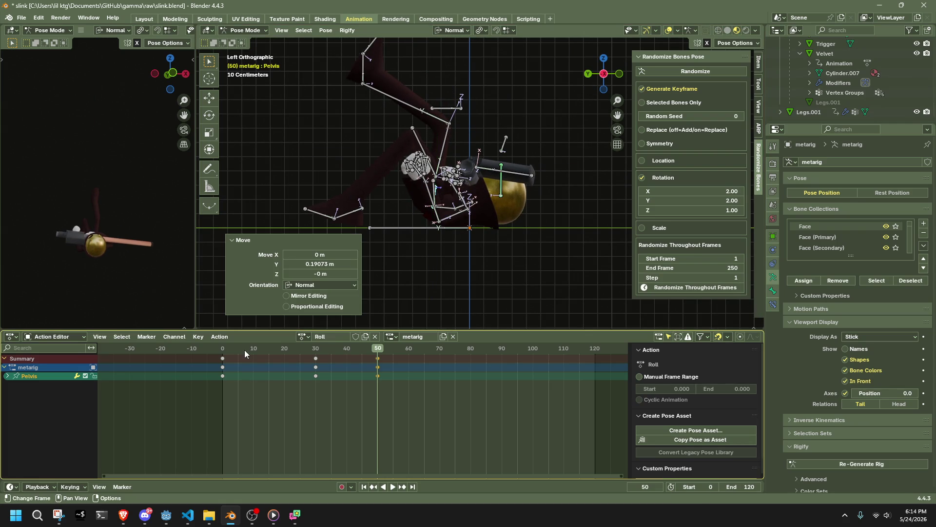
# Step: Preview from frame 0, then spin the Pelvis a full 361° around view Z
pyautogui.click(222, 351)
pyautogui.press('space')
pyautogui.moveTo(250, 352); pyautogui.dragTo(378, 367)
pyautogui.press('r')
pyautogui.press('9')
pyautogui.press('0')
pyautogui.press('Return')
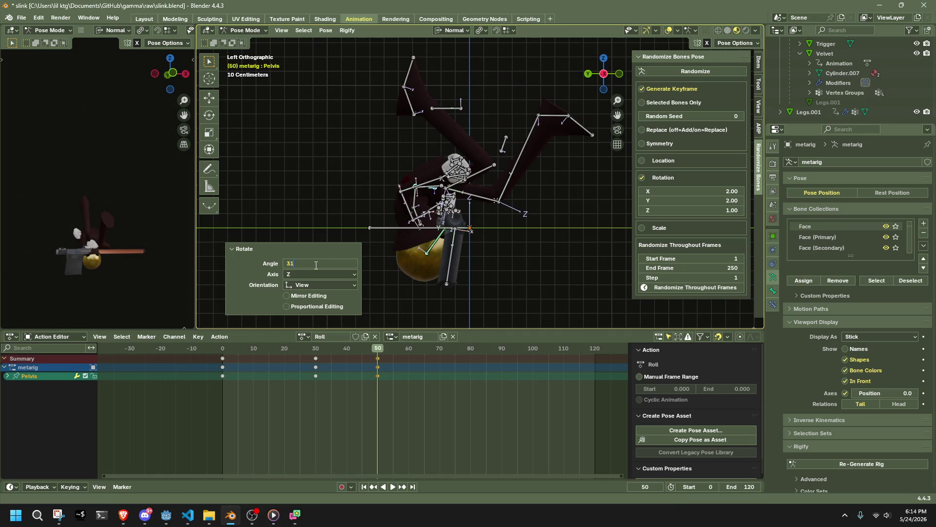
pyautogui.press('Return')
# Step: Scrub through the Roll animation to check the spin, then deselect all bones
pyautogui.press('space')
pyautogui.moveTo(225, 349); pyautogui.dragTo(380, 359)
pyautogui.press('space')
pyautogui.click(418, 283)
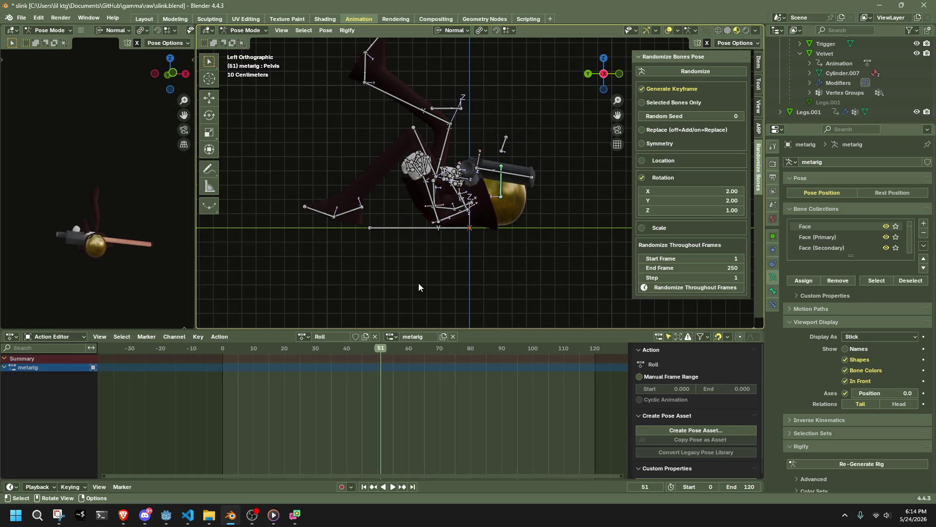
pyautogui.moveTo(432, 196); pyautogui.dragTo(462, 202, button='middle')
# Step: Select the Pelvis bone and return to frame 50
pyautogui.click(445, 193)
pyautogui.press('space')
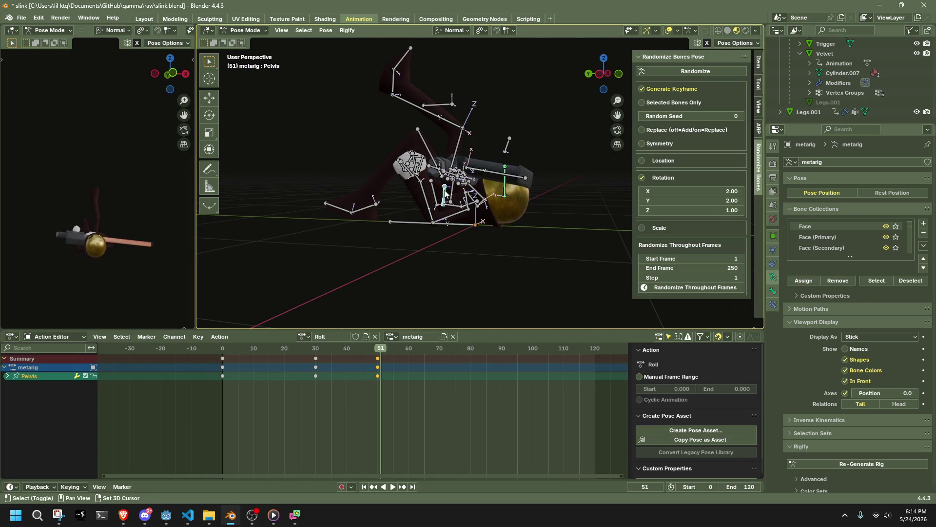
pyautogui.click(225, 353)
pyautogui.press('Escape')
pyautogui.click(378, 352)
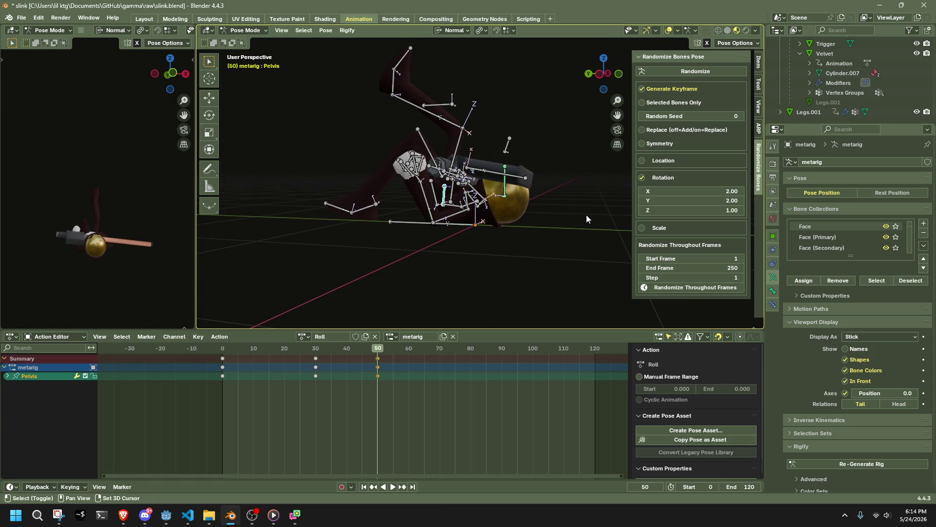
# Step: Rotate the Pelvis 359° in left side view and scrub to check the spin
pyautogui.click(596, 75)
pyautogui.press('r')
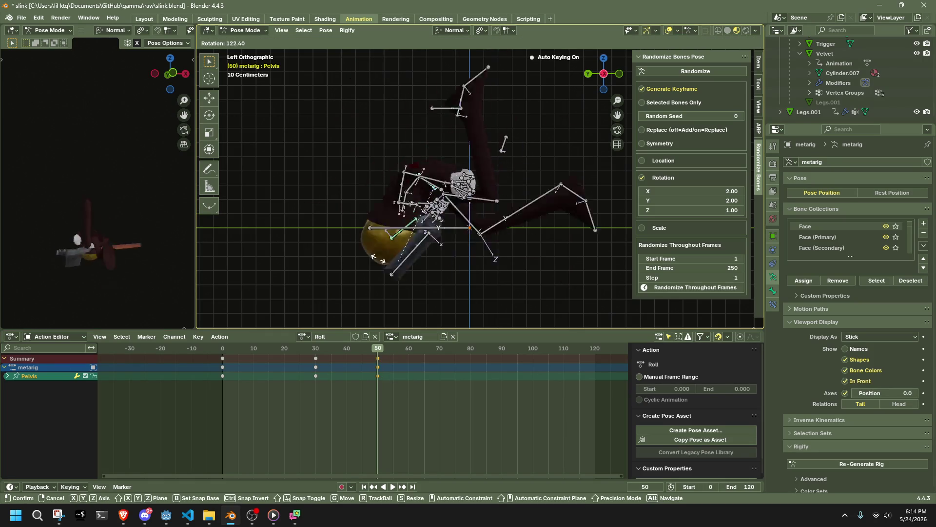
pyautogui.click(530, 157)
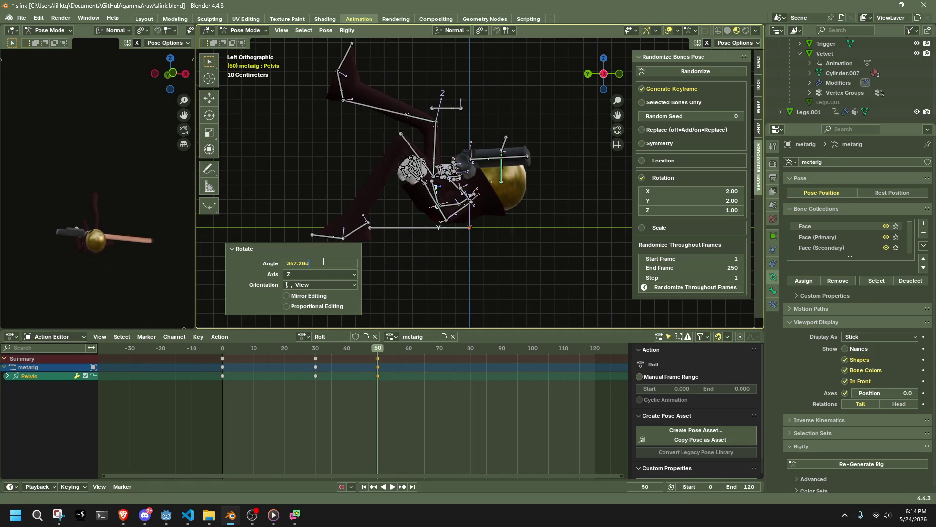
pyautogui.write('9')
pyautogui.press('Return')
pyautogui.hotkey('shift', 'Left')
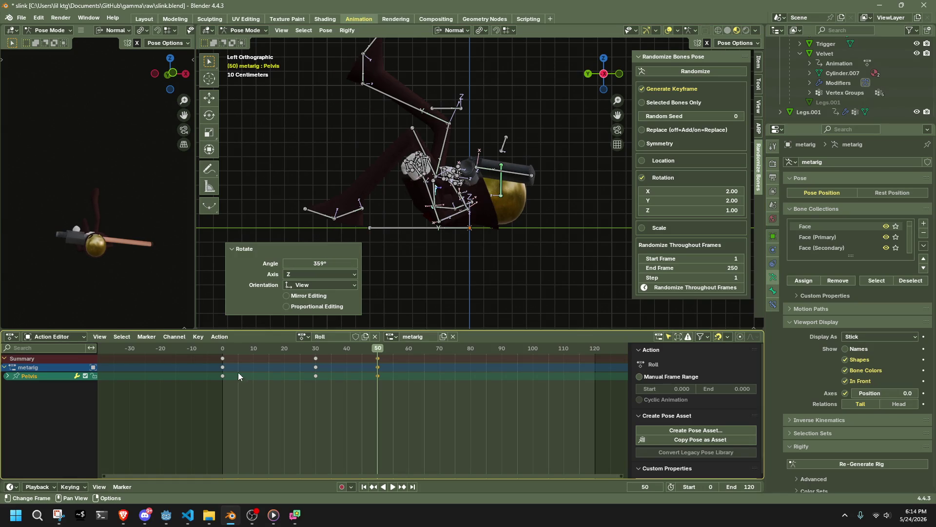
pyautogui.press('space')
pyautogui.moveTo(276, 359); pyautogui.dragTo(376, 376)
# Step: Rotate the Pelvis -359° the opposite way and scrub to verify
pyautogui.press('r')
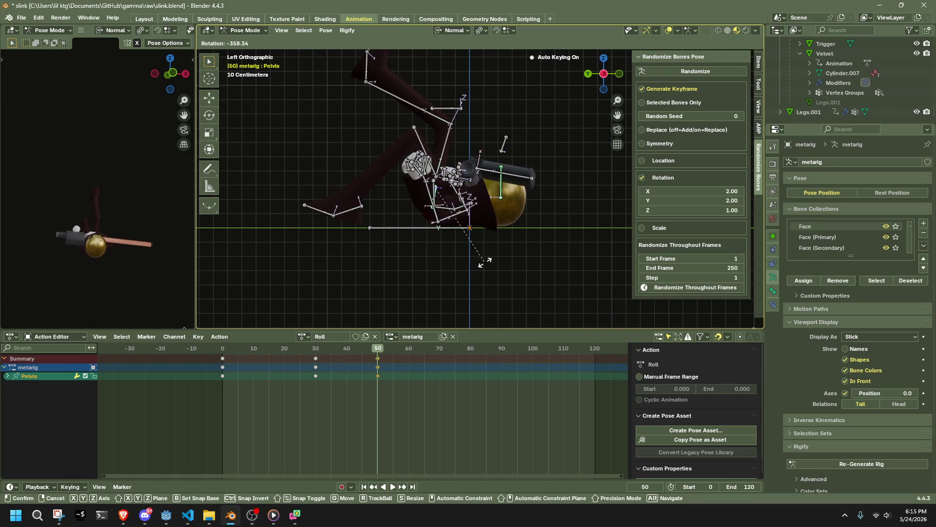
pyautogui.click(368, 276)
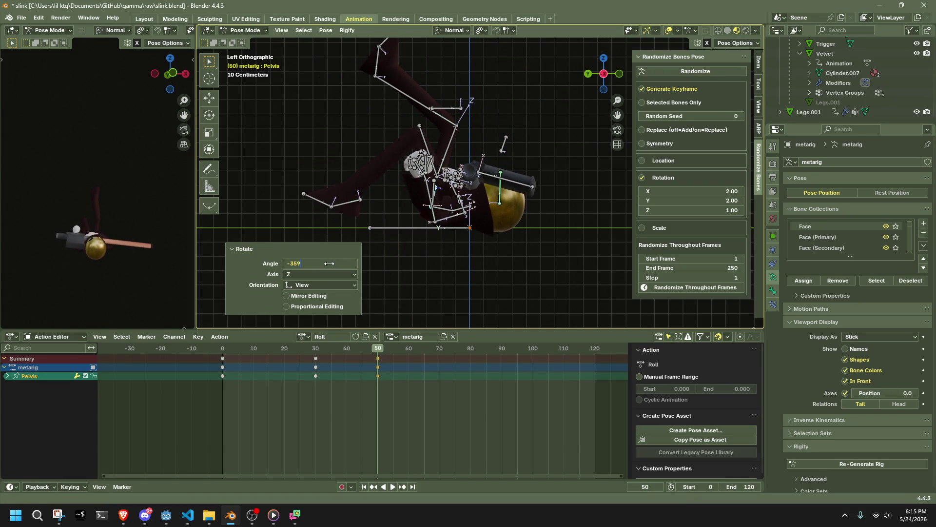
pyautogui.press('Return')
pyautogui.moveTo(280, 352); pyautogui.dragTo(347, 357)
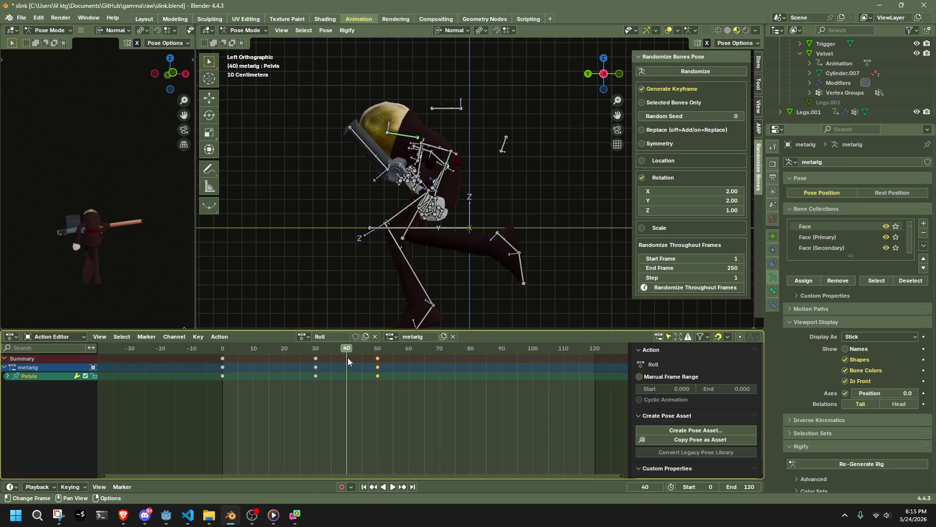
# Step: Undo and redo the pelvis edits, then scrub frames 0 to 30 to review
pyautogui.hotkey('ctrl', 'z')
pyautogui.hotkey('ctrl', 'z')
pyautogui.hotkey('ctrl', 'z')
pyautogui.hotkey('ctrl', 'shift', 'z')
pyautogui.hotkey('ctrl', 'shift', 'z')
pyautogui.hotkey('ctrl', 'shift', 'z')
pyautogui.moveTo(305, 238)
pyautogui.mouseDown(button='middle')
pyautogui.moveTo(537, 222)
pyautogui.moveTo(281, 352)
pyautogui.mouseUp(button='middle')
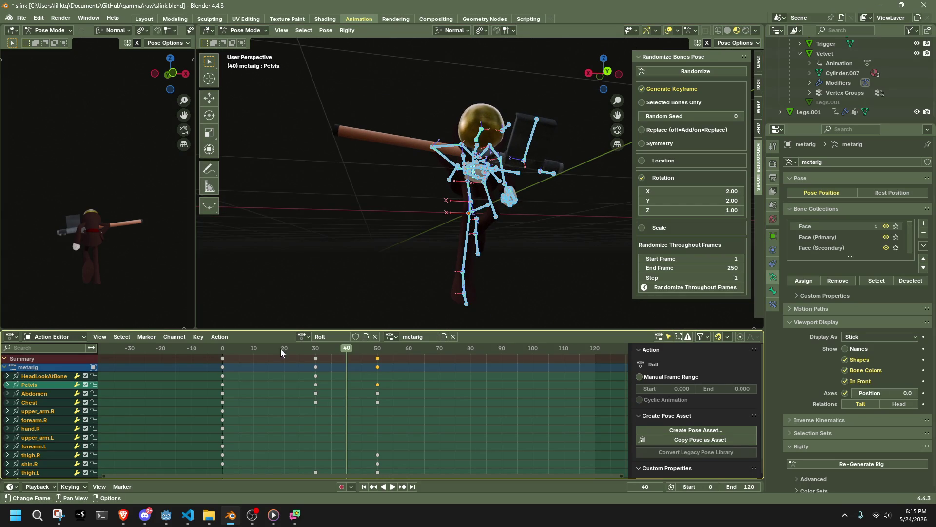
pyautogui.moveTo(223, 357); pyautogui.dragTo(359, 385)
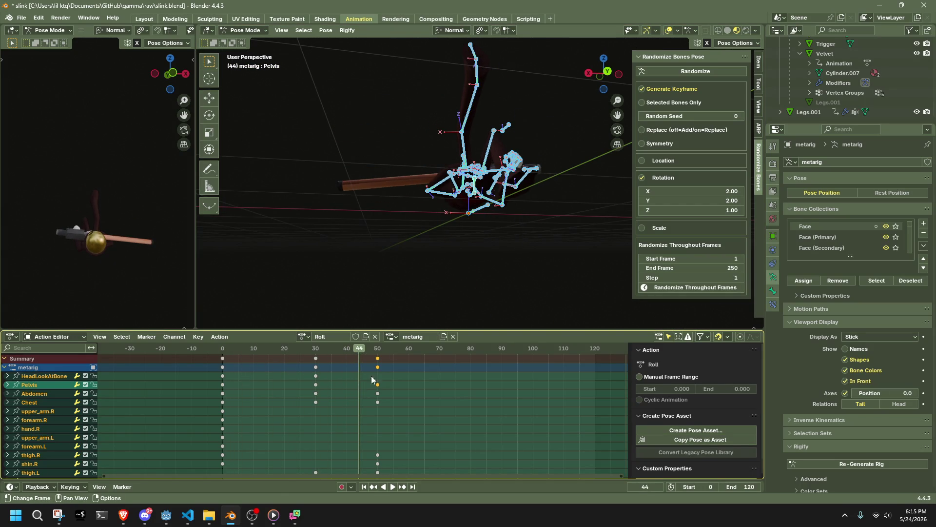
pyautogui.click(499, 235)
pyautogui.moveTo(499, 235); pyautogui.dragTo(532, 264, button='middle')
# Step: Delete the keyframes at frames 30–50 and return to frame 0
pyautogui.press('a')
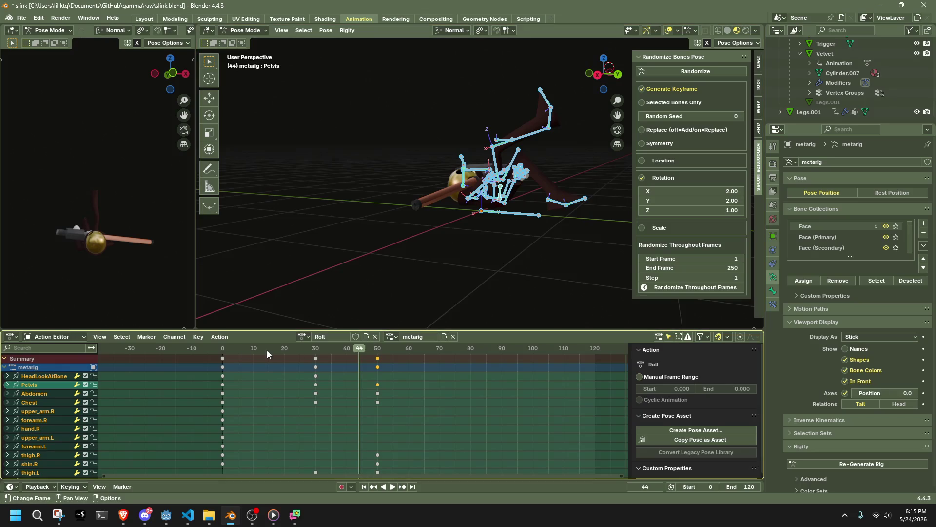
pyautogui.click(222, 350)
pyautogui.press('space')
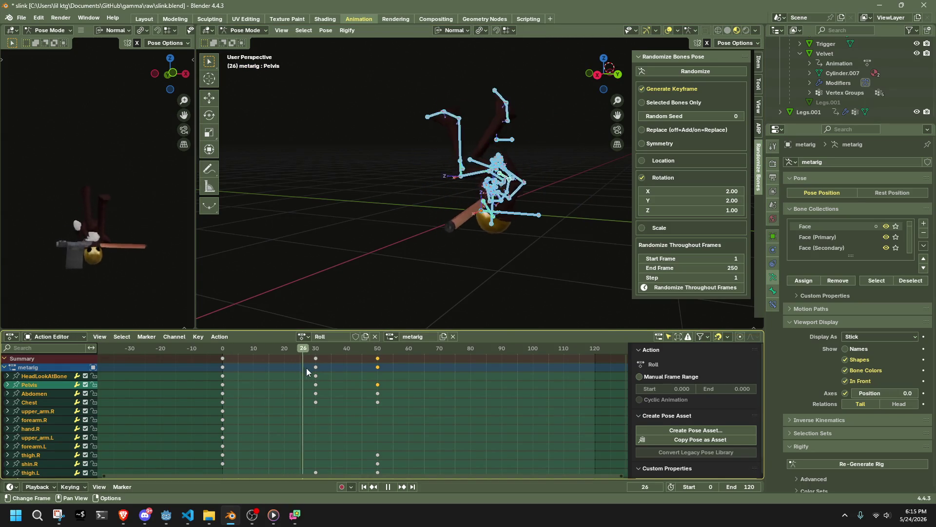
pyautogui.press('space')
pyautogui.moveTo(423, 440); pyautogui.dragTo(307, 351)
pyautogui.press('Delete')
pyautogui.hotkey('shift', 'Left')
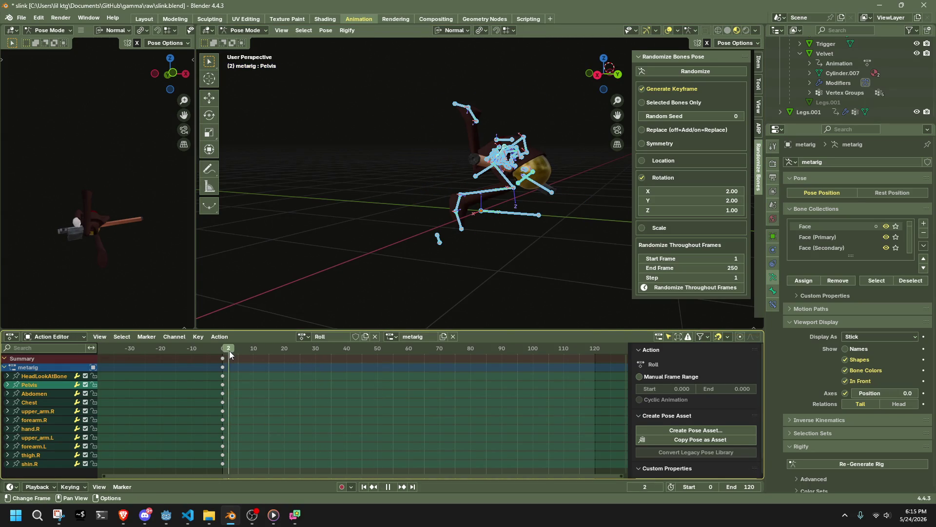
# Step: Deselect all, switch to a side-on view, and select the Pelvis bone
pyautogui.click(303, 315)
pyautogui.click(598, 75)
pyautogui.scroll(5, 516, 178)
pyautogui.click(486, 204)
pyautogui.moveTo(486, 204); pyautogui.dragTo(512, 181, button='middle')
pyautogui.click(512, 180)
pyautogui.click(615, 75)
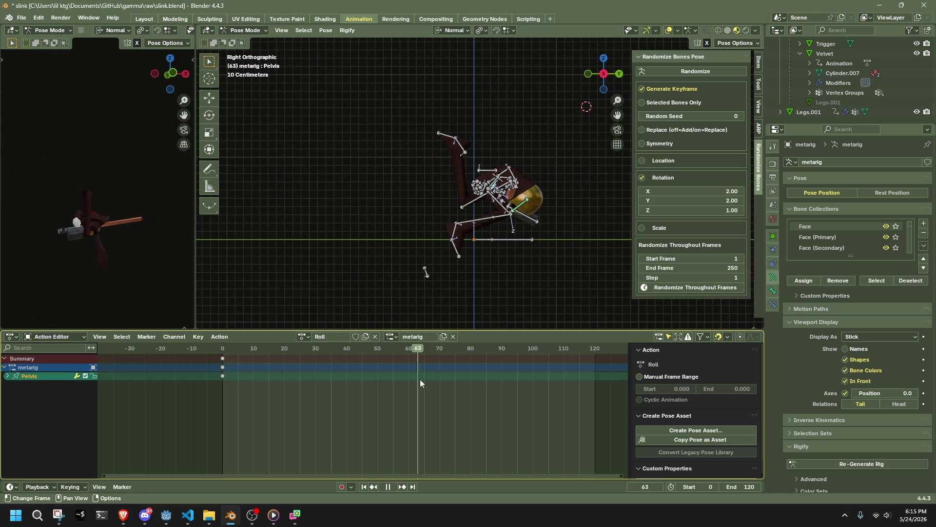
# Step: Try Pelvis rotations at frame 80, preview the result, and undo them
pyautogui.click(472, 381)
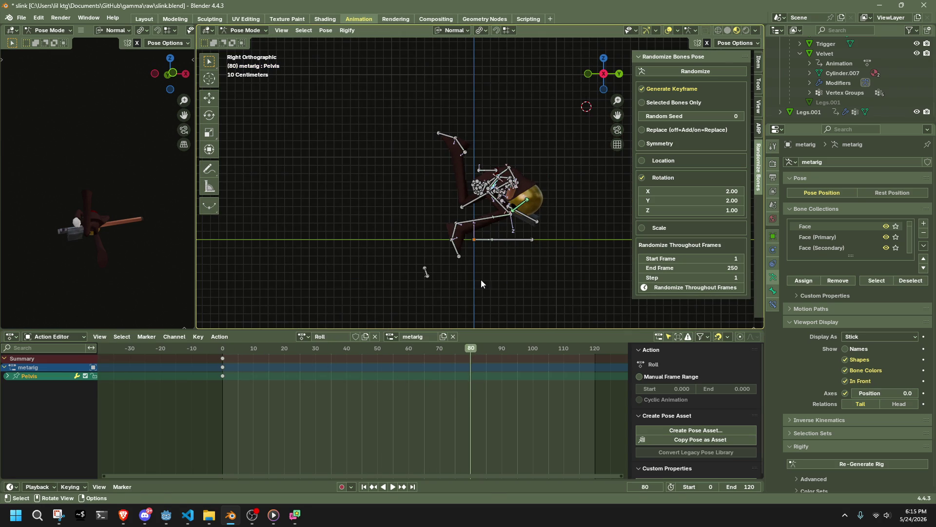
pyautogui.press('r')
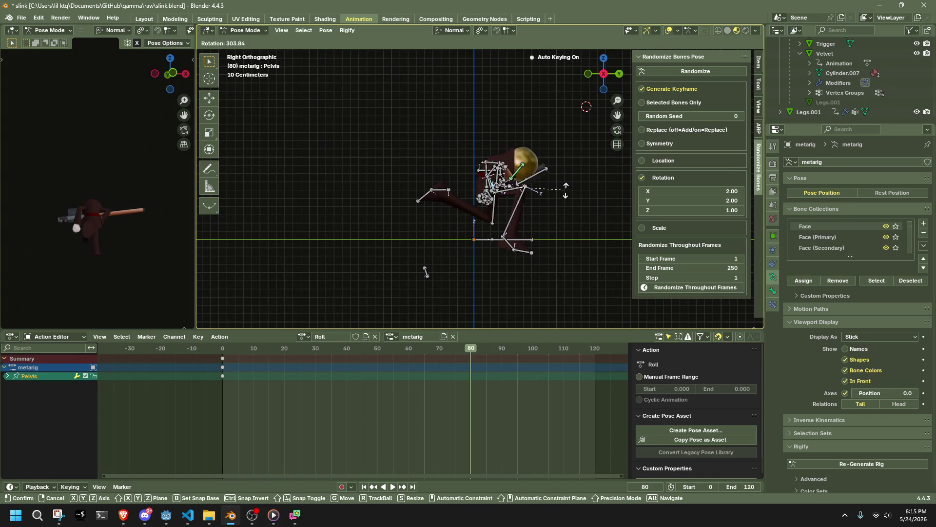
pyautogui.click(566, 191)
pyautogui.click(224, 351)
pyautogui.press('space')
pyautogui.moveTo(322, 363); pyautogui.dragTo(477, 373)
pyautogui.hotkey('ctrl', 'z')
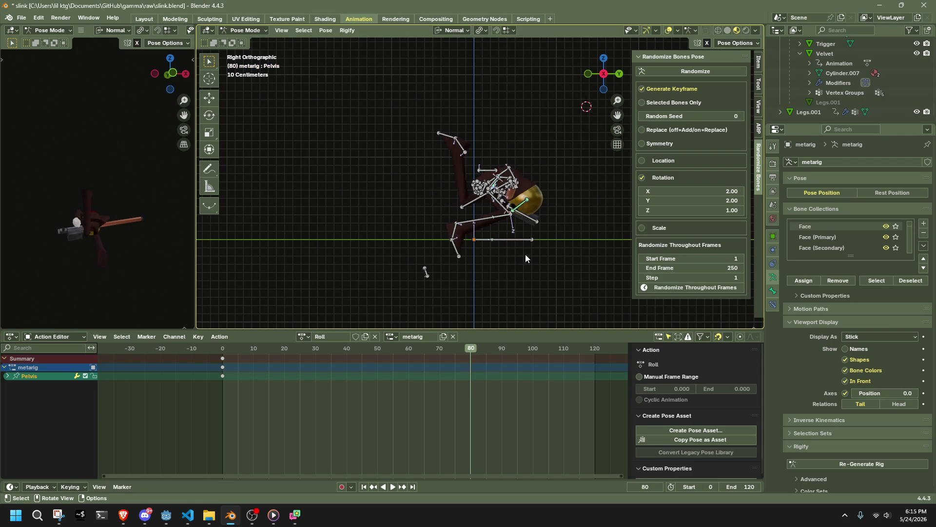
pyautogui.press('r')
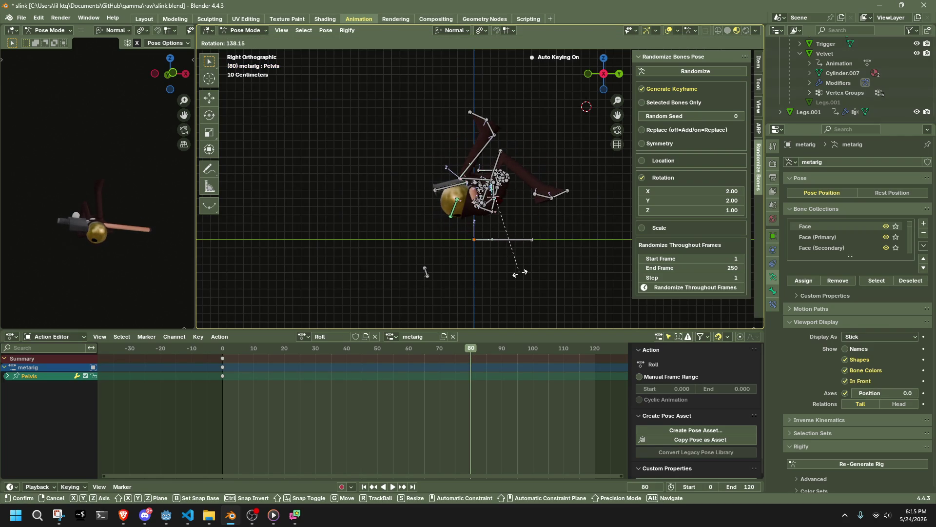
pyautogui.click(519, 272)
pyautogui.hotkey('ctrl', 'z')
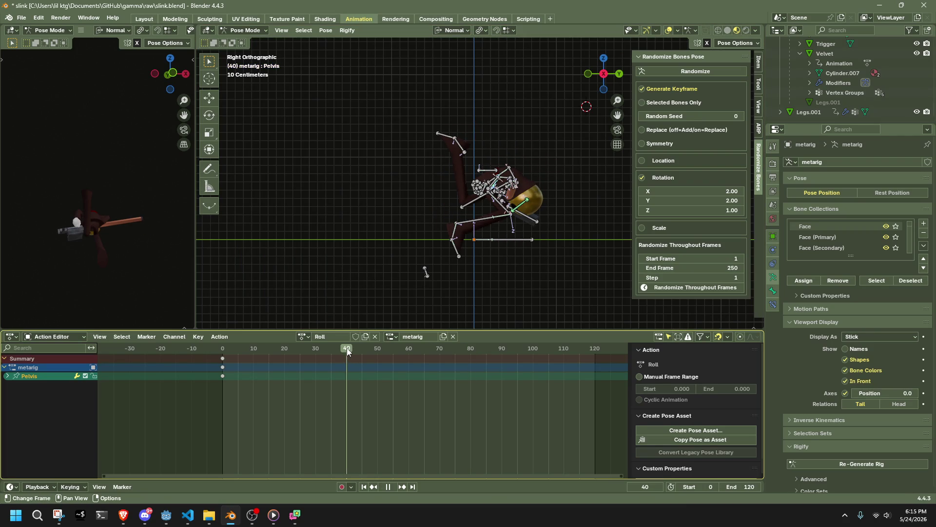
# Step: Rotate the Pelvis exactly 180° at frame 40 for the mid-roll flip
pyautogui.press('r')
pyautogui.click(344, 263)
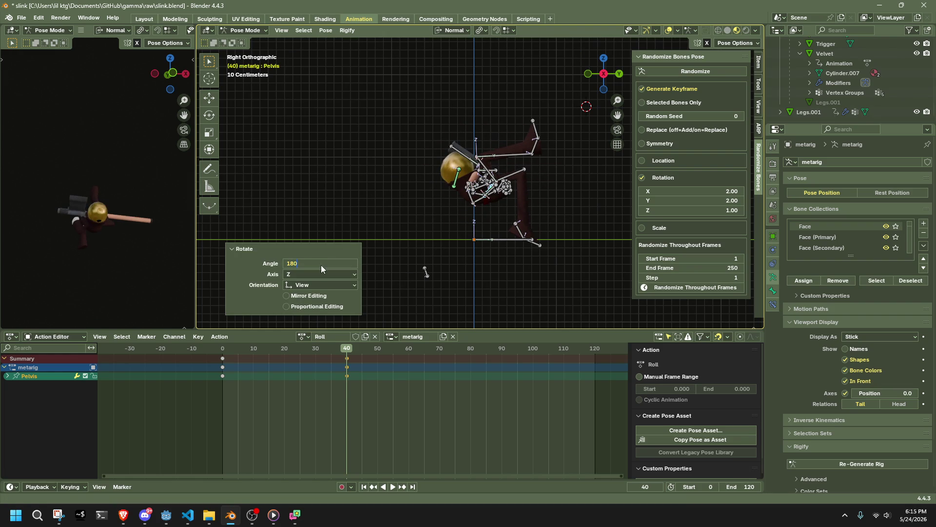
pyautogui.press('Return')
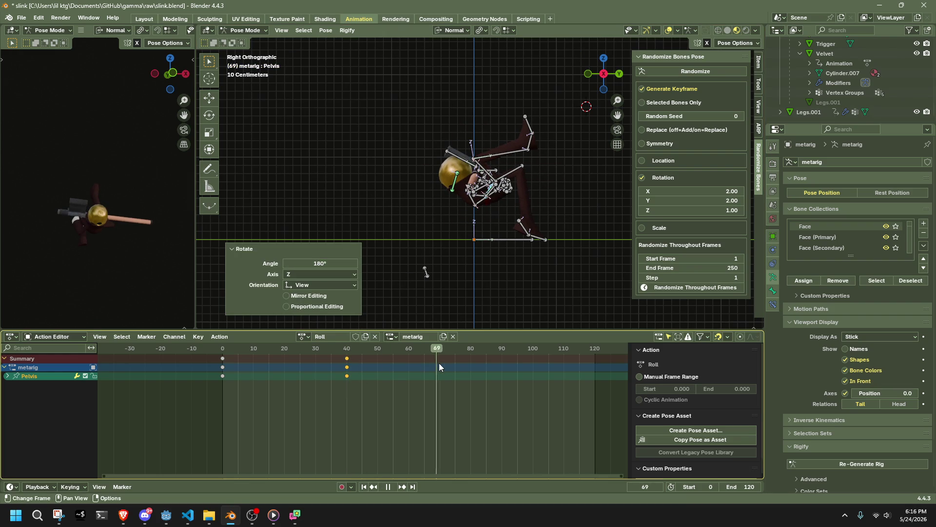
pyautogui.press('space')
# Step: Rotate the Pelvis 179° at frame 80 and play the roll
pyautogui.press('r')
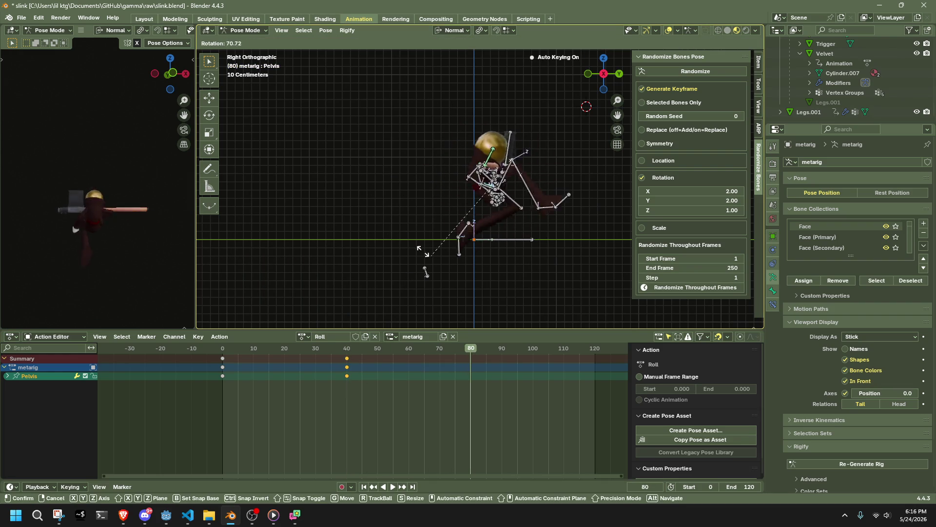
pyautogui.click(408, 115)
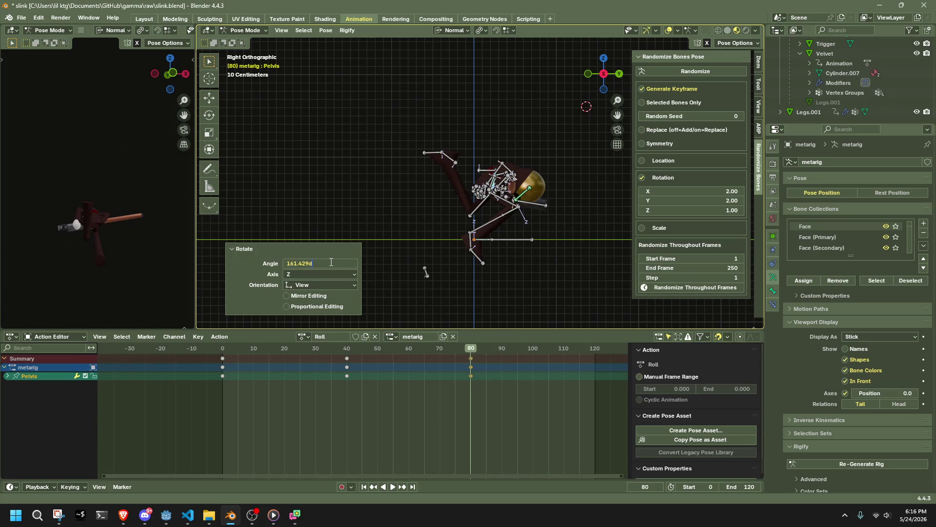
pyautogui.press('Return')
pyautogui.press('space')
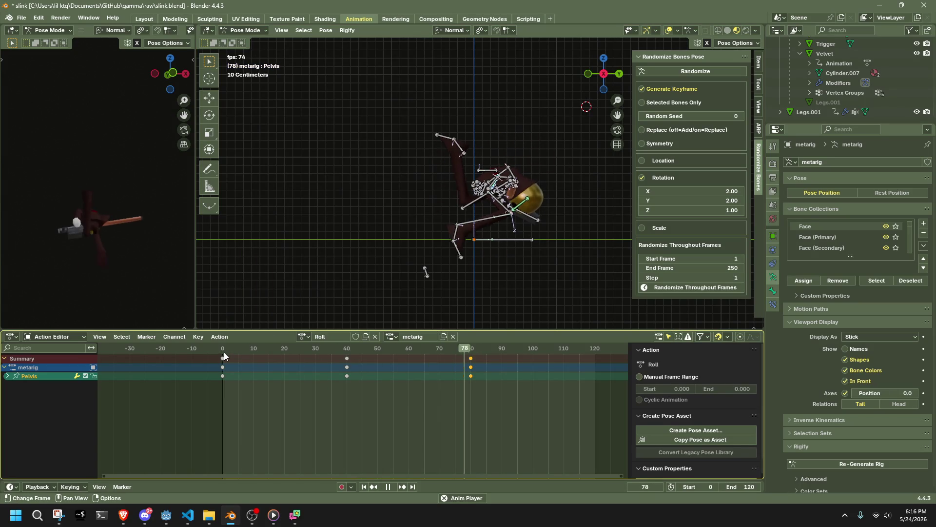
# Step: Replace the frame-40 keys with a fresh 179° Pelvis rotation
pyautogui.moveTo(224, 352)
pyautogui.mouseDown()
pyautogui.moveTo(350, 359)
pyautogui.moveTo(229, 365)
pyautogui.moveTo(426, 373)
pyautogui.mouseUp()
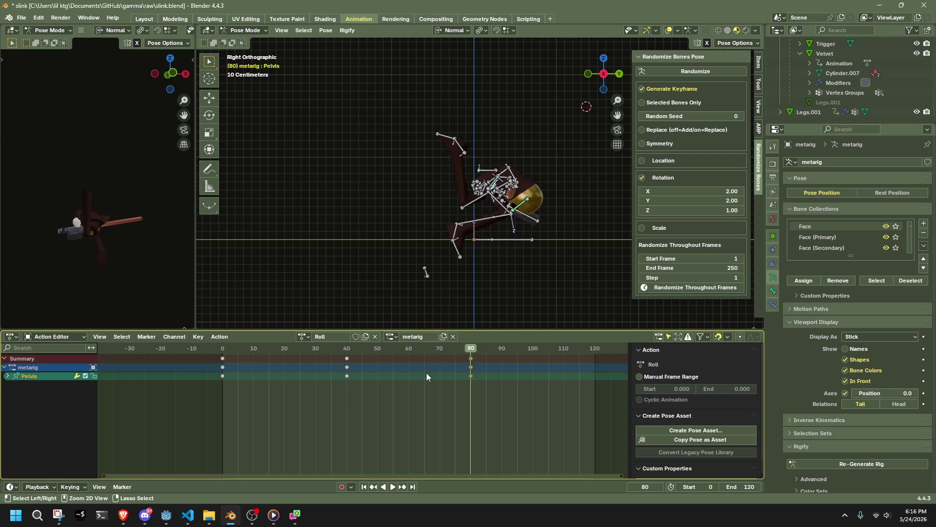
pyautogui.click(349, 350)
pyautogui.press('Delete')
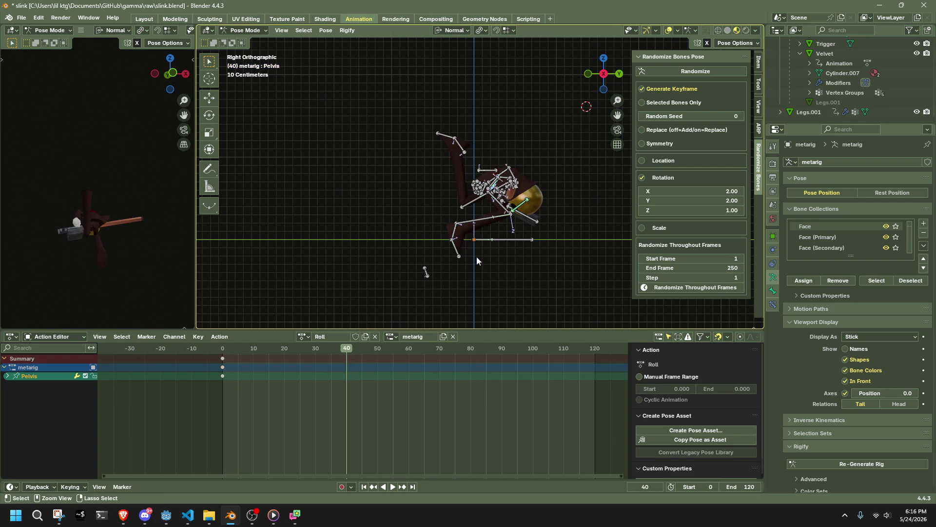
pyautogui.press('r')
pyautogui.click(370, 216)
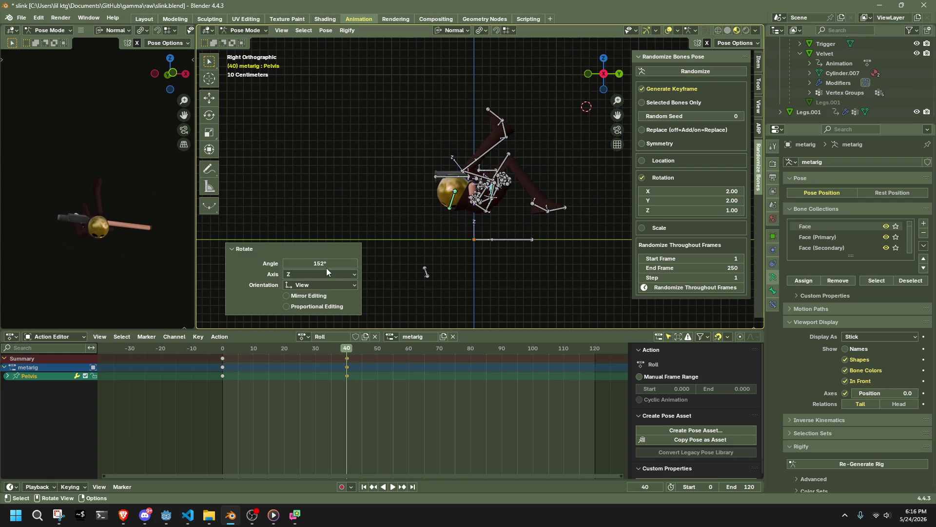
pyautogui.press('Return')
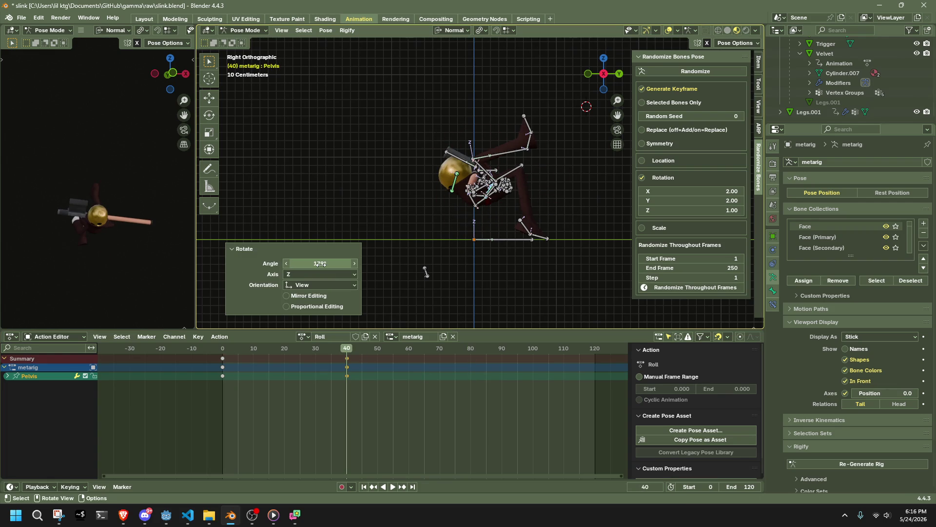
# Step: Key the frame-80 pose, replay the roll, and select HeadLookAtBone at frame 40
pyautogui.click(221, 349)
pyautogui.press('space')
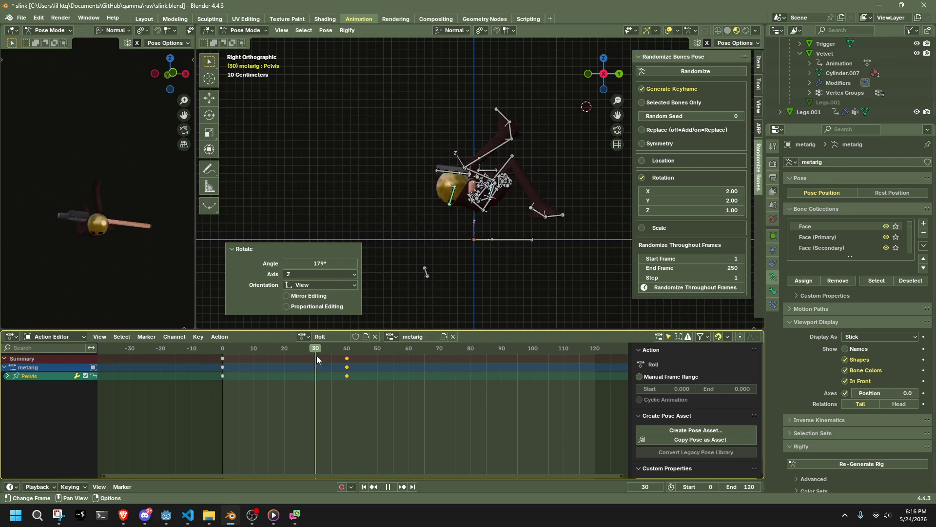
pyautogui.click(471, 369)
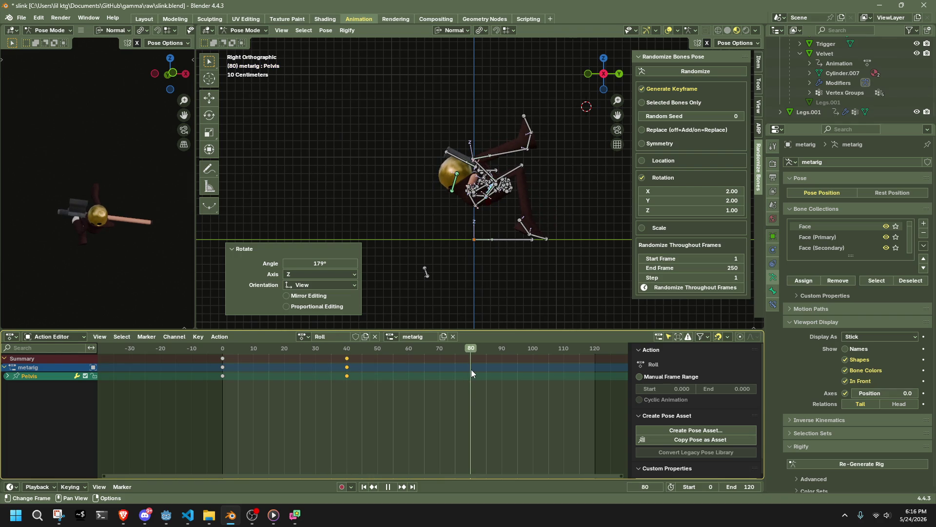
pyautogui.press('space')
pyautogui.press('i')
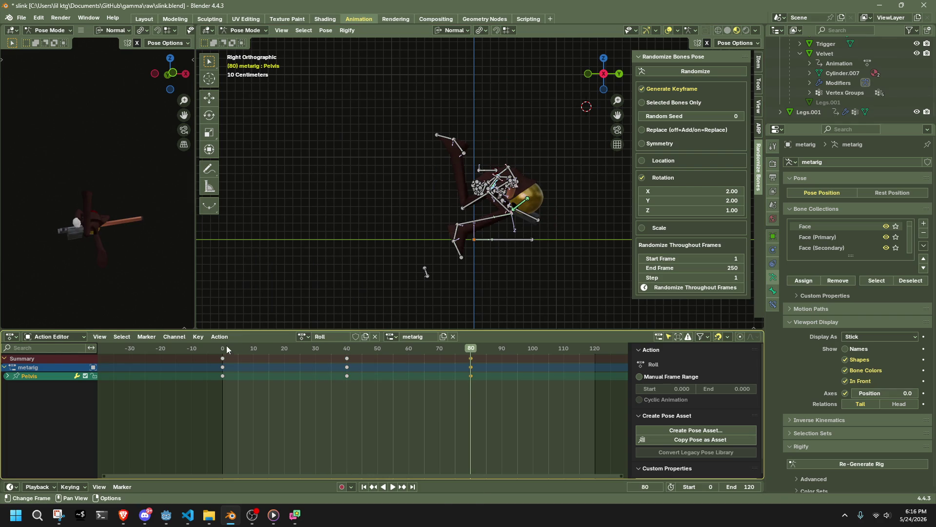
pyautogui.click(224, 346)
pyautogui.press('space')
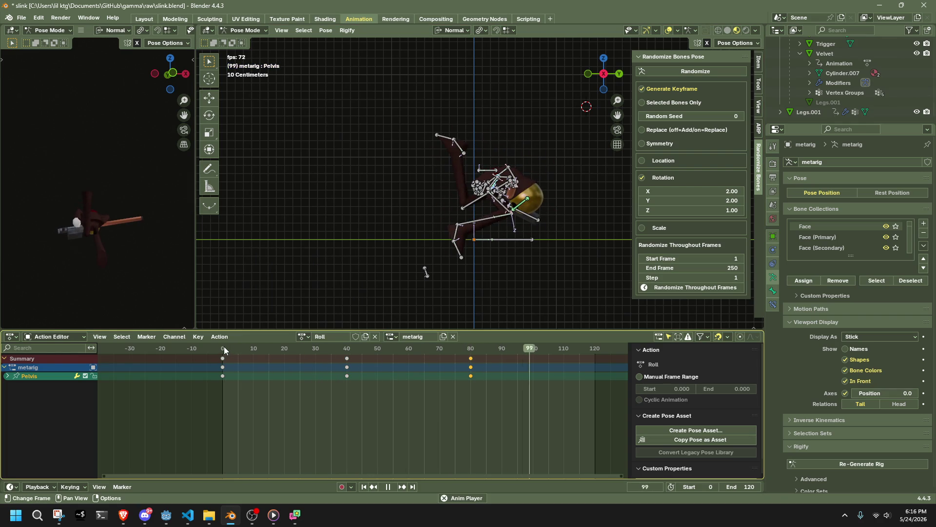
pyautogui.press('Escape')
pyautogui.press('space')
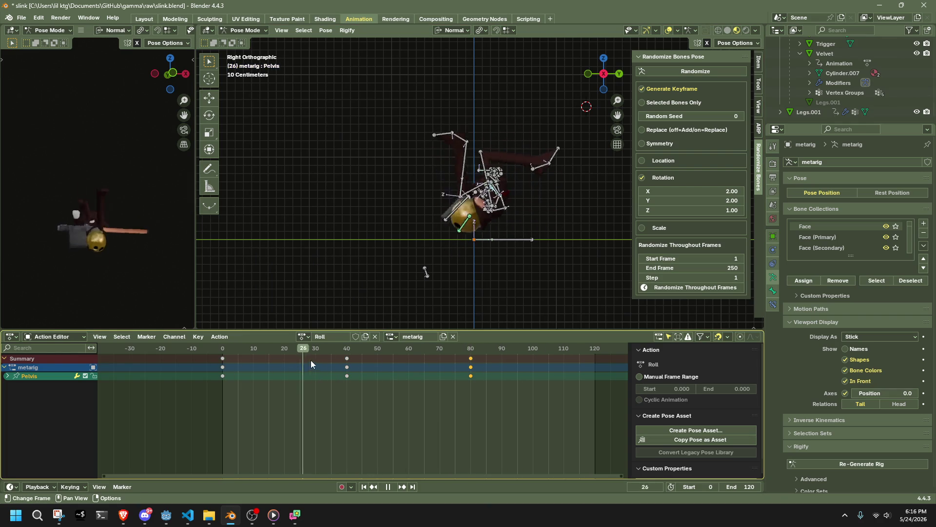
pyautogui.press('space')
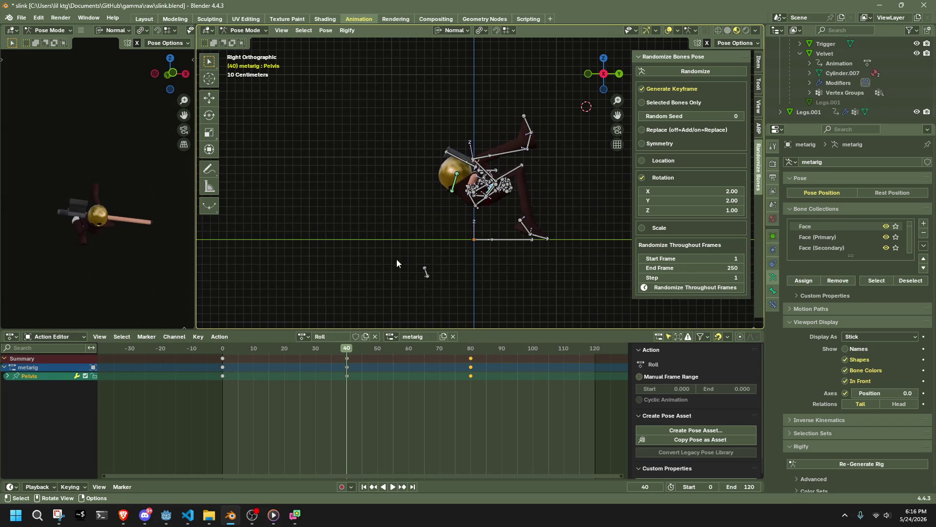
pyautogui.click(425, 271)
# Step: Move the HeadLookAtBone at frame 40, then return to the roll's start
pyautogui.press('g')
pyautogui.click(496, 104)
pyautogui.moveTo(572, 194)
pyautogui.mouseDown(button='middle')
pyautogui.moveTo(443, 225)
pyautogui.moveTo(368, 224)
pyautogui.moveTo(363, 214)
pyautogui.moveTo(341, 254)
pyautogui.mouseUp(button='middle')
pyautogui.moveTo(222, 349)
pyautogui.mouseDown()
pyautogui.moveTo(262, 352)
pyautogui.moveTo(226, 348)
pyautogui.mouseUp()
pyautogui.click(220, 336)
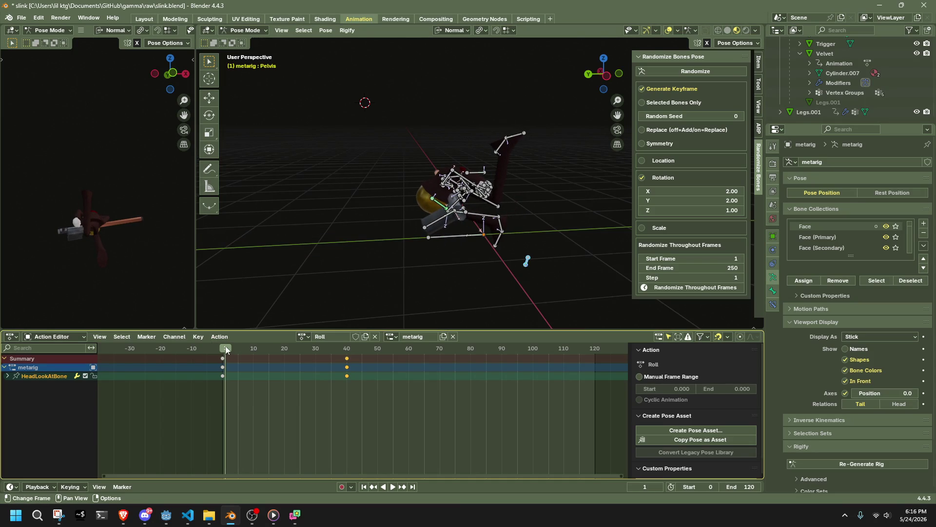
# Step: With Auto IK on, reposition the right shin and right foot in right side view
pyautogui.click(607, 74)
pyautogui.scroll(5, 551, 271)
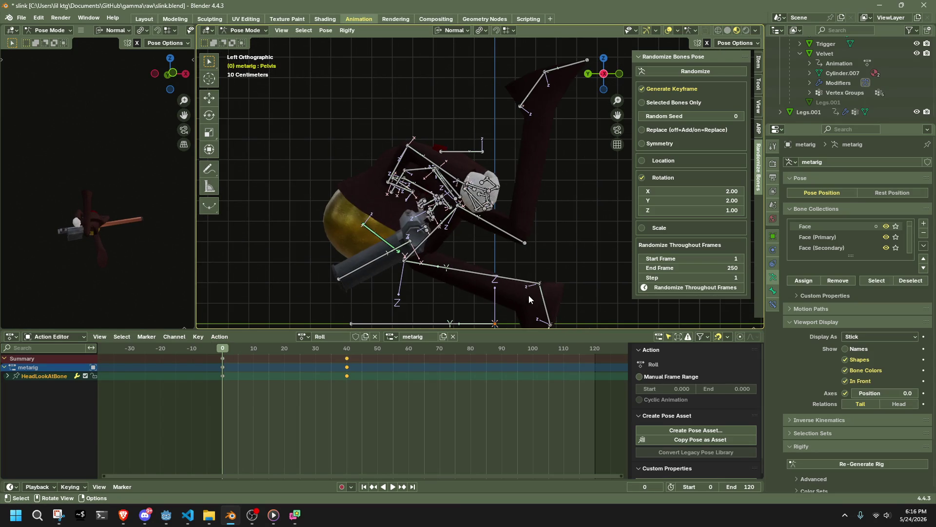
pyautogui.moveTo(514, 280)
pyautogui.mouseDown(button='middle')
pyautogui.moveTo(449, 244)
pyautogui.moveTo(545, 235)
pyautogui.moveTo(344, 265)
pyautogui.moveTo(241, 235)
pyautogui.mouseUp(button='middle')
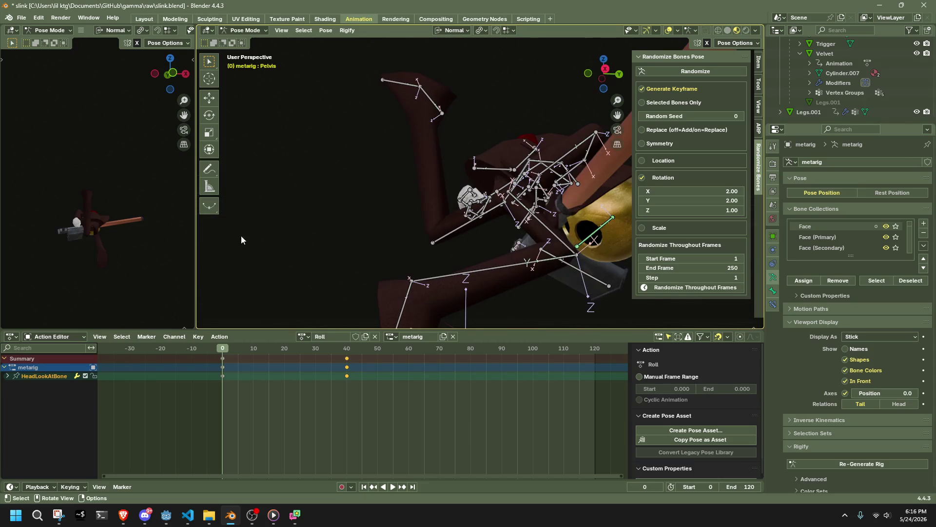
pyautogui.click(606, 70)
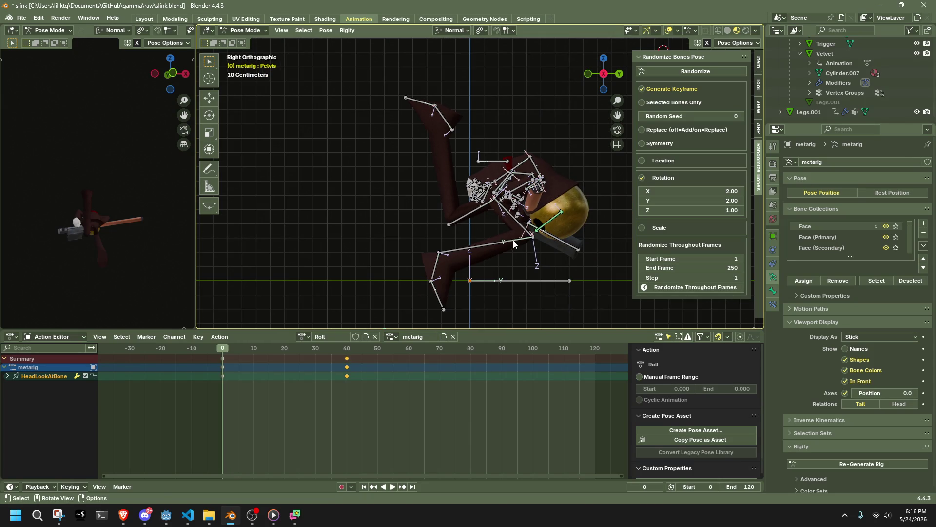
pyautogui.click(735, 43)
pyautogui.click(702, 62)
pyautogui.press('g')
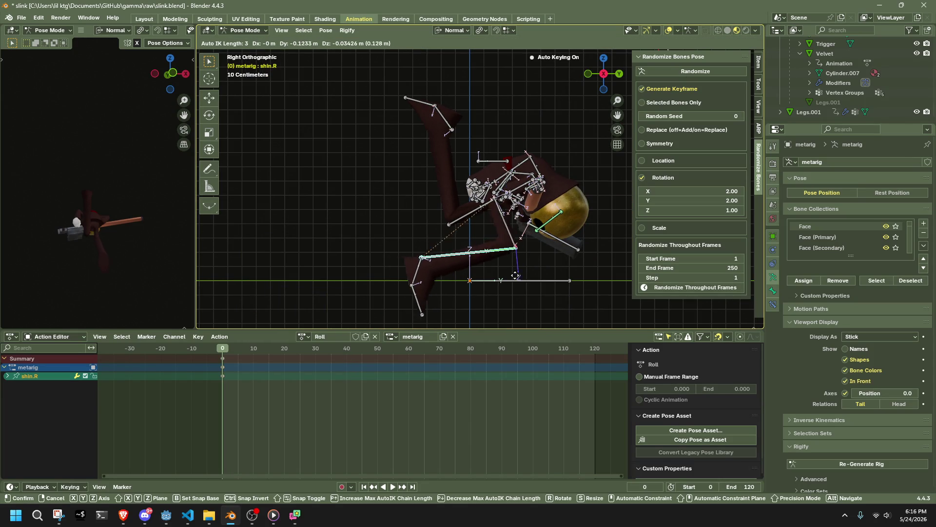
pyautogui.click(495, 274)
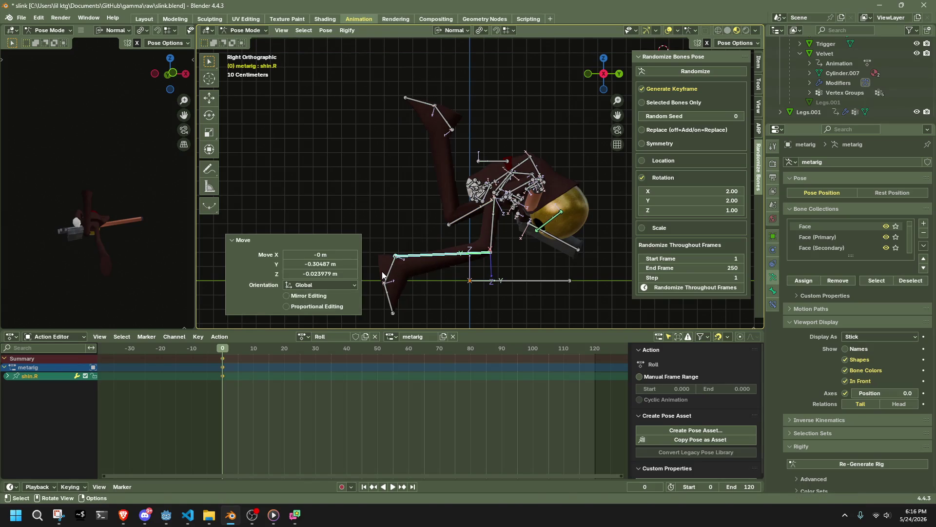
pyautogui.click(382, 271)
pyautogui.press('g')
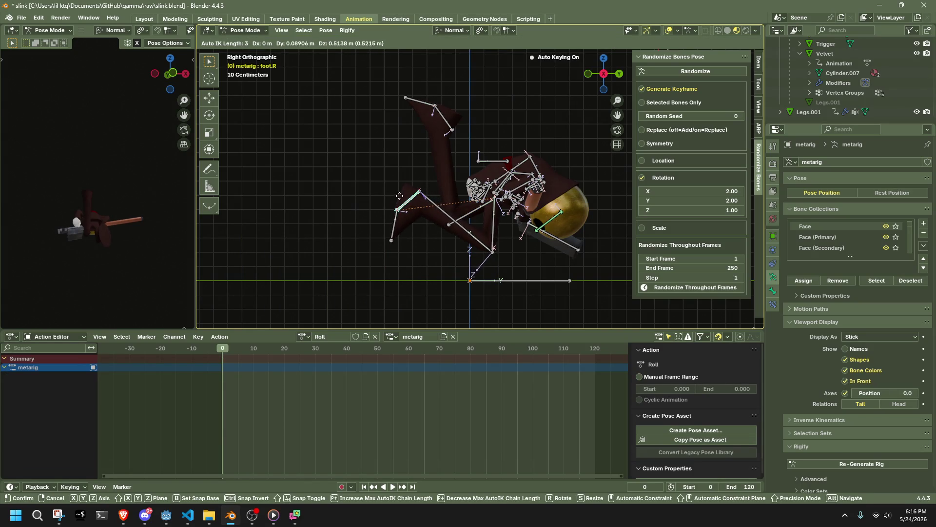
pyautogui.click(389, 186)
# Step: Toggle Auto IK back and try a Y-constrained bone move, then undo it
pyautogui.click(722, 43)
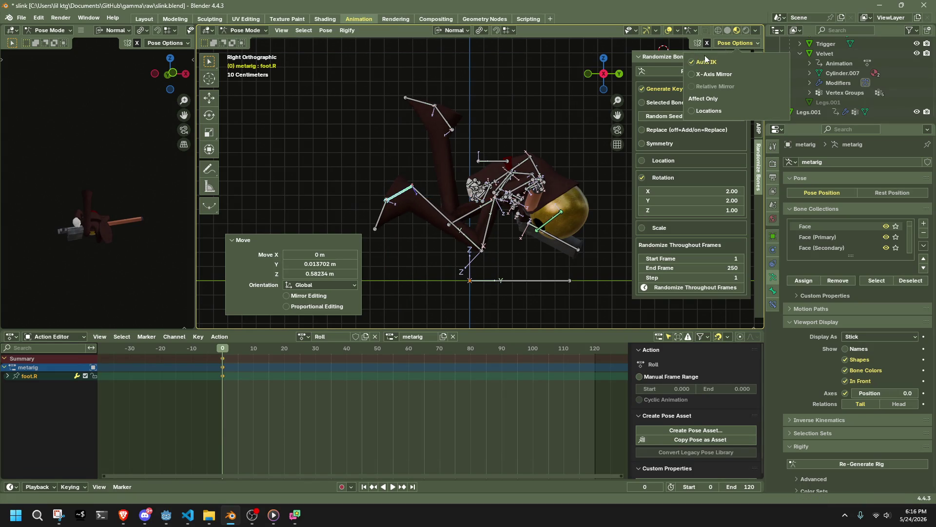
pyautogui.click(693, 62)
pyautogui.moveTo(515, 177)
pyautogui.mouseDown(button='middle')
pyautogui.moveTo(536, 198)
pyautogui.moveTo(514, 199)
pyautogui.mouseUp(button='middle')
pyautogui.click(610, 81)
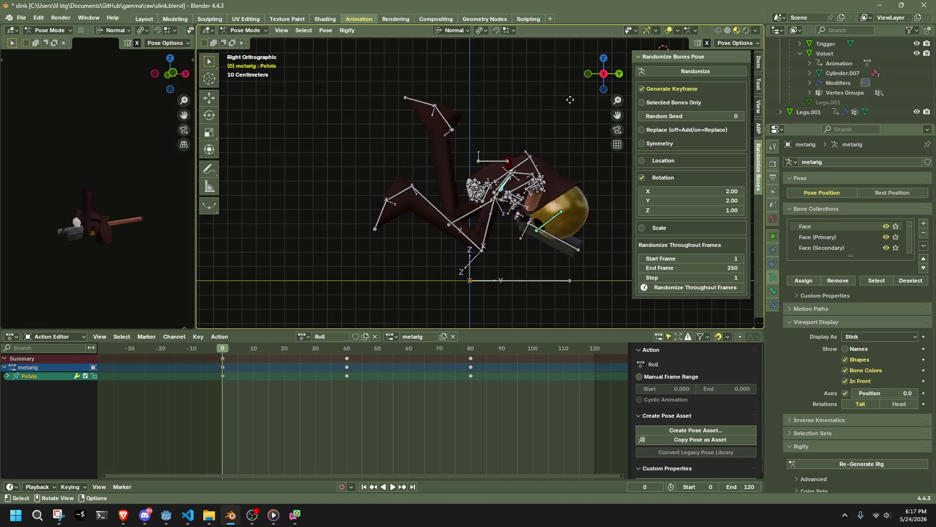
pyautogui.press('g')
pyautogui.press('y')
pyautogui.click(563, 129)
pyautogui.hotkey('ctrl', 'z')
# Step: Switch to Global orientation, lower the Pelvis 0.18498 m on Z, and play the roll
pyautogui.click(444, 31)
pyautogui.click(448, 59)
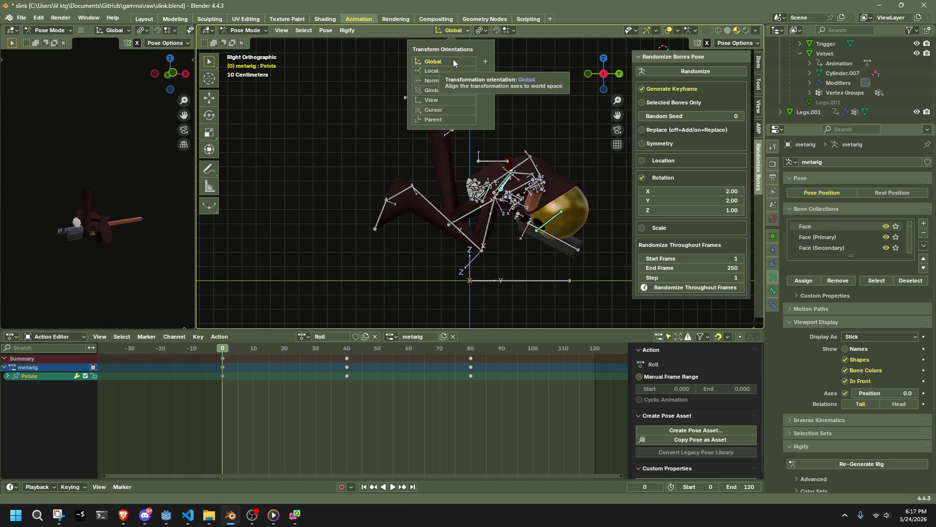
pyautogui.click(453, 60)
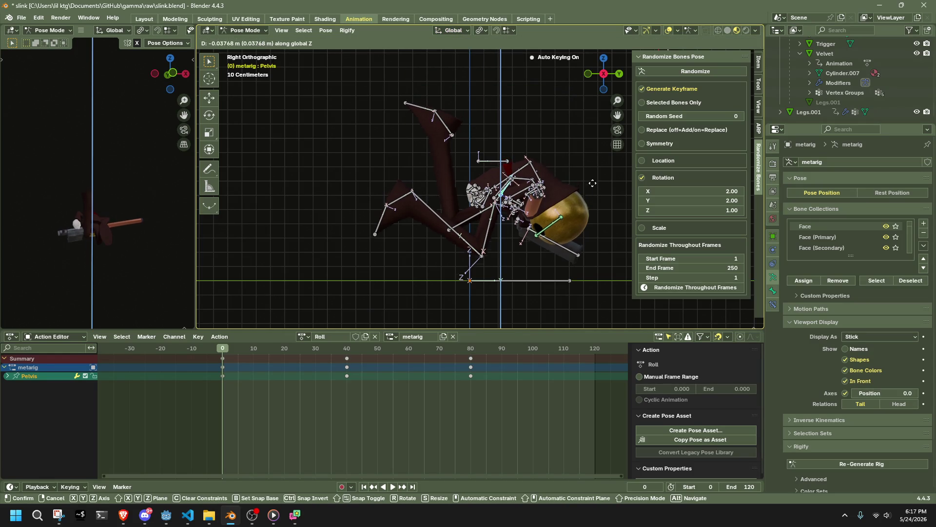
pyautogui.click(592, 205)
pyautogui.press('space')
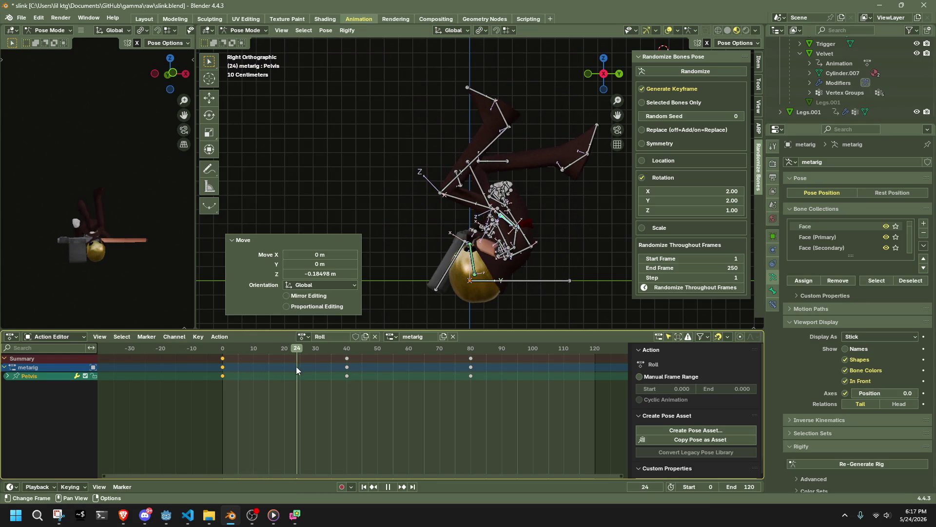
# Step: At frame 25, rotate the Chest and move the right shin
pyautogui.press('space')
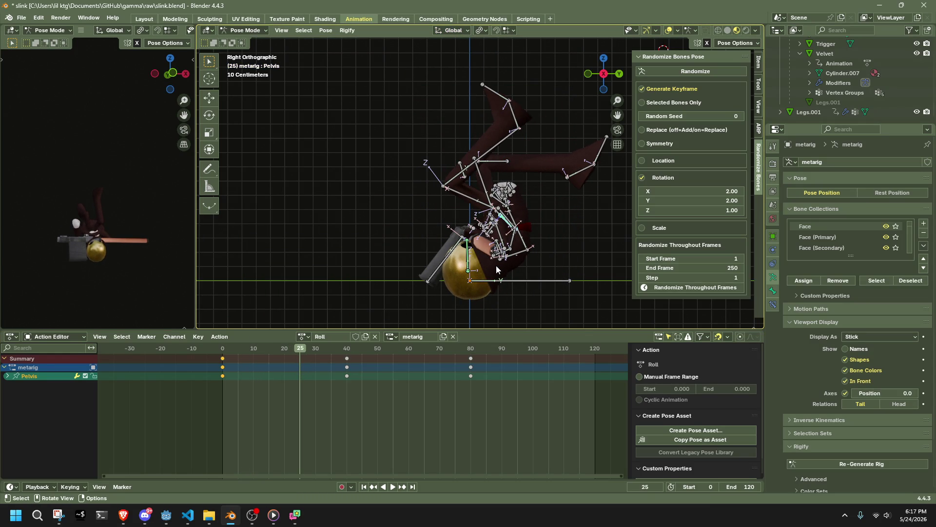
pyautogui.press('r')
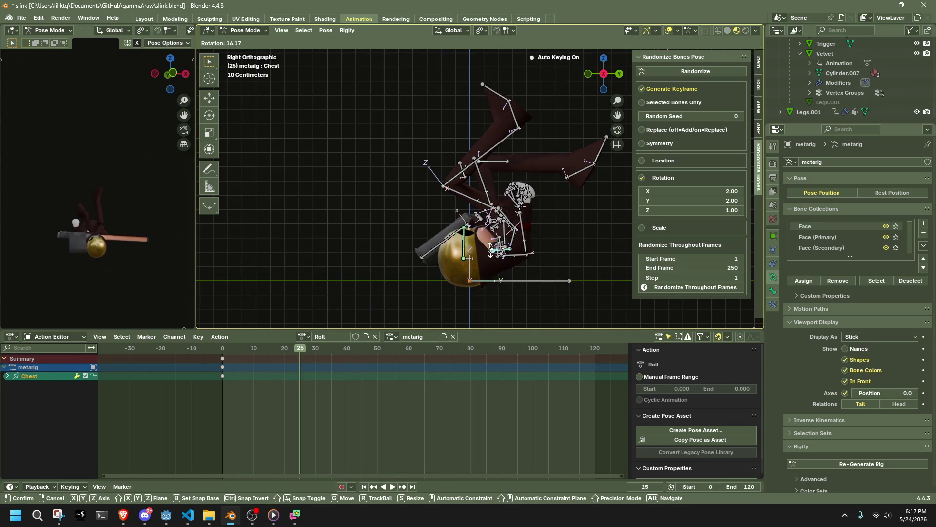
pyautogui.click(491, 246)
pyautogui.click(489, 150)
pyautogui.press('r')
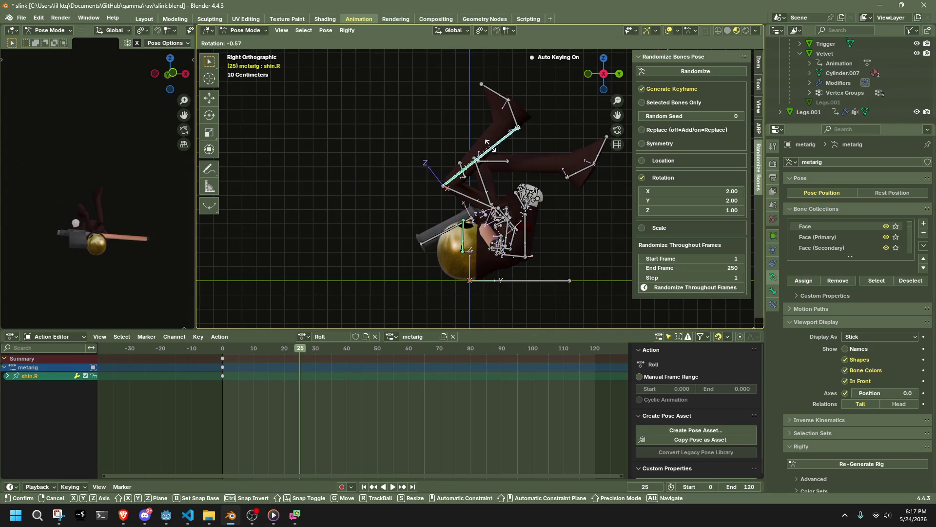
pyautogui.press('g')
pyautogui.click(452, 126)
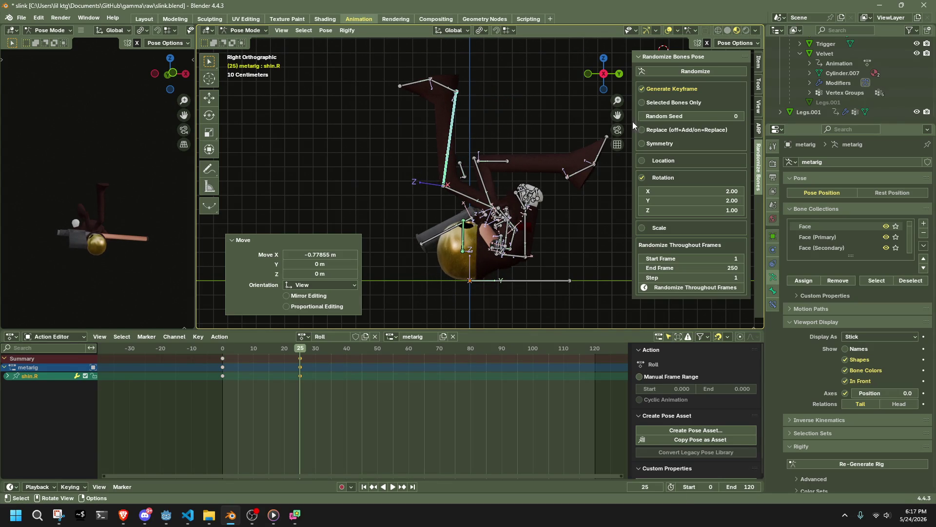
# Step: Raise the left foot 0.57892 m on Z, then reselect it at frame 3
pyautogui.click(583, 170)
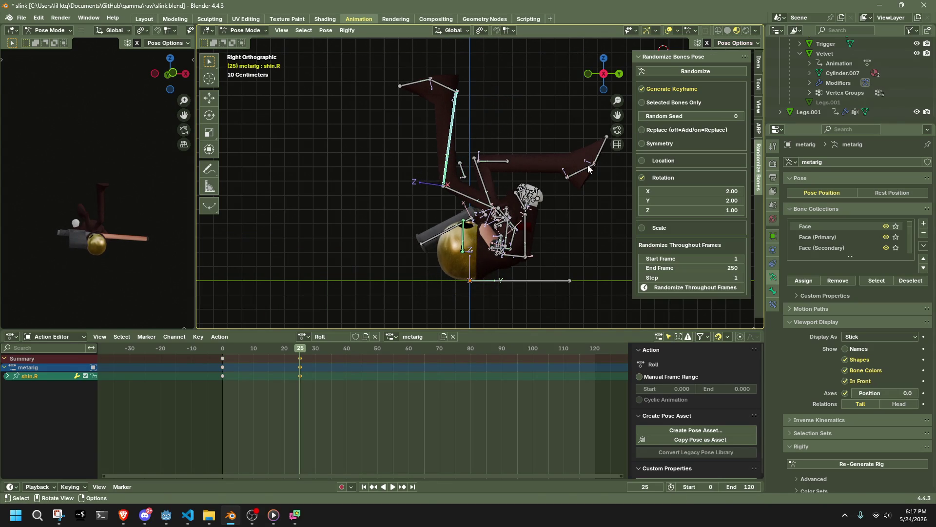
pyautogui.press('g')
pyautogui.click(578, 85)
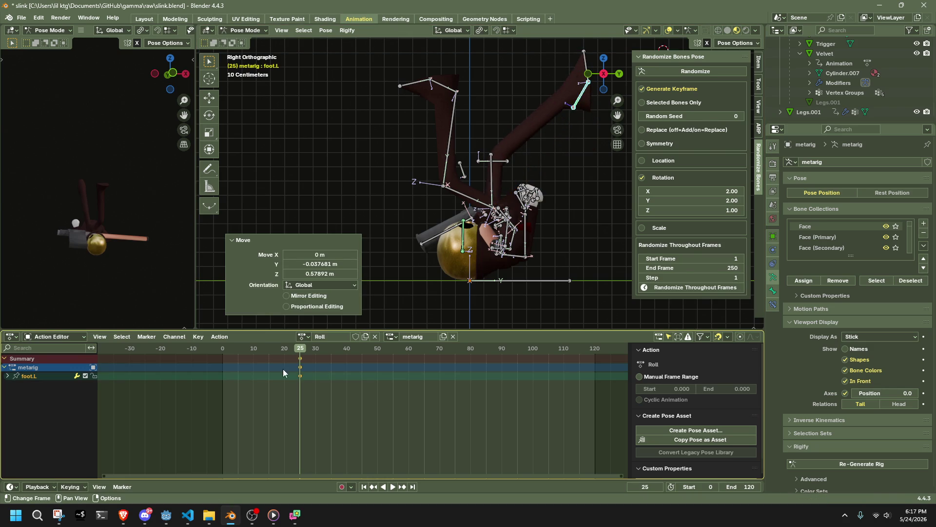
pyautogui.moveTo(223, 354)
pyautogui.mouseDown()
pyautogui.moveTo(241, 354)
pyautogui.moveTo(231, 354)
pyautogui.mouseUp()
pyautogui.press('a')
pyautogui.click(385, 160)
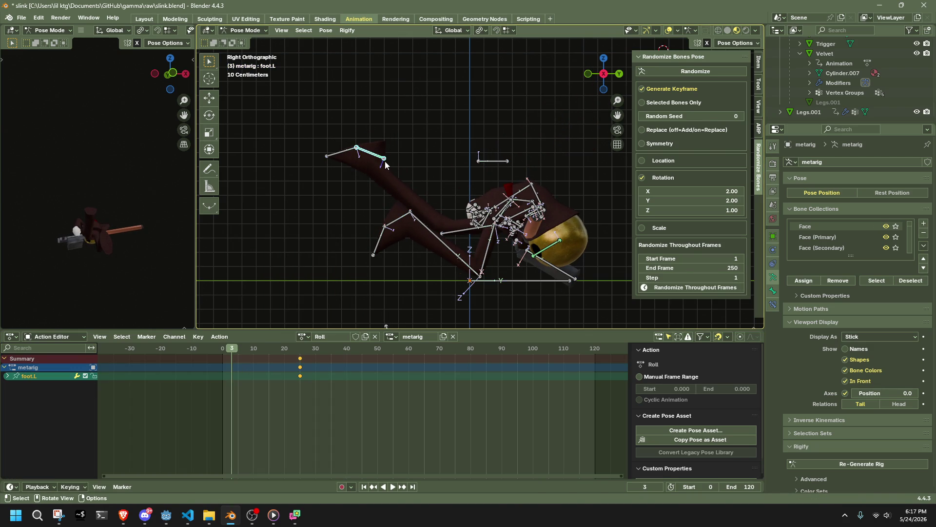
# Step: Move the left foot at frame 3 and slide its new key to frame 0
pyautogui.press('g')
pyautogui.click(456, 166)
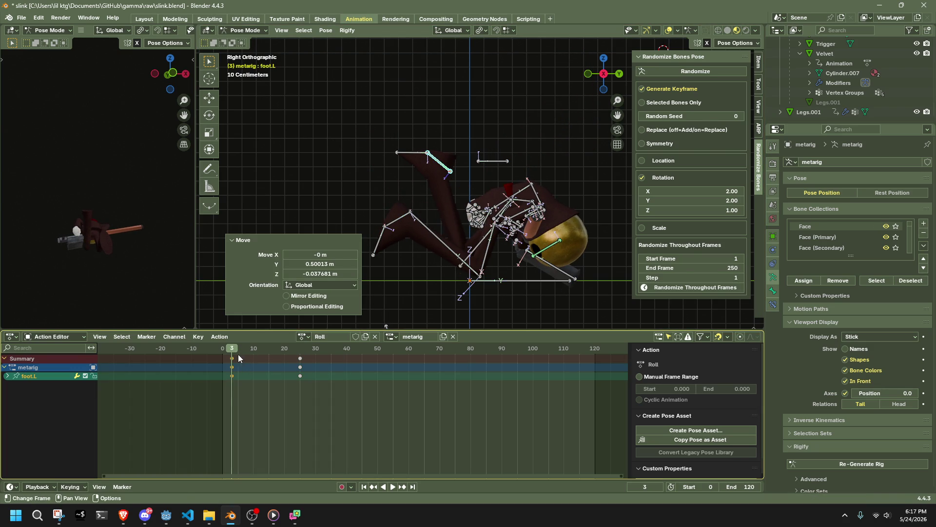
pyautogui.press('g')
pyautogui.click(221, 350)
# Step: Play and scrub the roll to frame 60, then box-select all frame-80 keys
pyautogui.press('space')
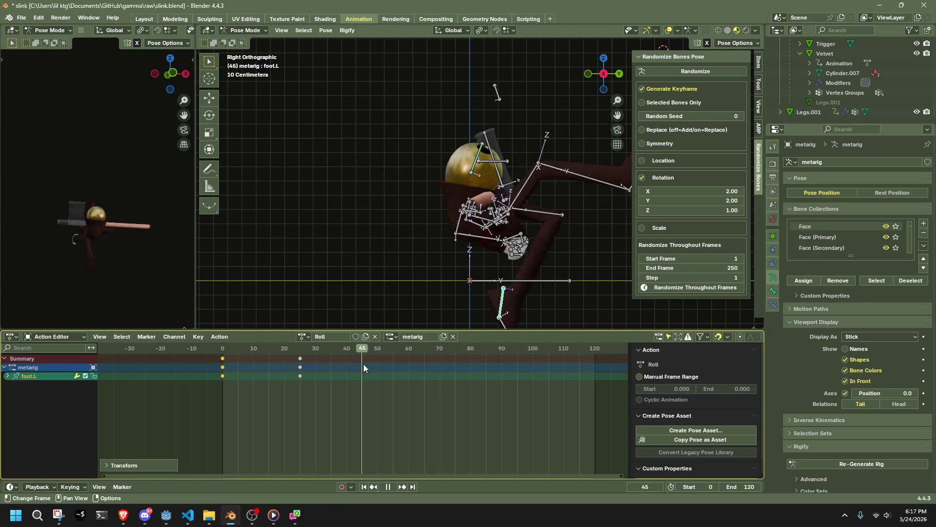
pyautogui.moveTo(399, 371)
pyautogui.mouseDown()
pyautogui.moveTo(342, 356)
pyautogui.moveTo(410, 370)
pyautogui.mouseUp()
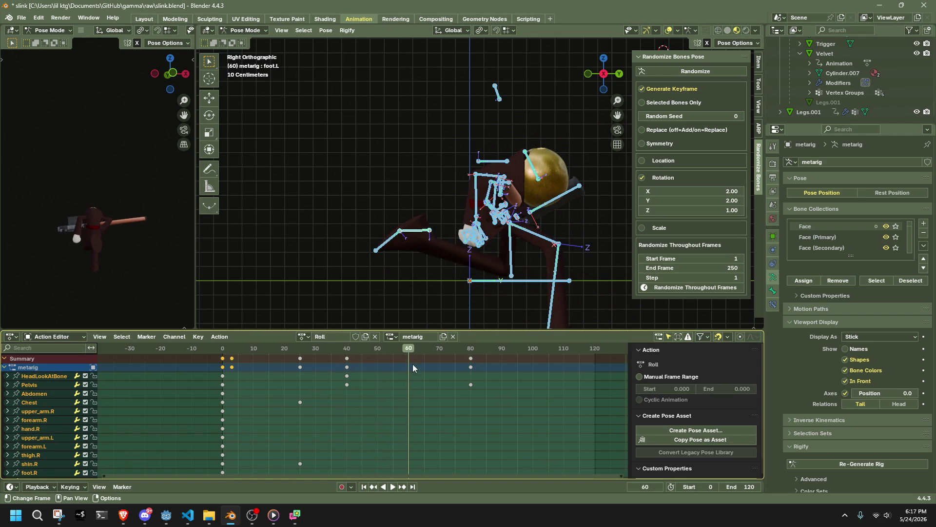
pyautogui.moveTo(519, 423)
pyautogui.mouseDown()
pyautogui.moveTo(457, 339)
pyautogui.moveTo(469, 344)
pyautogui.mouseUp()
# Step: Box-select HeadLookAtBone alone and move it to a new frame-60 position
pyautogui.click(446, 299)
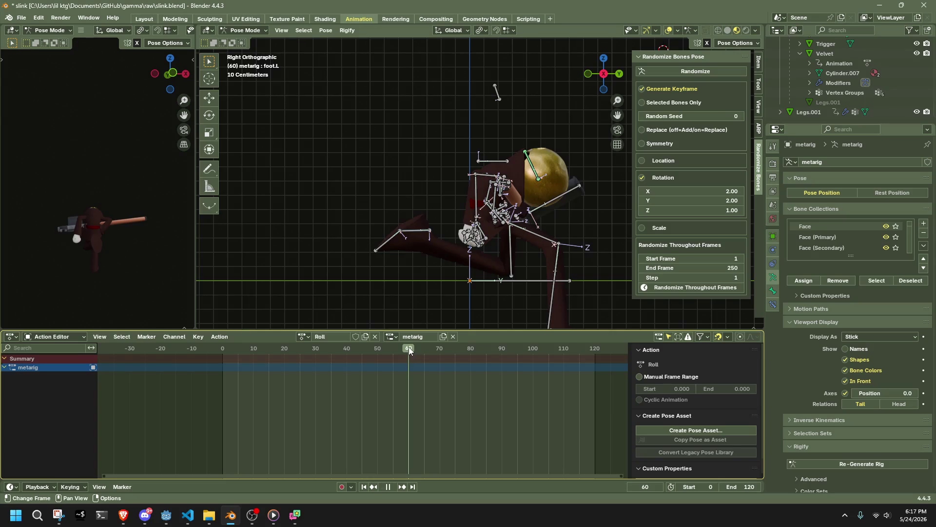
pyautogui.press('a')
pyautogui.moveTo(492, 61); pyautogui.dragTo(564, 143)
pyautogui.press('g')
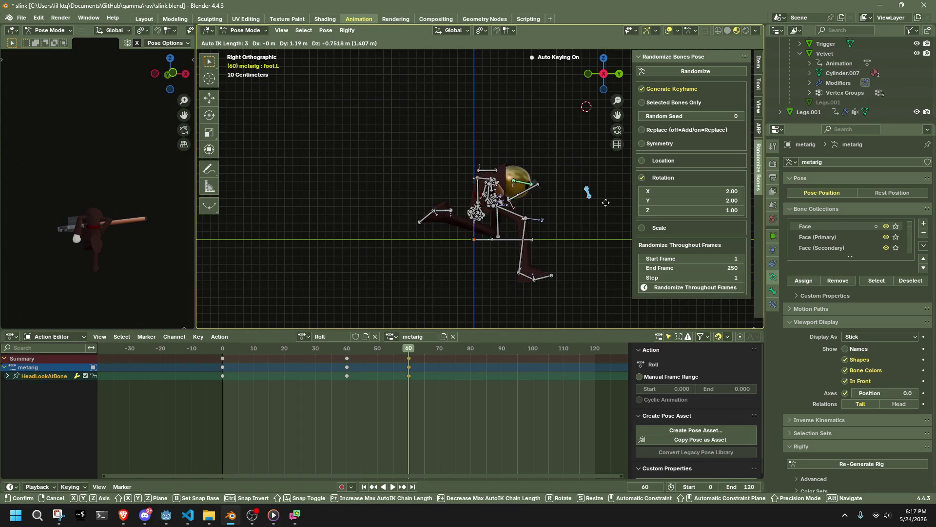
pyautogui.click(615, 201)
# Step: Select the Chest bone in right side view and move it for the frame-60 pose
pyautogui.scroll(-2, 521, 205)
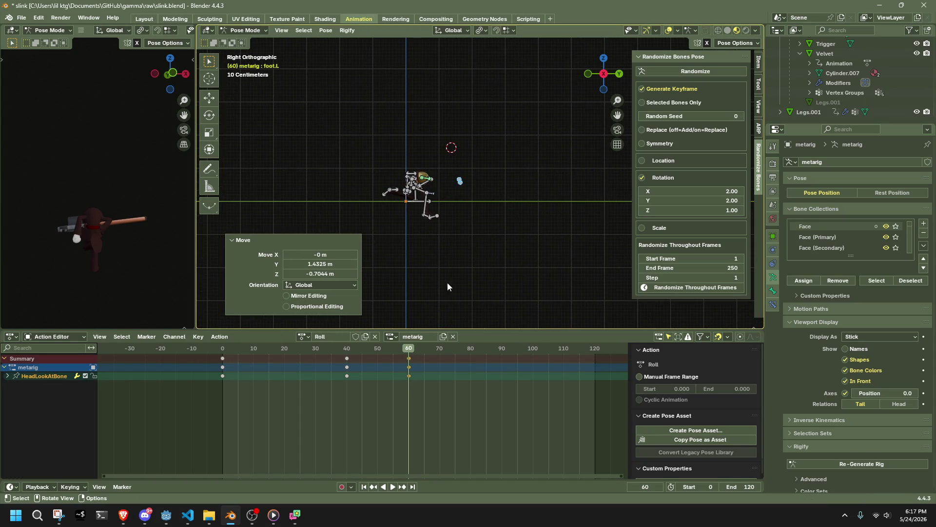
pyautogui.scroll(1, 376, 314)
pyautogui.scroll(3, 530, 197)
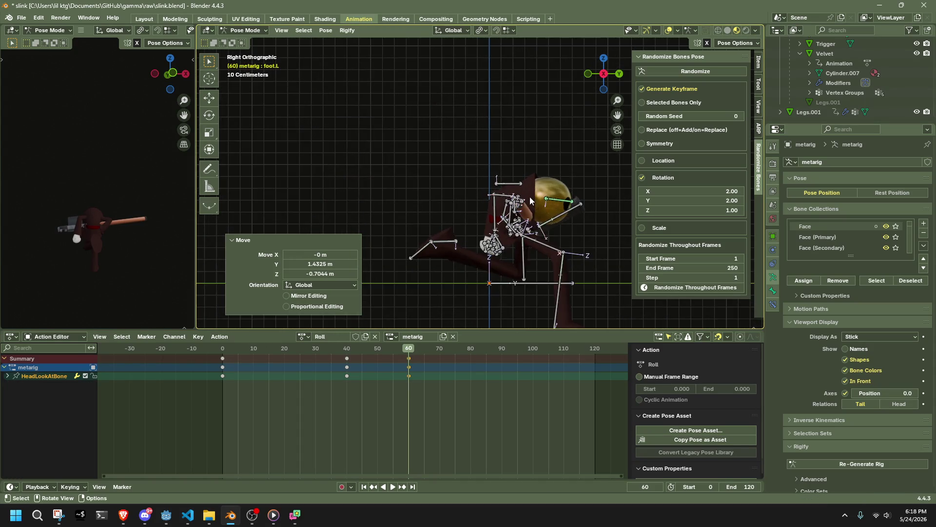
pyautogui.moveTo(523, 227)
pyautogui.mouseDown(button='middle')
pyautogui.moveTo(528, 215)
pyautogui.moveTo(638, 214)
pyautogui.moveTo(697, 198)
pyautogui.moveTo(231, 201)
pyautogui.moveTo(508, 222)
pyautogui.moveTo(479, 229)
pyautogui.moveTo(574, 242)
pyautogui.moveTo(663, 229)
pyautogui.mouseUp(button='middle')
pyautogui.click(599, 69)
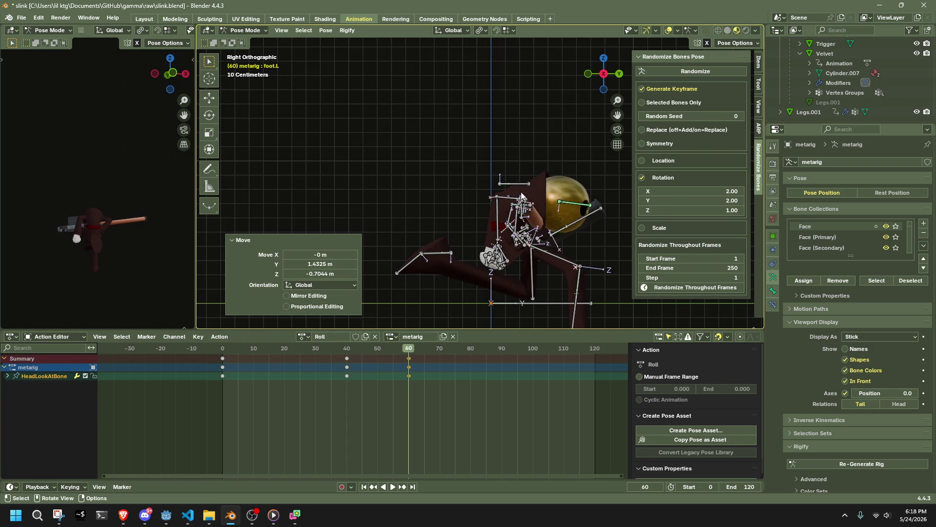
pyautogui.moveTo(521, 192); pyautogui.dragTo(552, 212, button='middle')
pyautogui.click(530, 206)
pyautogui.click(607, 77)
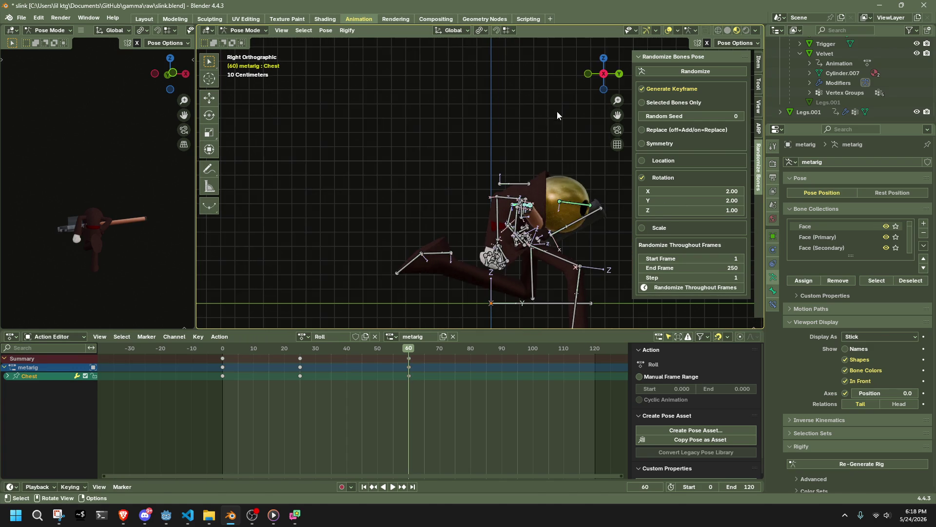
pyautogui.press('g')
pyautogui.click(554, 95)
pyautogui.moveTo(553, 95)
pyautogui.mouseDown(button='middle')
pyautogui.moveTo(513, 167)
pyautogui.moveTo(422, 215)
pyautogui.mouseUp(button='middle')
# Step: Move the right forearm bone to a new spot and nudge the palm bone
pyautogui.click(424, 194)
pyautogui.press('g')
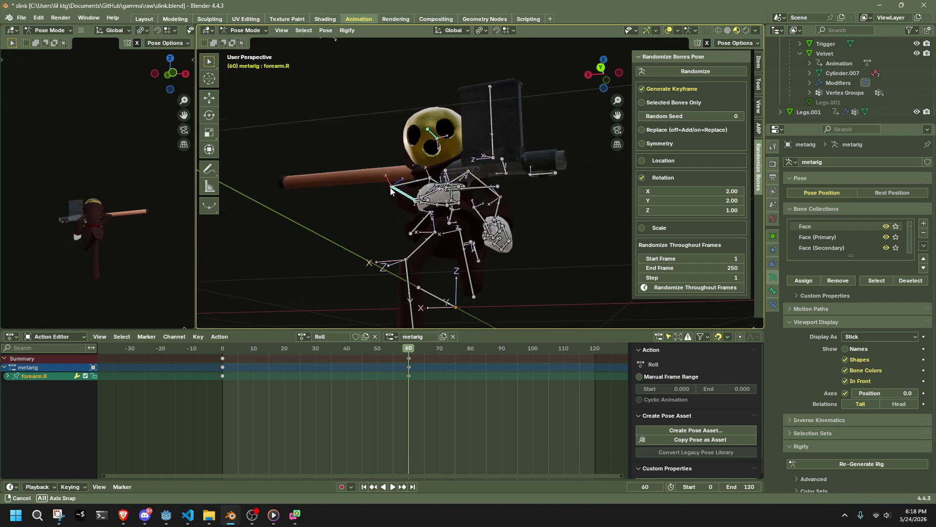
pyautogui.click(363, 207)
pyautogui.moveTo(363, 207)
pyautogui.mouseDown(button='middle')
pyautogui.moveTo(410, 210)
pyautogui.moveTo(411, 240)
pyautogui.mouseUp(button='middle')
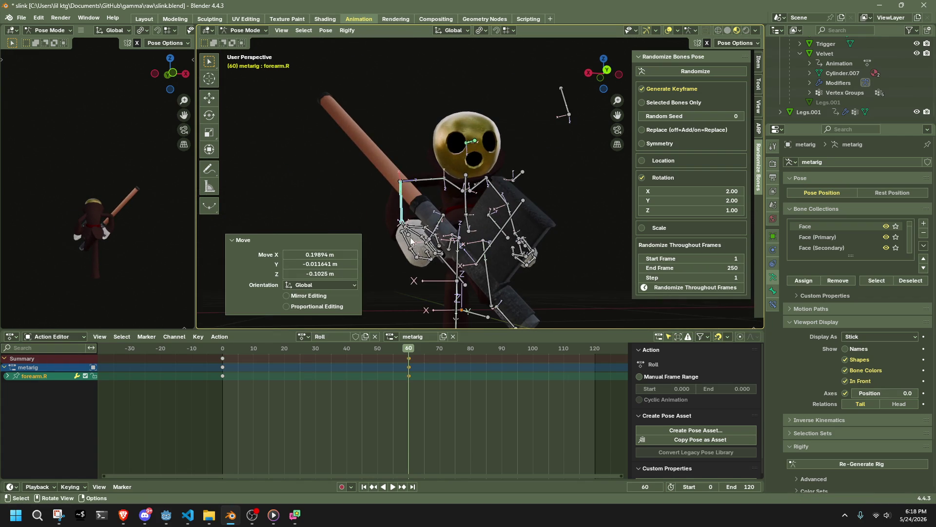
pyautogui.click(406, 233)
pyautogui.press('g')
pyautogui.click(401, 228)
# Step: Rotate the right hand around global Z and X, then shift the right arm
pyautogui.click(400, 226)
pyautogui.press('r')
pyautogui.press('z')
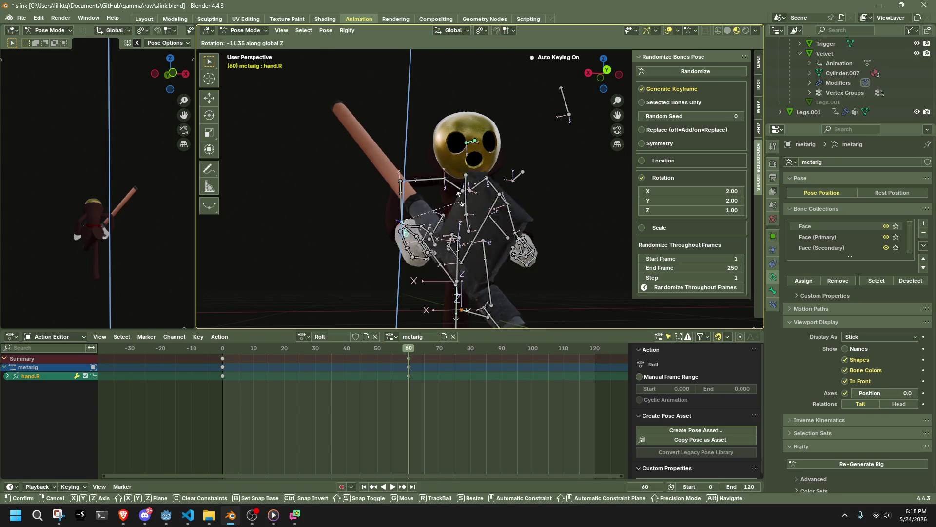
pyautogui.press('y')
pyautogui.click(459, 158)
pyautogui.press('r')
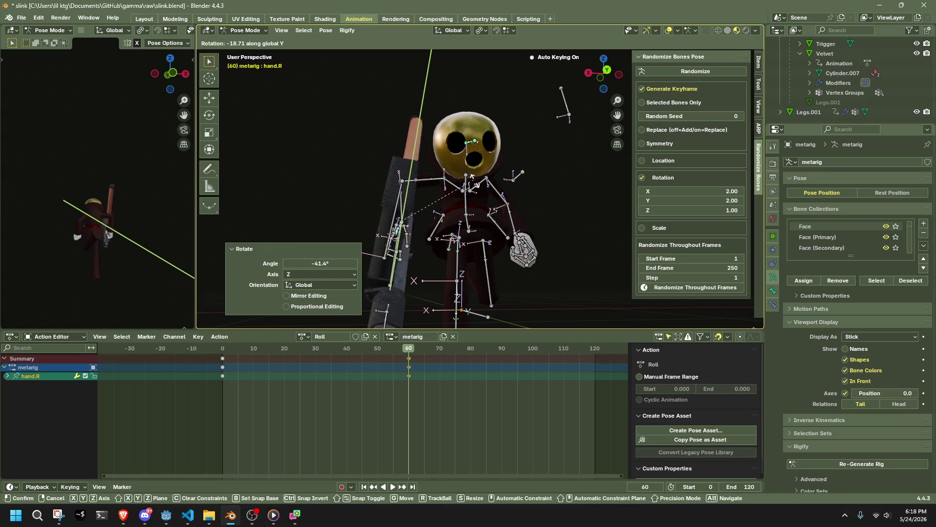
pyautogui.press('x')
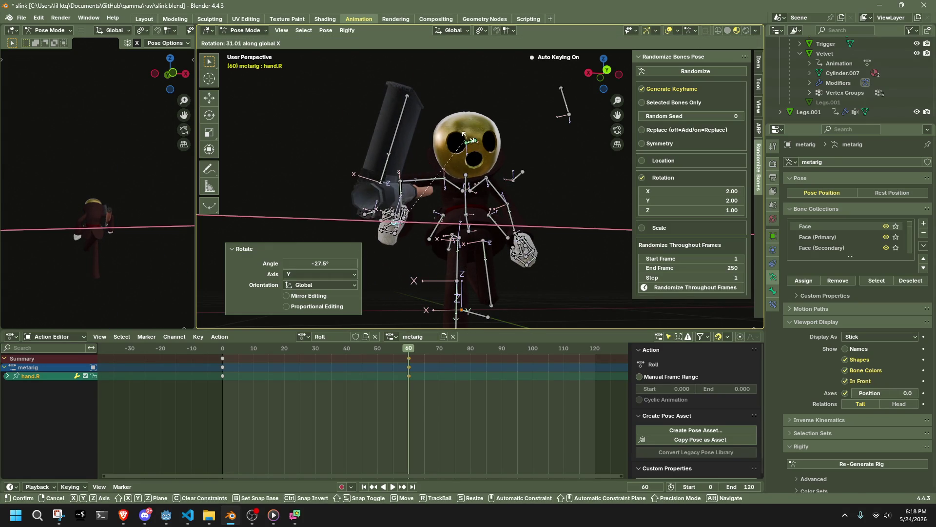
pyautogui.click(480, 172)
pyautogui.press('g')
pyautogui.click(490, 161)
pyautogui.moveTo(490, 161); pyautogui.dragTo(590, 197, button='middle')
# Step: Raise the bat by rotating the right hand around global Z, then X
pyautogui.press('r')
pyautogui.press('z')
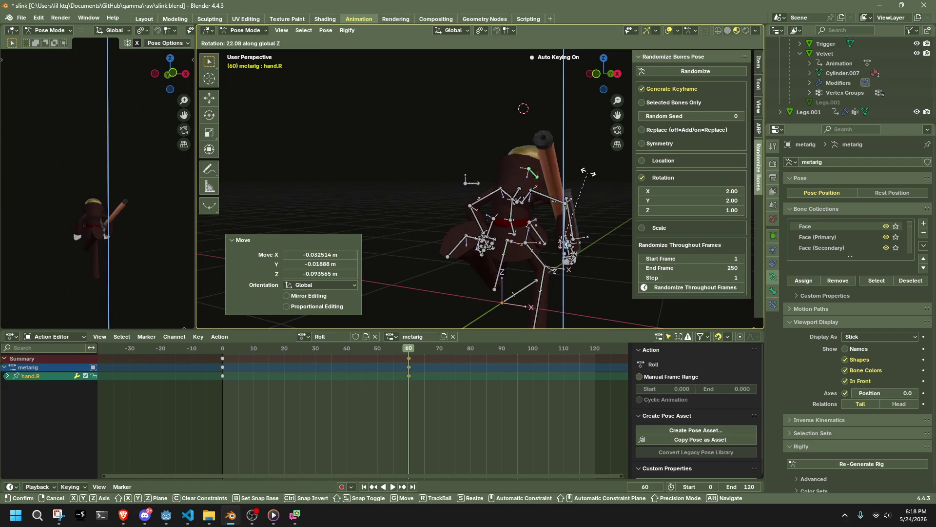
pyautogui.click(612, 195)
pyautogui.press('r')
pyautogui.press('x')
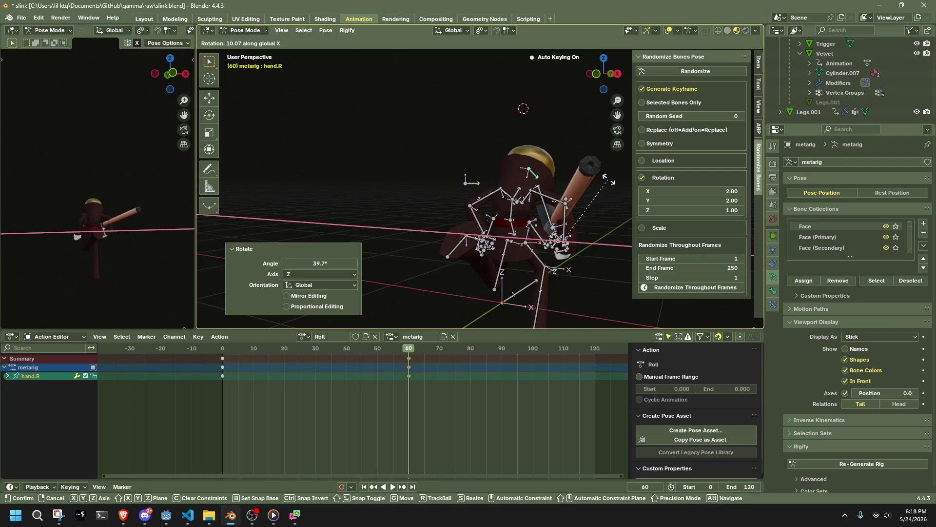
pyautogui.click(609, 179)
# Step: With Normal transform orientation, rotate the right hand on its own Y and X axes, then move it
pyautogui.click(442, 32)
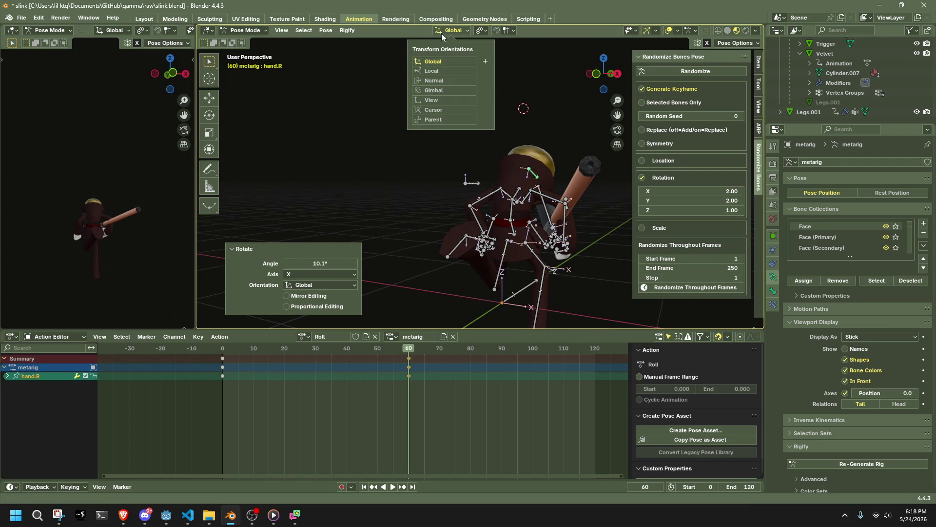
pyautogui.click(437, 82)
pyautogui.press('r')
pyautogui.press('y')
pyautogui.click(603, 168)
pyautogui.press('r')
pyautogui.press('x')
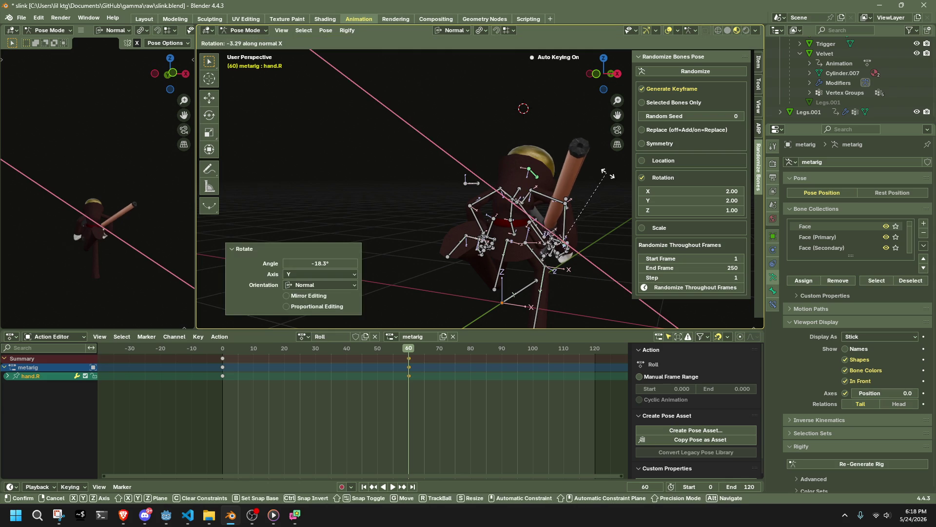
pyautogui.click(602, 166)
pyautogui.press('g')
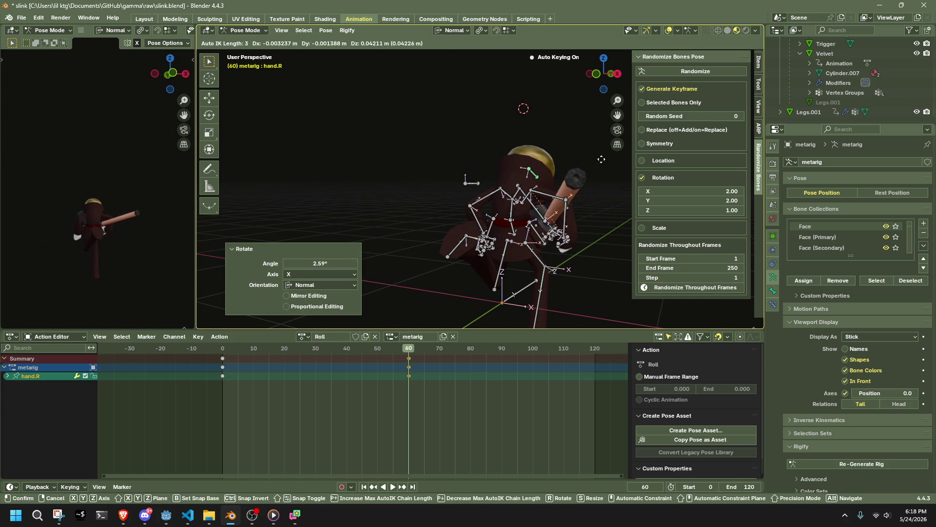
pyautogui.click(598, 159)
# Step: Turn the right hand and weapon, then rotate the right upper arm around Z
pyautogui.moveTo(569, 186)
pyautogui.mouseDown(button='middle')
pyautogui.moveTo(469, 180)
pyautogui.moveTo(479, 136)
pyautogui.moveTo(531, 146)
pyautogui.moveTo(432, 202)
pyautogui.moveTo(396, 204)
pyautogui.mouseUp(button='middle')
pyautogui.press('r')
pyautogui.click(524, 165)
pyautogui.click(523, 168)
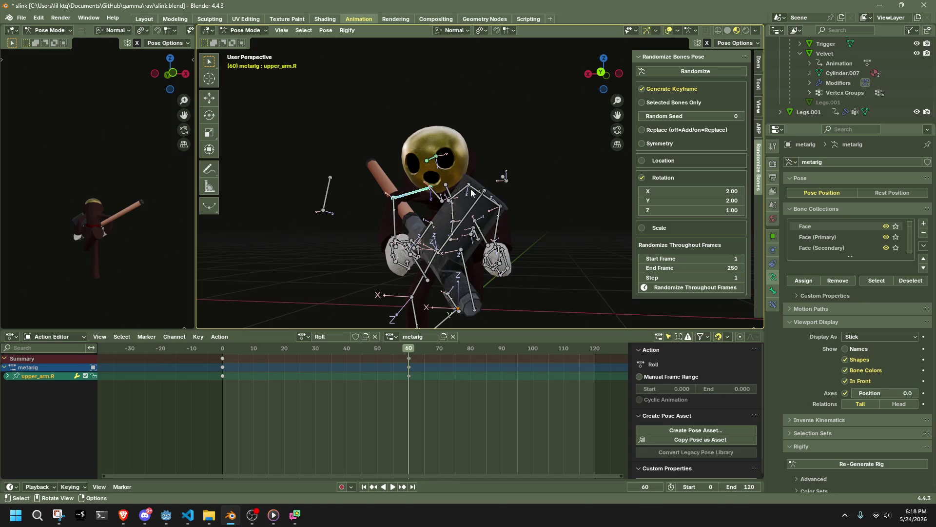
pyautogui.press('r')
pyautogui.press('z')
pyautogui.click(488, 134)
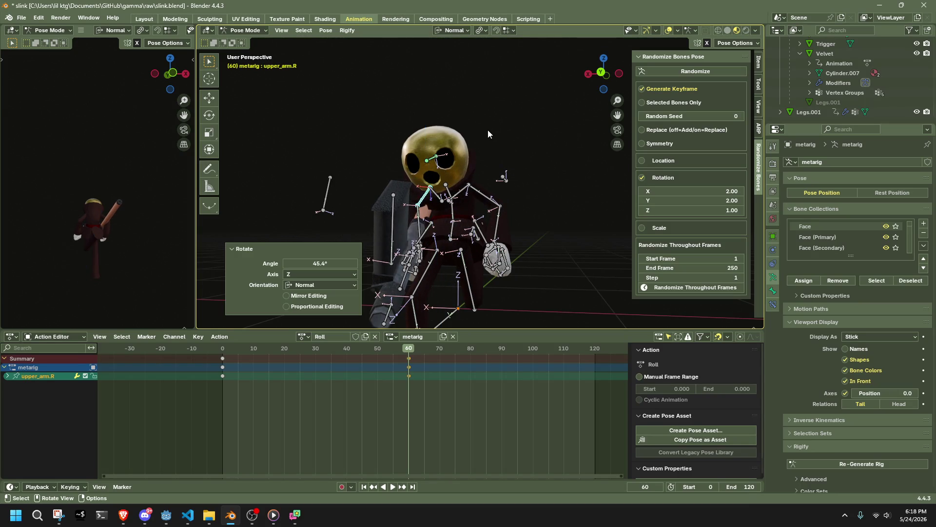
# Step: Move the right forearm, rotate upper_arm.R 15.9° on Z, and reposition the arm chain with Auto IK
pyautogui.click(423, 218)
pyautogui.press('g')
pyautogui.click(393, 208)
pyautogui.moveTo(392, 209)
pyautogui.mouseDown(button='middle')
pyautogui.moveTo(601, 251)
pyautogui.moveTo(539, 235)
pyautogui.mouseUp(button='middle')
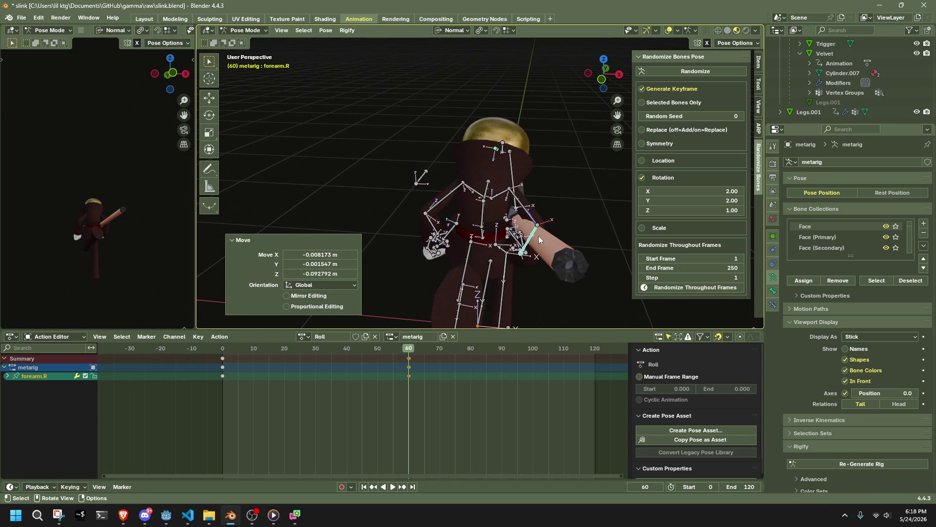
pyautogui.click(529, 213)
pyautogui.press('r')
pyautogui.press('z')
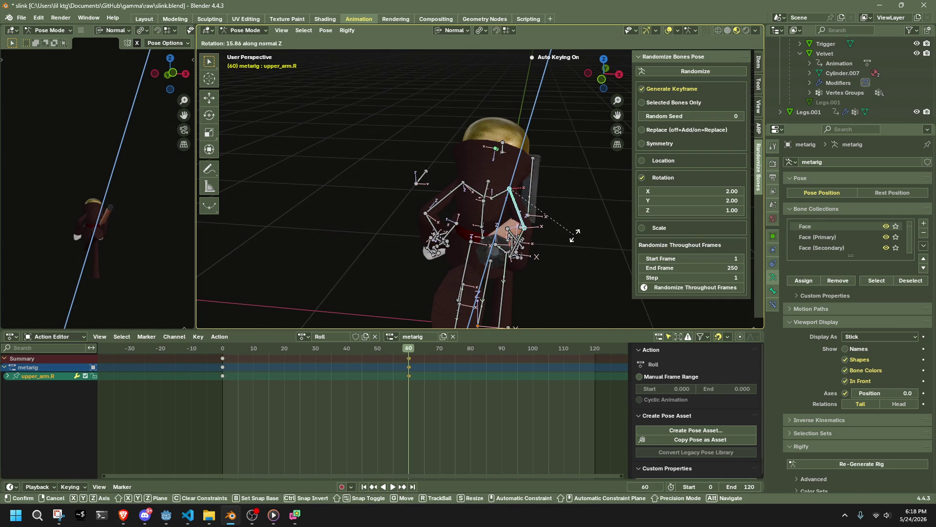
pyautogui.click(576, 239)
pyautogui.press('g')
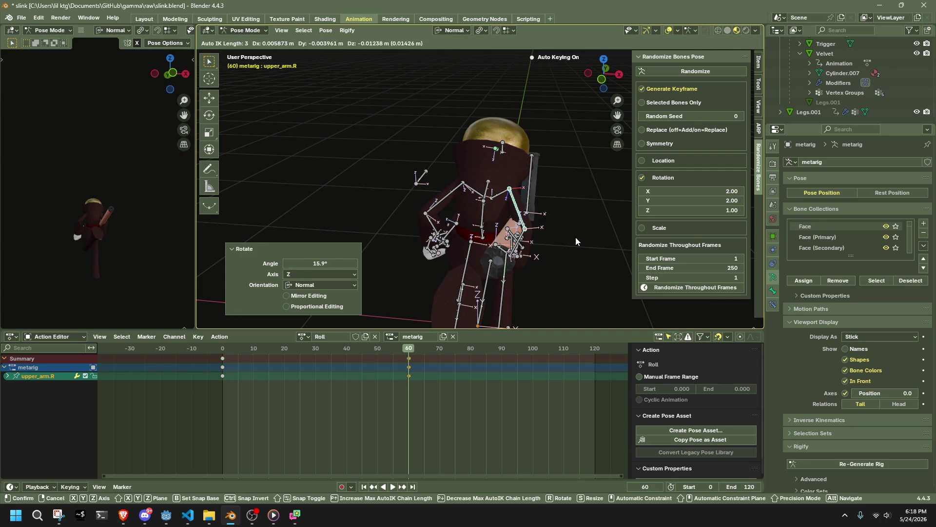
pyautogui.click(575, 237)
# Step: Reposition hand.R and forearm.L with Auto IK, then start moving the left foot in side orthographic view
pyautogui.moveTo(573, 238)
pyautogui.mouseDown(button='middle')
pyautogui.moveTo(507, 186)
pyautogui.moveTo(516, 207)
pyautogui.moveTo(537, 210)
pyautogui.mouseUp(button='middle')
pyautogui.click(526, 238)
pyautogui.press('g')
pyautogui.click(554, 175)
pyautogui.moveTo(554, 175)
pyautogui.mouseDown(button='middle')
pyautogui.moveTo(616, 247)
pyautogui.moveTo(556, 219)
pyautogui.moveTo(544, 245)
pyautogui.moveTo(589, 212)
pyautogui.moveTo(429, 224)
pyautogui.mouseUp(button='middle')
pyautogui.click(439, 227)
pyautogui.press('g')
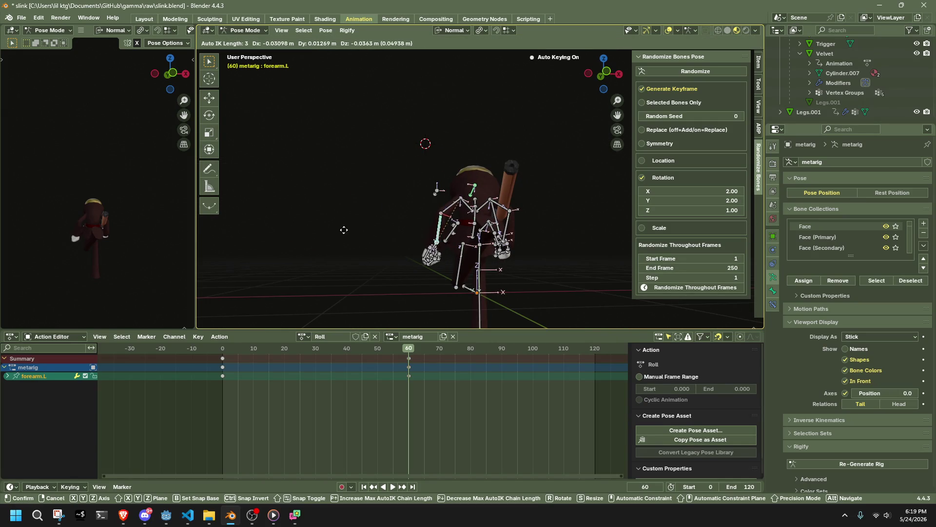
pyautogui.click(344, 230)
pyautogui.moveTo(343, 229)
pyautogui.mouseDown(button='middle')
pyautogui.moveTo(473, 247)
pyautogui.moveTo(559, 242)
pyautogui.moveTo(603, 96)
pyautogui.mouseUp(button='middle')
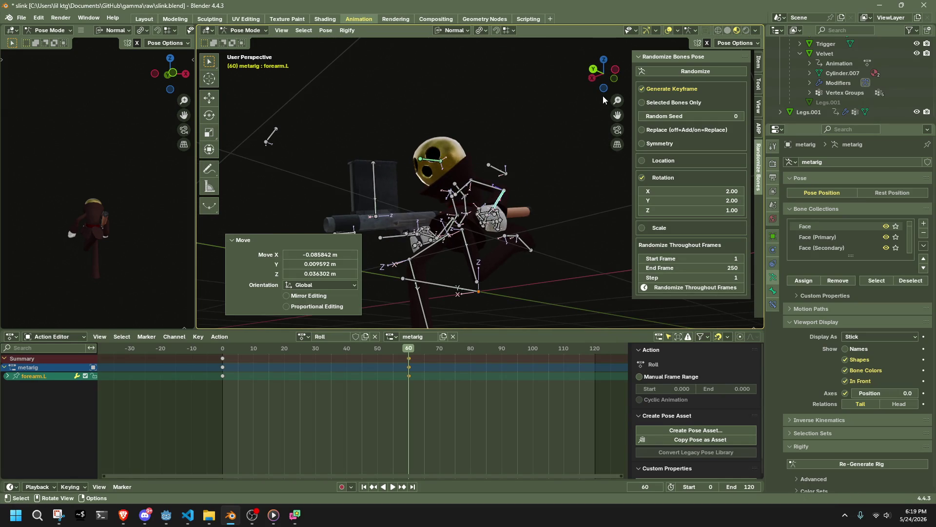
pyautogui.click(614, 72)
pyautogui.click(514, 236)
pyautogui.press('g')
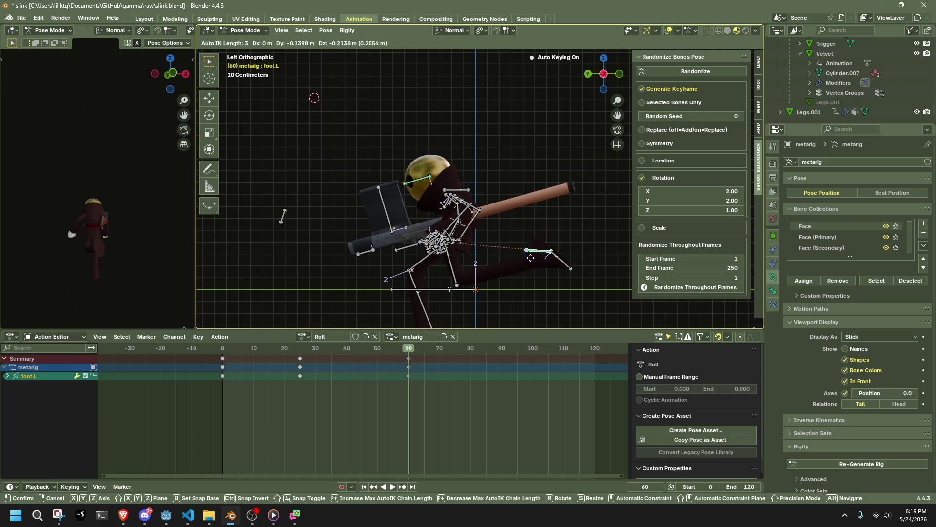
# Step: Place the left foot, then move the right shin and right foot to new positions
pyautogui.click(526, 254)
pyautogui.click(427, 315)
pyautogui.press('g')
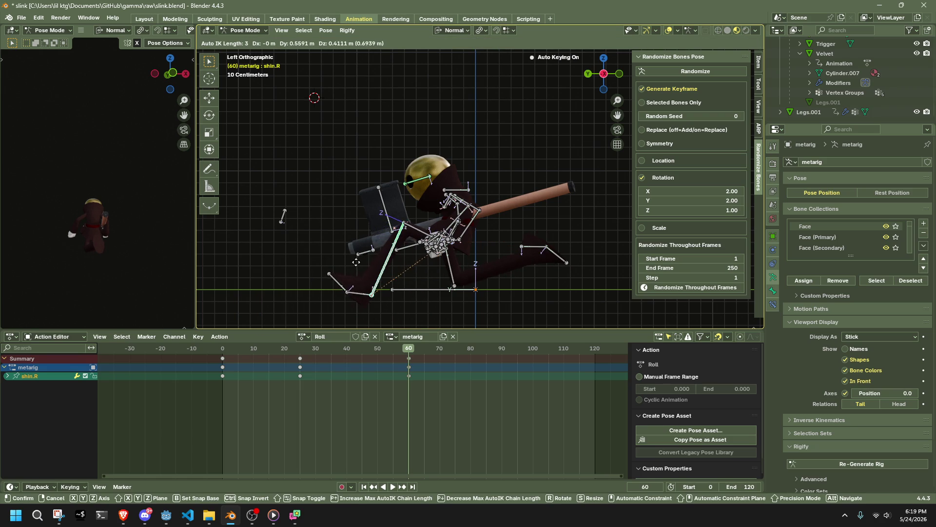
pyautogui.click(374, 281)
pyautogui.click(373, 293)
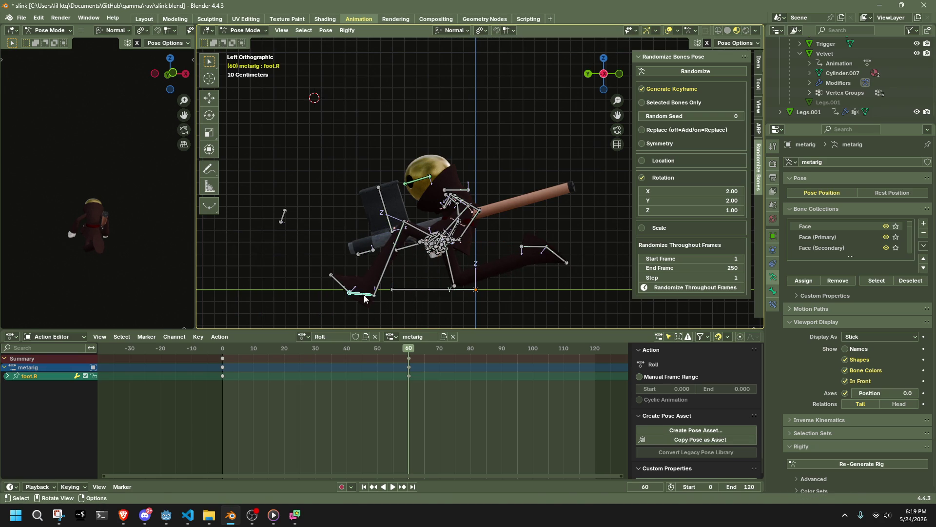
pyautogui.press('g')
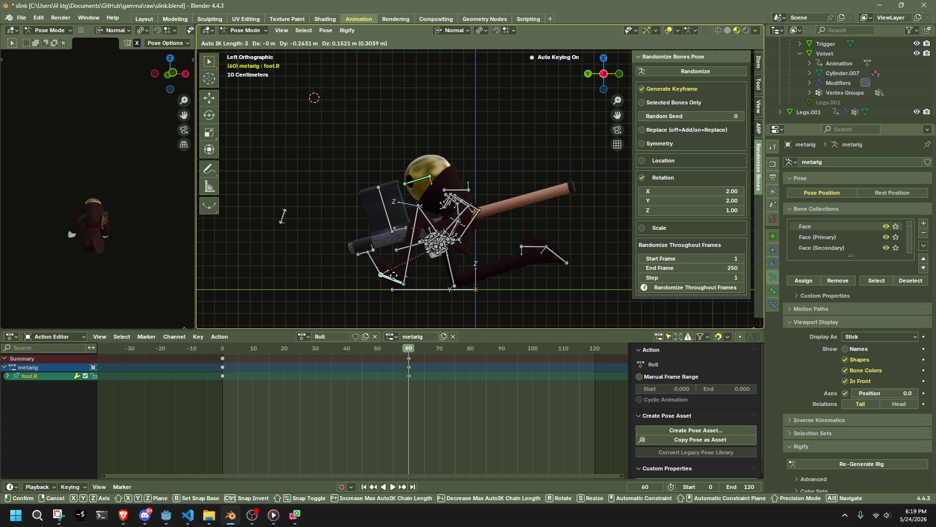
pyautogui.click(393, 275)
# Step: Shift the right leg again and rotate the right foot around its X axis
pyautogui.click(382, 272)
pyautogui.press('g')
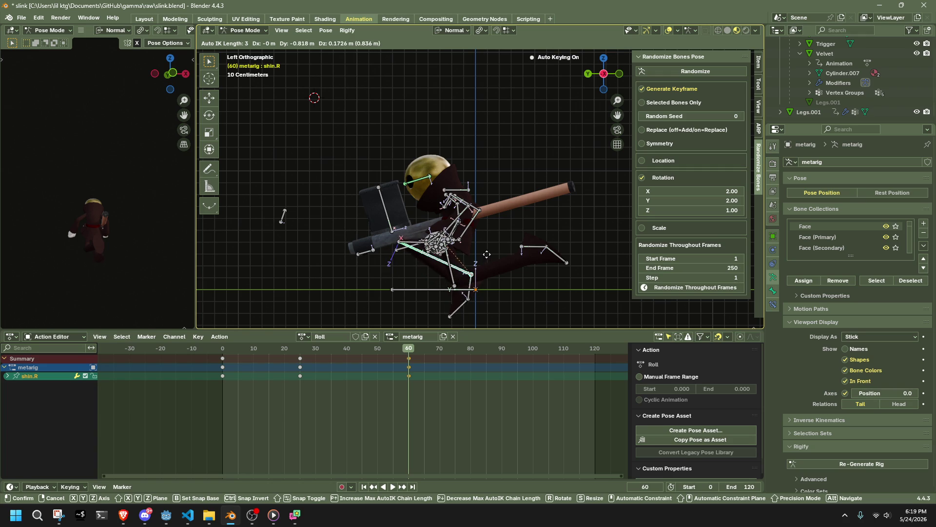
pyautogui.click(487, 253)
pyautogui.click(469, 285)
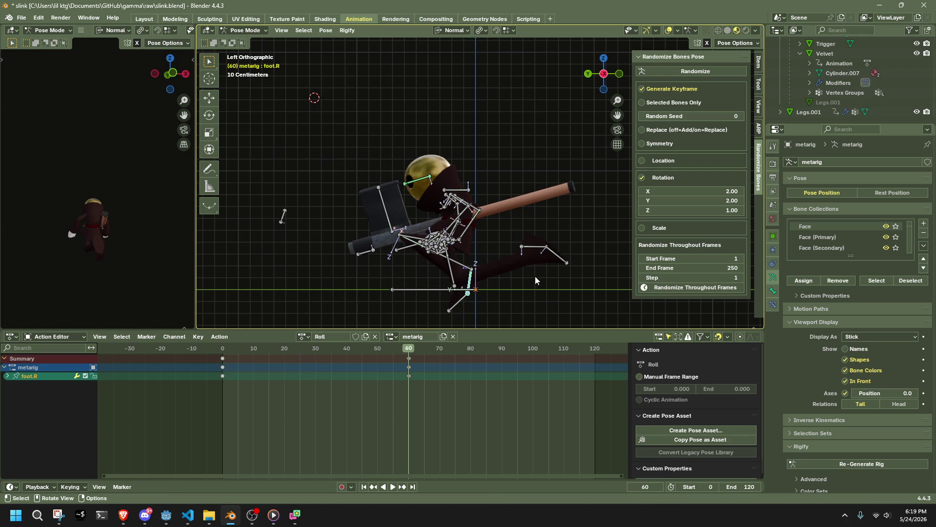
pyautogui.press('r')
pyautogui.press('x')
pyautogui.click(560, 282)
# Step: Move foot.L 0.24253 m along Y from the opposite side view, then preview frames 60 to 19
pyautogui.moveTo(560, 283); pyautogui.dragTo(377, 276, button='middle')
pyautogui.click(435, 251)
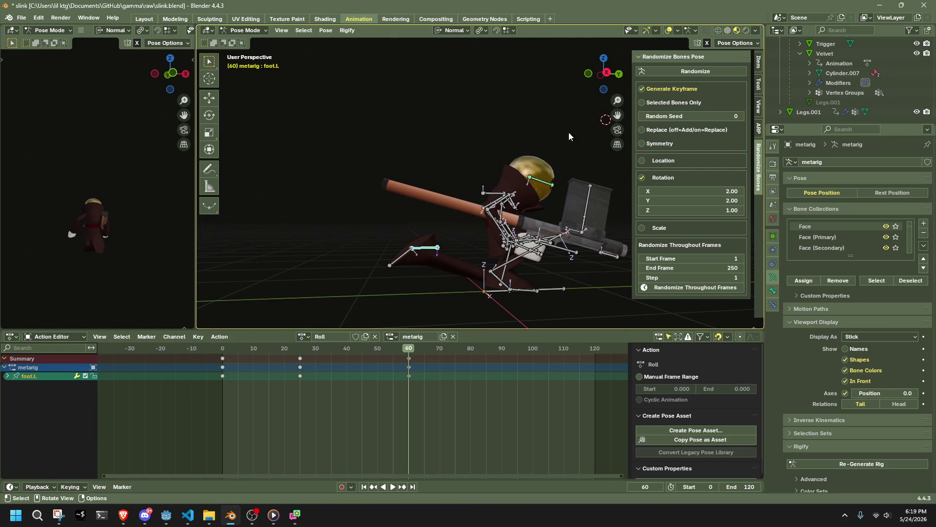
pyautogui.click(607, 77)
pyautogui.press('g')
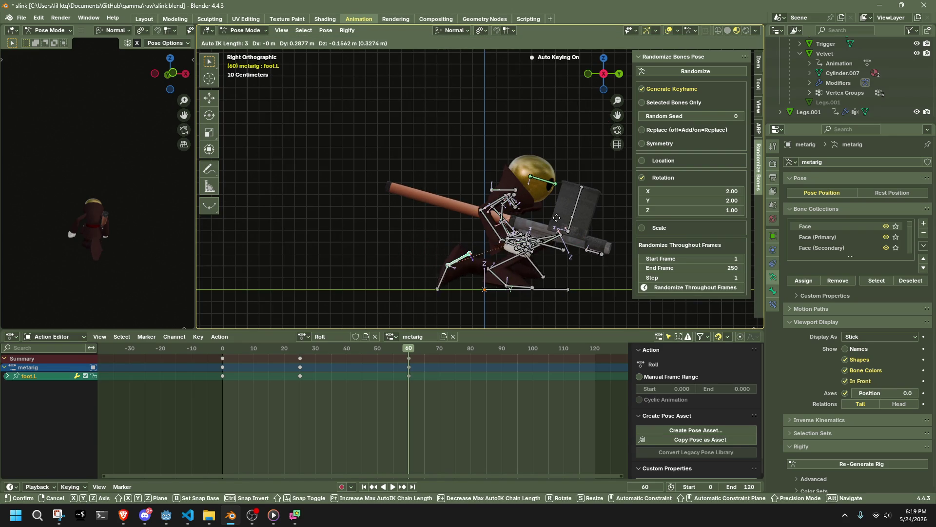
pyautogui.click(552, 219)
pyautogui.moveTo(551, 220)
pyautogui.mouseDown(button='middle')
pyautogui.moveTo(495, 290)
pyautogui.moveTo(558, 292)
pyautogui.moveTo(306, 290)
pyautogui.mouseUp(button='middle')
pyautogui.moveTo(224, 344)
pyautogui.mouseDown()
pyautogui.moveTo(283, 369)
pyautogui.moveTo(408, 388)
pyautogui.moveTo(303, 386)
pyautogui.moveTo(409, 400)
pyautogui.mouseUp()
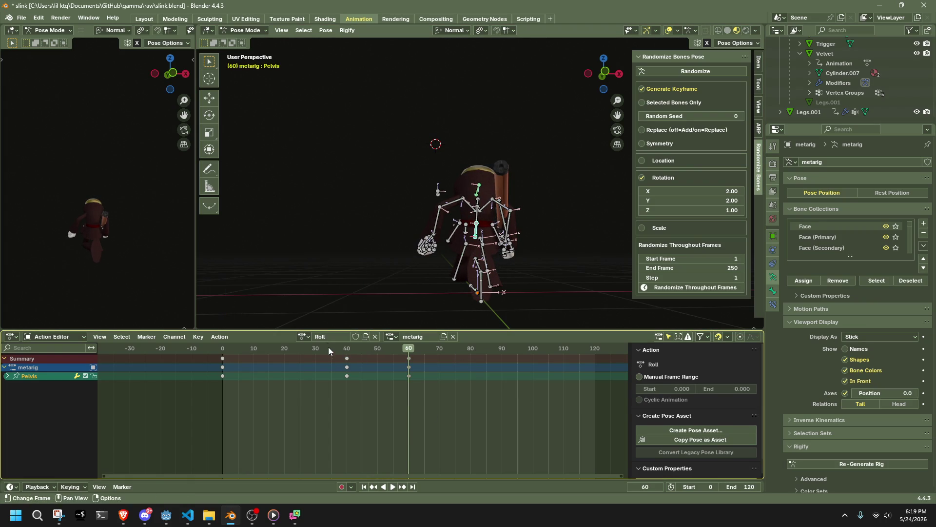
# Step: Snap the stray early keys onto frame 0, then raise foot.L 0.15621 m at frame 40
pyautogui.press('a')
pyautogui.moveTo(339, 358); pyautogui.dragTo(338, 359)
pyautogui.click(220, 351)
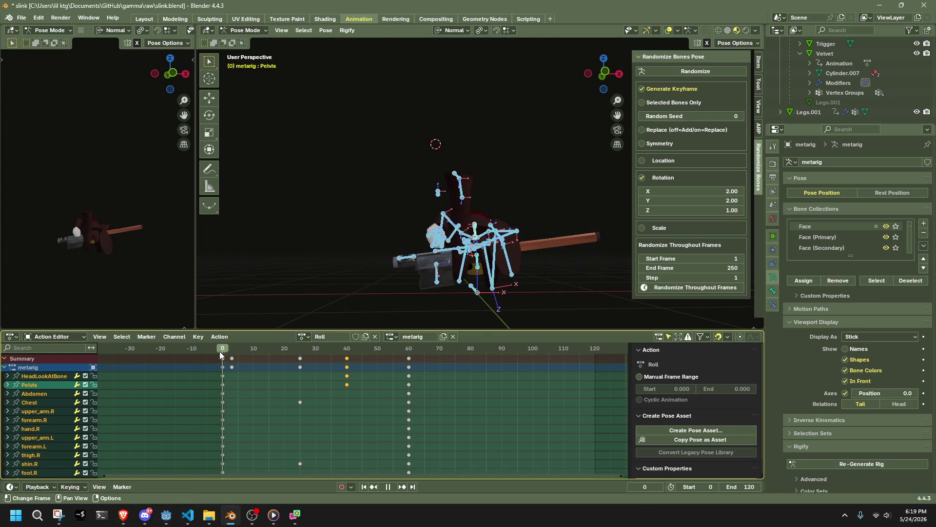
pyautogui.moveTo(232, 360)
pyautogui.mouseDown()
pyautogui.moveTo(223, 362)
pyautogui.moveTo(253, 353)
pyautogui.moveTo(347, 363)
pyautogui.mouseUp()
pyautogui.click(588, 73)
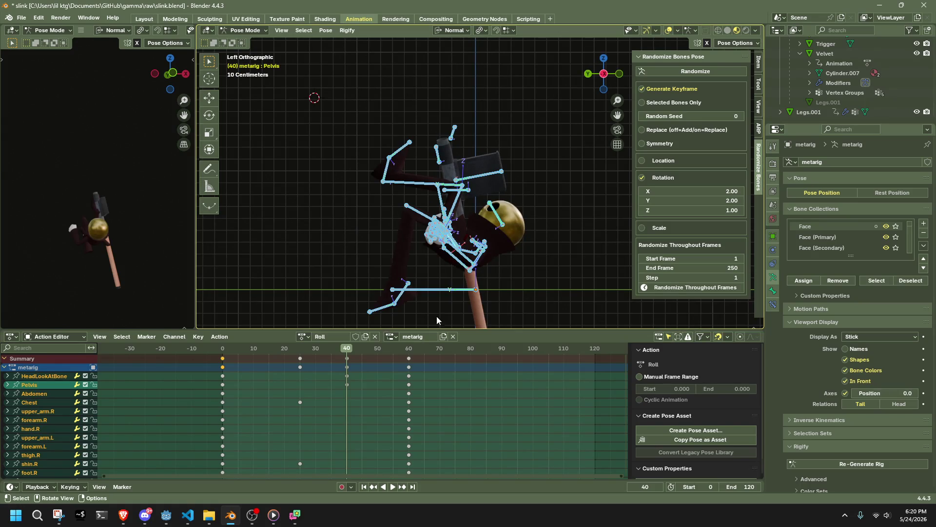
pyautogui.click(409, 286)
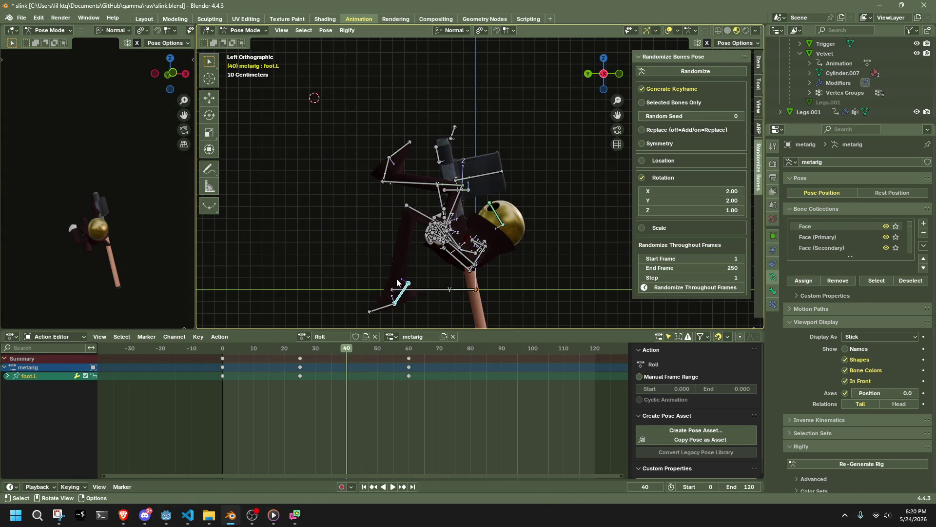
pyautogui.press('g')
pyautogui.click(379, 259)
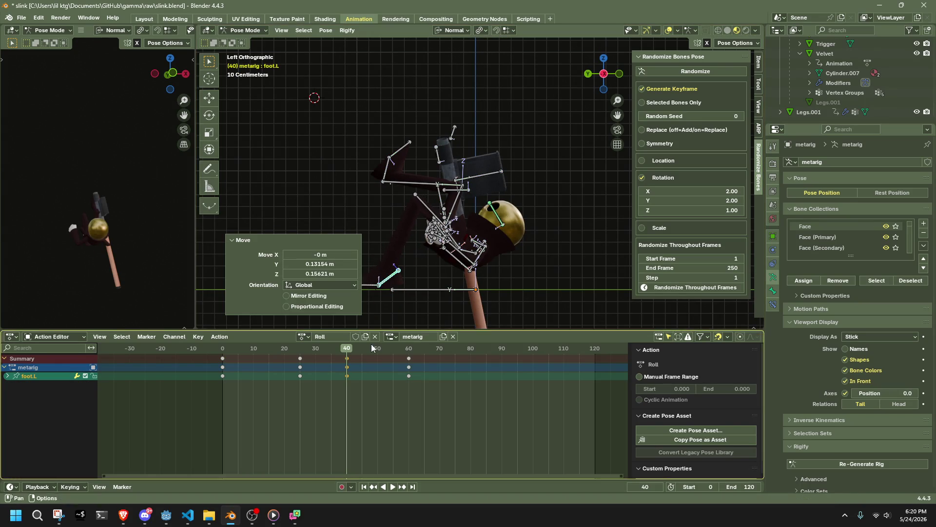
# Step: Slide all the mid-roll keys from frame 40 to frame 25 and play back the roll
pyautogui.press('a')
pyautogui.press('space')
pyautogui.moveTo(345, 347); pyautogui.dragTo(300, 375)
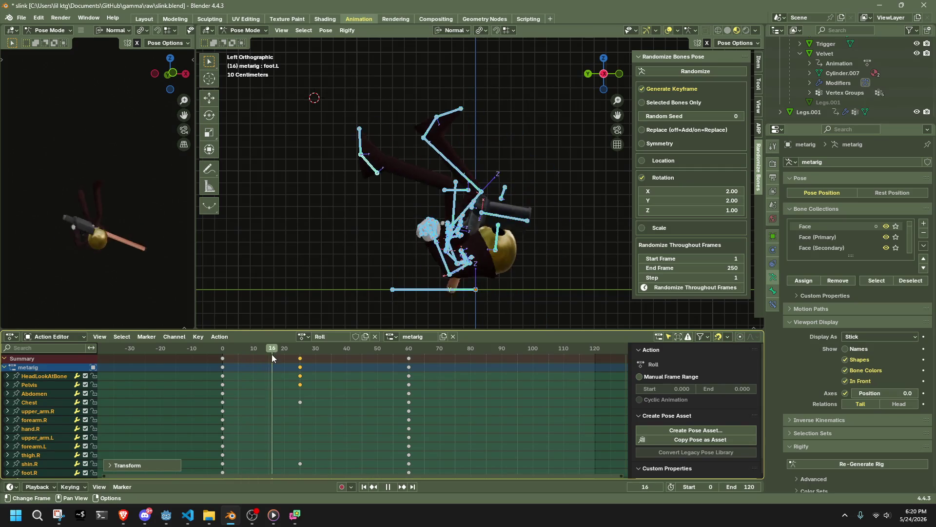
pyautogui.press('space')
pyautogui.press('Left')
pyautogui.press('Left')
pyautogui.press('space')
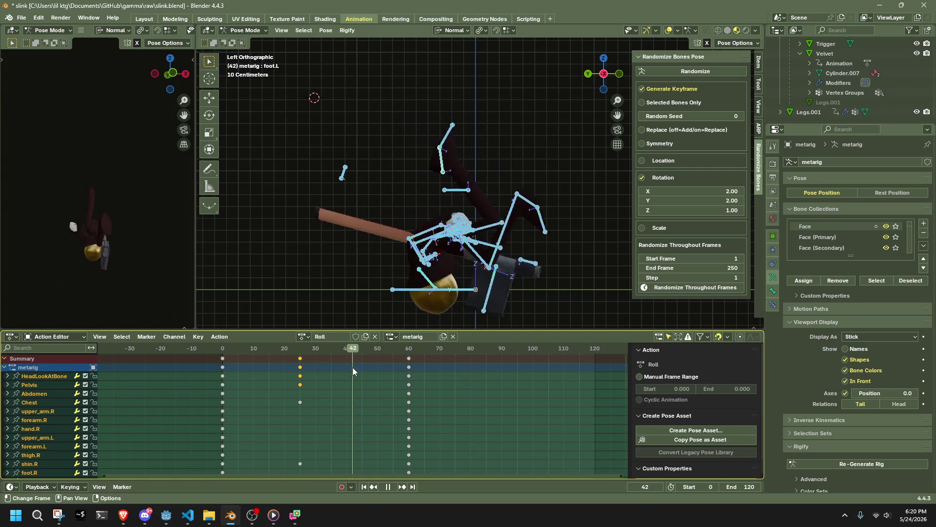
pyautogui.scroll(-3, 370, 405)
pyautogui.click(291, 350)
pyautogui.moveTo(290, 350); pyautogui.dragTo(393, 377)
pyautogui.moveTo(537, 273)
pyautogui.mouseDown(button='middle')
pyautogui.moveTo(558, 262)
pyautogui.moveTo(498, 250)
pyautogui.mouseUp(button='middle')
pyautogui.click(452, 249)
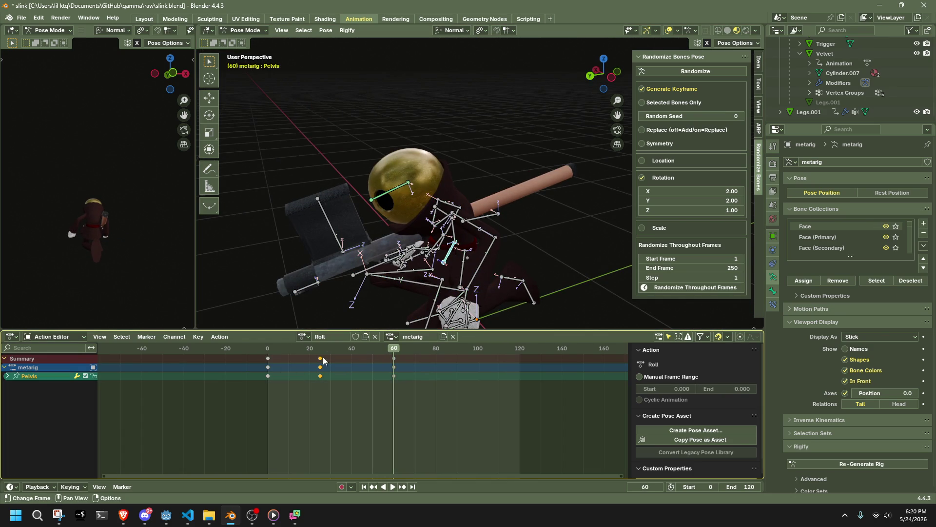
pyautogui.moveTo(320, 350); pyautogui.dragTo(359, 352)
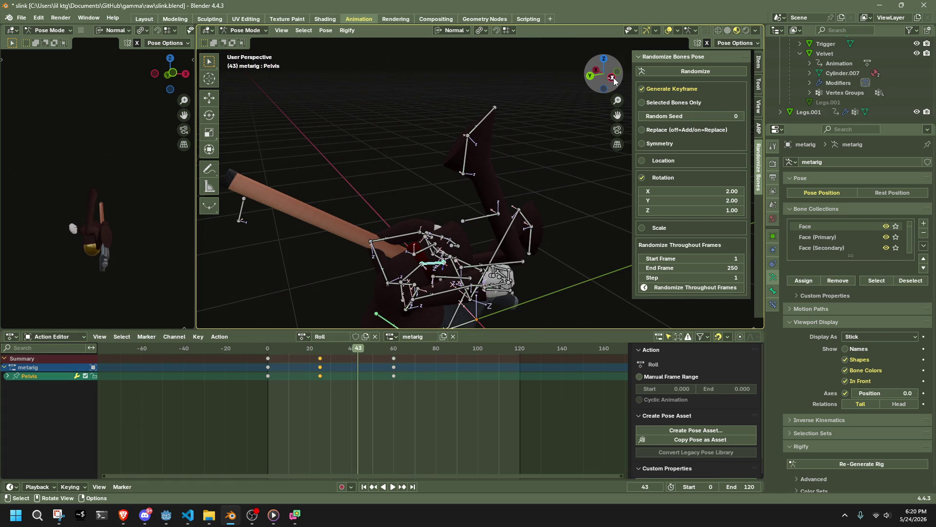
pyautogui.click(611, 77)
pyautogui.moveTo(360, 350); pyautogui.dragTo(364, 350)
pyautogui.press('r')
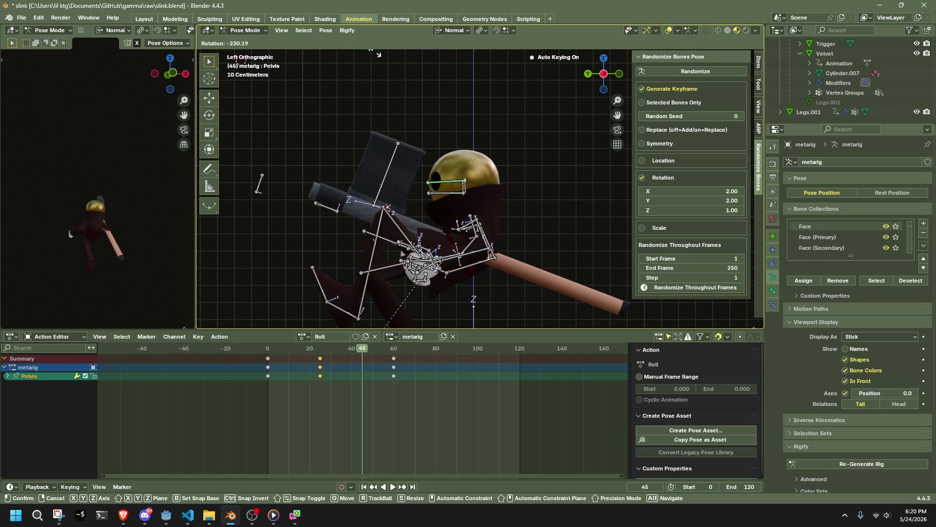
pyautogui.click(336, 215)
pyautogui.click(321, 263)
pyautogui.write('180')
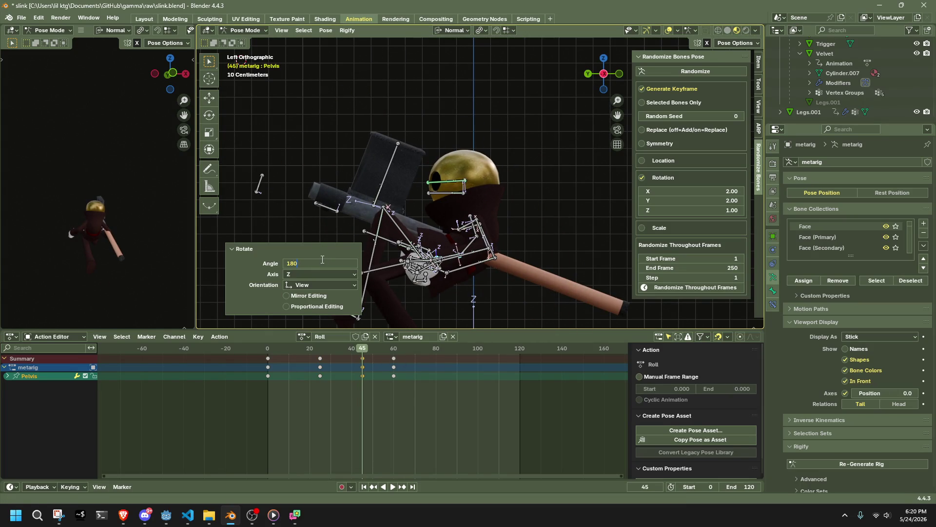
pyautogui.press('Return')
pyautogui.press('space')
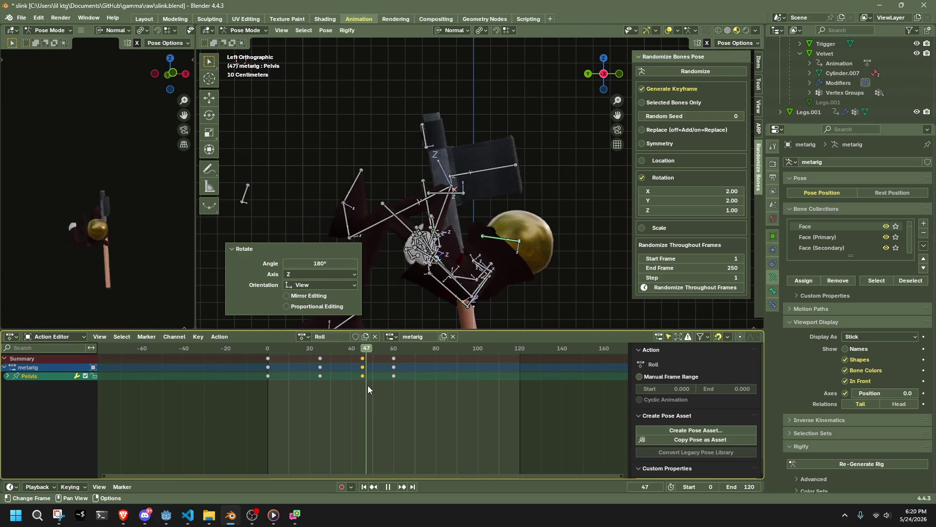
pyautogui.click(324, 384)
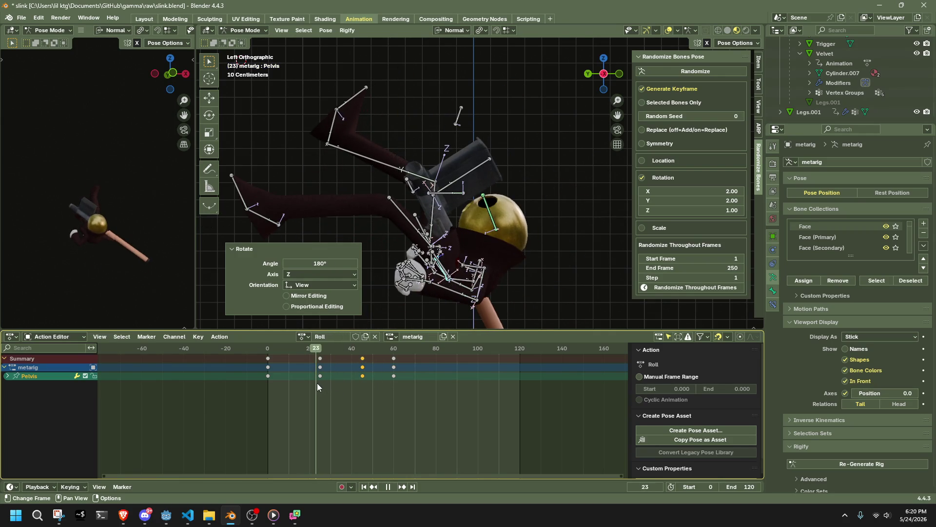
pyautogui.hotkey('ctrl', 'z')
pyautogui.press('Up')
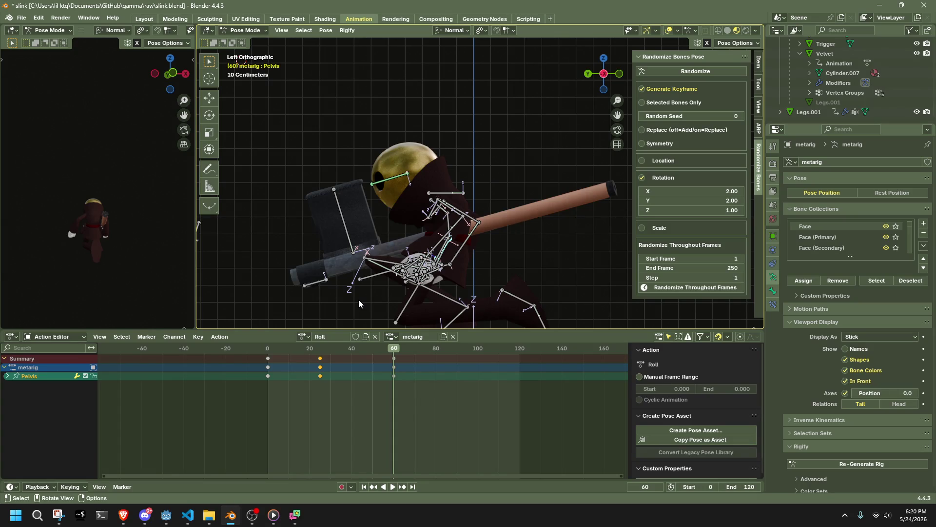
pyautogui.press('space')
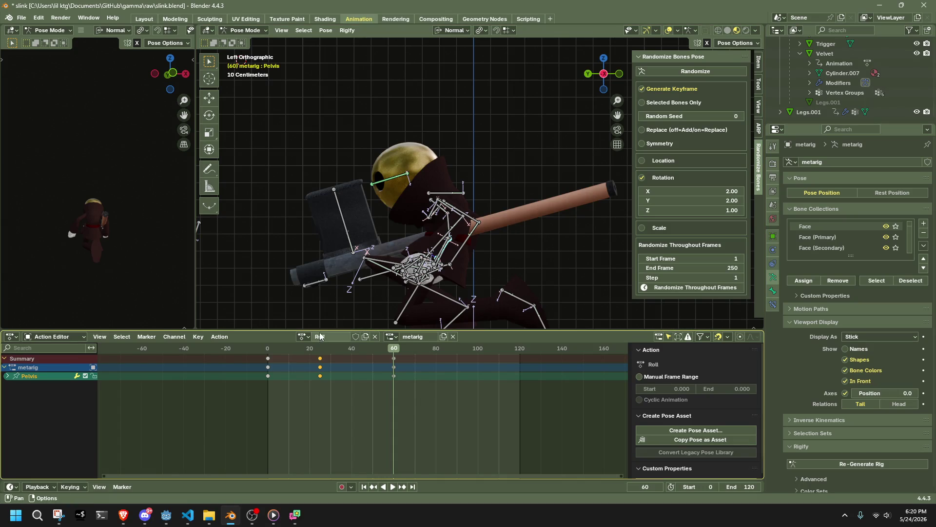
# Step: Preview the start of the roll (frames 2–16) and select every bone of the rig
pyautogui.click(270, 349)
pyautogui.moveTo(269, 349); pyautogui.dragTo(330, 373)
pyautogui.press('a')
pyautogui.scroll(-5, 415, 195)
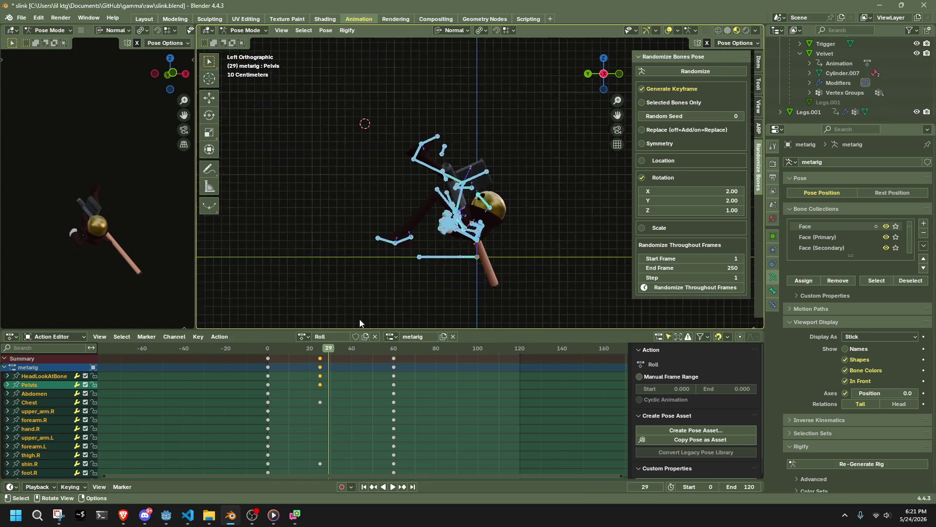
pyautogui.scroll(-6, 361, 420)
pyautogui.scroll(-5, 361, 419)
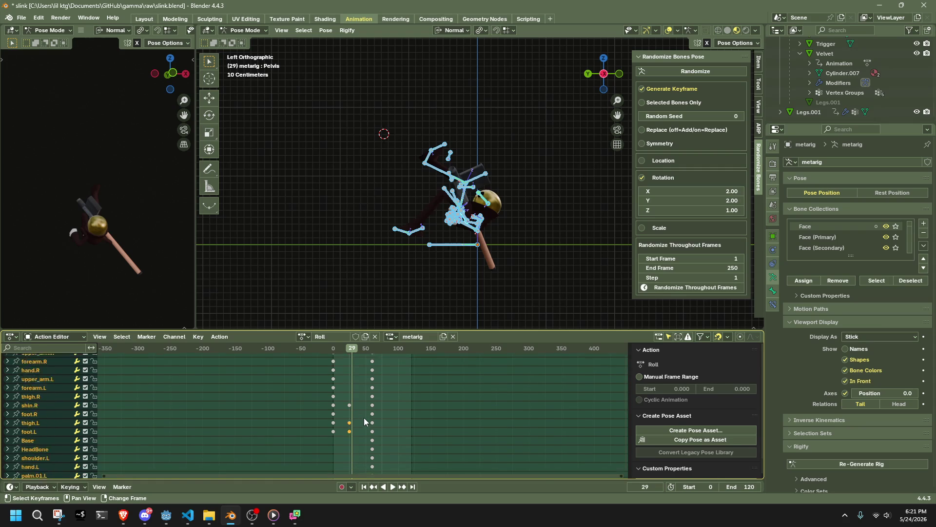
pyautogui.scroll(5, 364, 417)
# Step: Insert keyframes on all channels at frame 25 and scrub through the roll to review the poses
pyautogui.moveTo(352, 349); pyautogui.dragTo(350, 351)
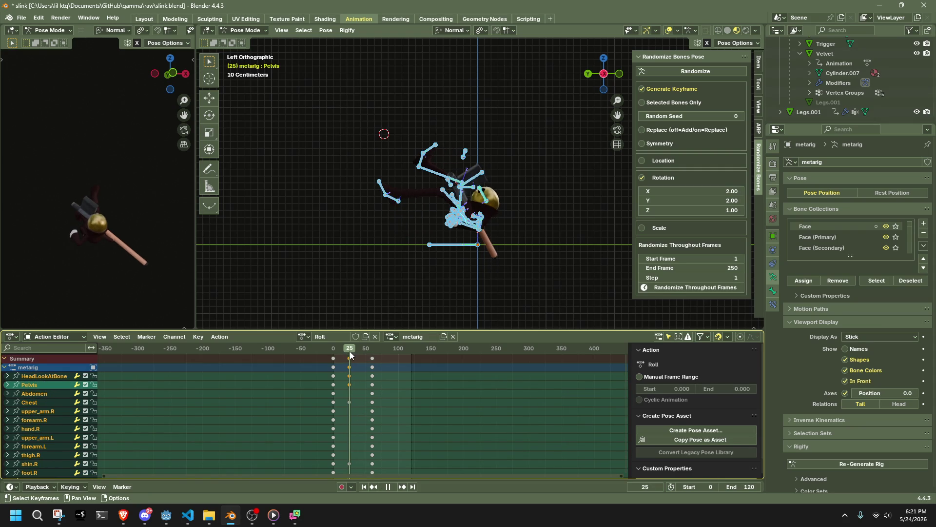
pyautogui.scroll(4, 353, 353)
pyautogui.scroll(2, 353, 359)
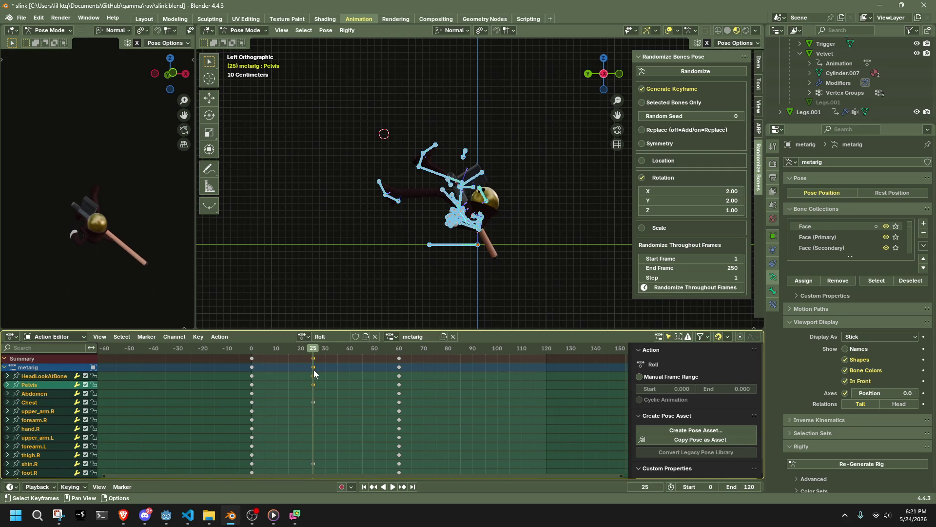
pyautogui.press('i')
pyautogui.click(323, 364)
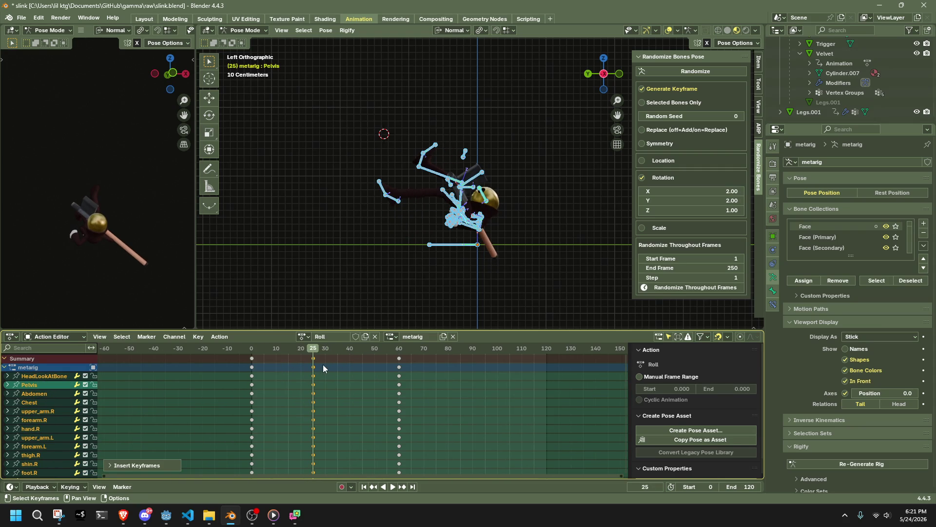
pyautogui.moveTo(261, 353)
pyautogui.mouseDown()
pyautogui.moveTo(398, 378)
pyautogui.moveTo(286, 396)
pyautogui.moveTo(362, 420)
pyautogui.moveTo(396, 417)
pyautogui.mouseUp()
pyautogui.moveTo(565, 266)
pyautogui.mouseDown(button='middle')
pyautogui.moveTo(473, 246)
pyautogui.moveTo(559, 265)
pyautogui.moveTo(628, 236)
pyautogui.moveTo(394, 229)
pyautogui.mouseUp(button='middle')
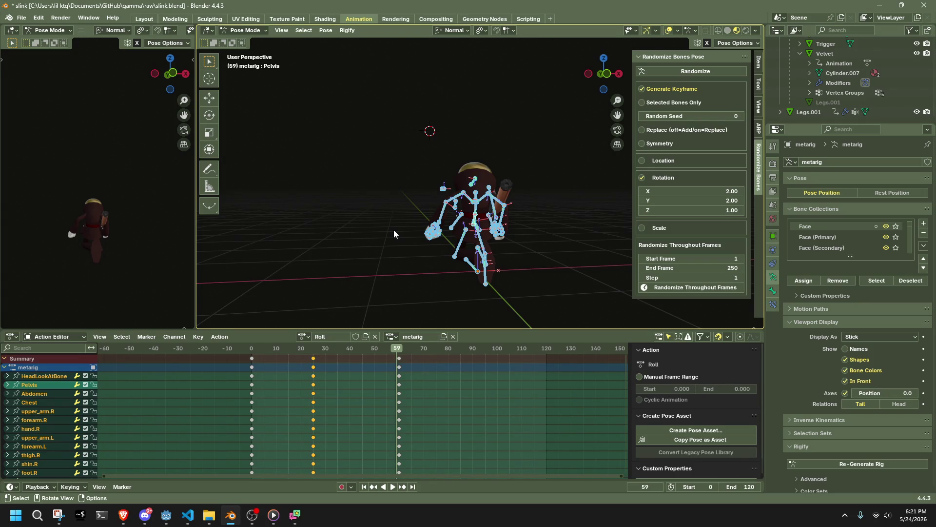
# Step: Save the file, give the Roll action a fake user, and switch to the Walk action
pyautogui.hotkey('ctrl', 's')
pyautogui.click(307, 336)
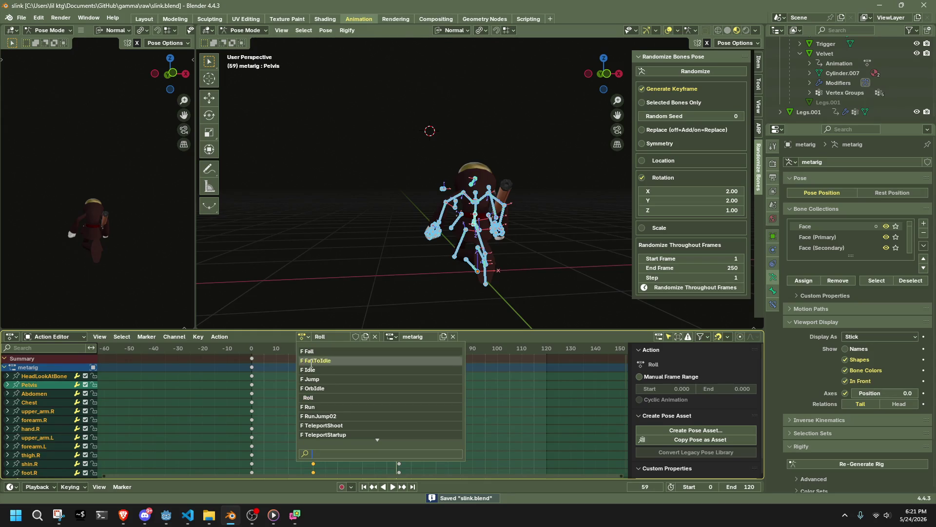
pyautogui.click(356, 336)
pyautogui.click(306, 337)
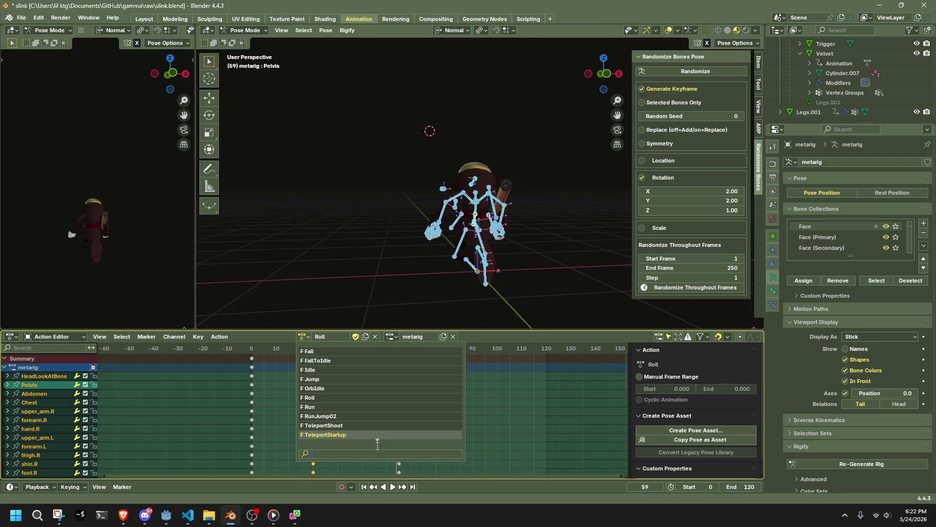
pyautogui.write('wa')
pyautogui.click(312, 352)
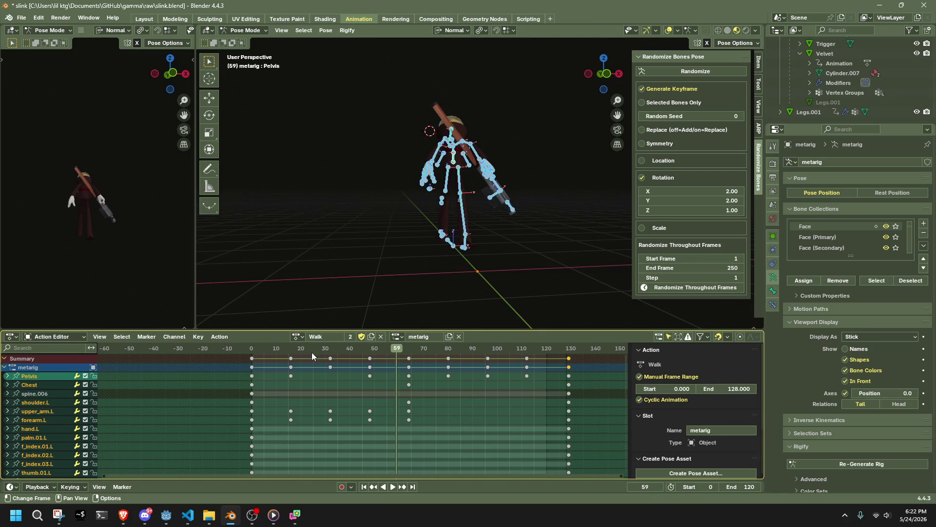
# Step: Play the Walk animation to inspect it from the front
pyautogui.moveTo(435, 261); pyautogui.dragTo(537, 267, button='middle')
pyautogui.scroll(-3, 537, 267)
pyautogui.press('space')
pyautogui.moveTo(379, 282)
pyautogui.mouseDown(button='middle')
pyautogui.moveTo(470, 274)
pyautogui.moveTo(363, 257)
pyautogui.moveTo(511, 270)
pyautogui.mouseUp(button='middle')
pyautogui.press('Escape')
# Step: Select all bones and copy the Walk action's frame-0 pose with Ctrl+C
pyautogui.click(427, 244)
pyautogui.press('a')
pyautogui.press('space')
pyautogui.click(252, 351)
pyautogui.moveTo(253, 351)
pyautogui.mouseDown()
pyautogui.moveTo(263, 371)
pyautogui.moveTo(253, 392)
pyautogui.mouseUp()
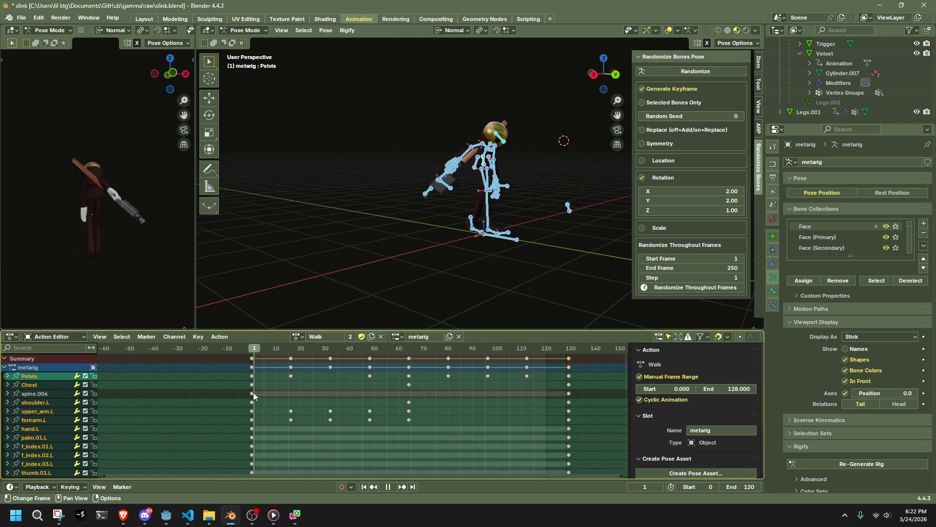
pyautogui.hotkey('ctrl', 'c')
pyautogui.press('Escape')
# Step: Return to the Roll action and paste the Walk pose at frame 90
pyautogui.click(297, 336)
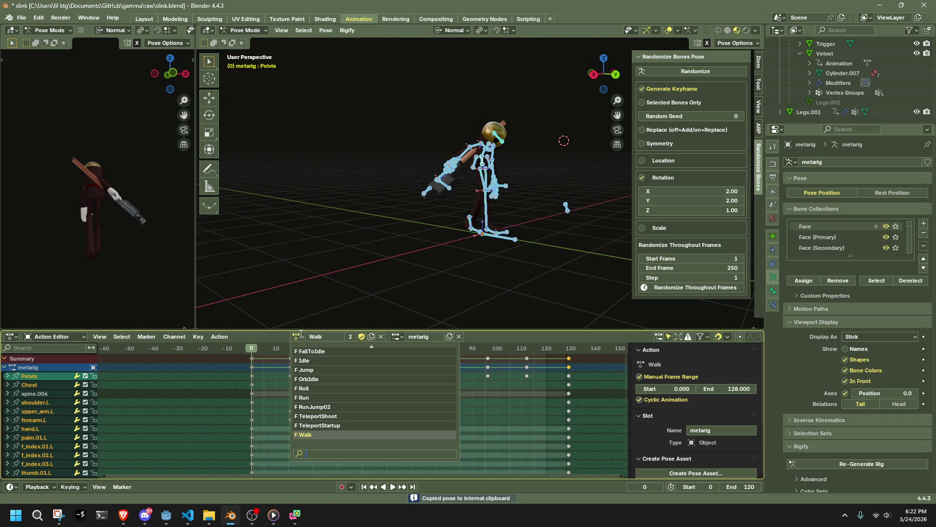
pyautogui.click(326, 387)
pyautogui.press('space')
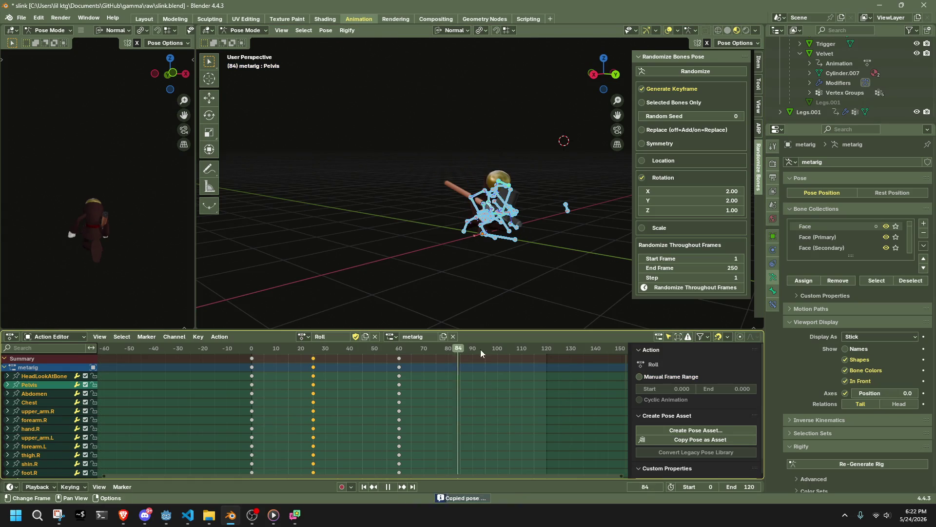
pyautogui.moveTo(522, 357)
pyautogui.mouseDown()
pyautogui.moveTo(450, 375)
pyautogui.moveTo(472, 369)
pyautogui.mouseUp()
pyautogui.press('space')
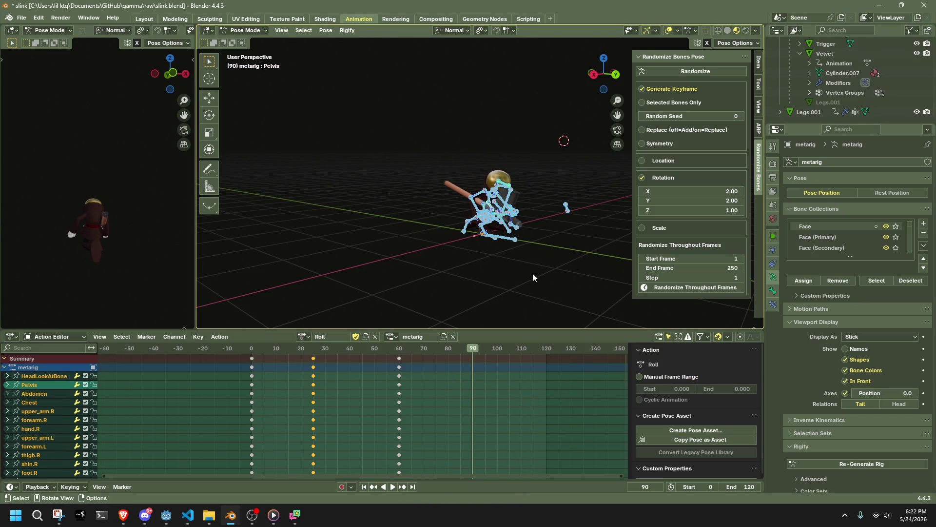
pyautogui.hotkey('ctrl', 'v')
# Step: Inspect the pasted pose at frame 90, then undo the last two changes
pyautogui.moveTo(543, 268)
pyautogui.mouseDown(button='middle')
pyautogui.moveTo(500, 276)
pyautogui.moveTo(333, 262)
pyautogui.mouseUp(button='middle')
pyautogui.hotkey('ctrl', 'z')
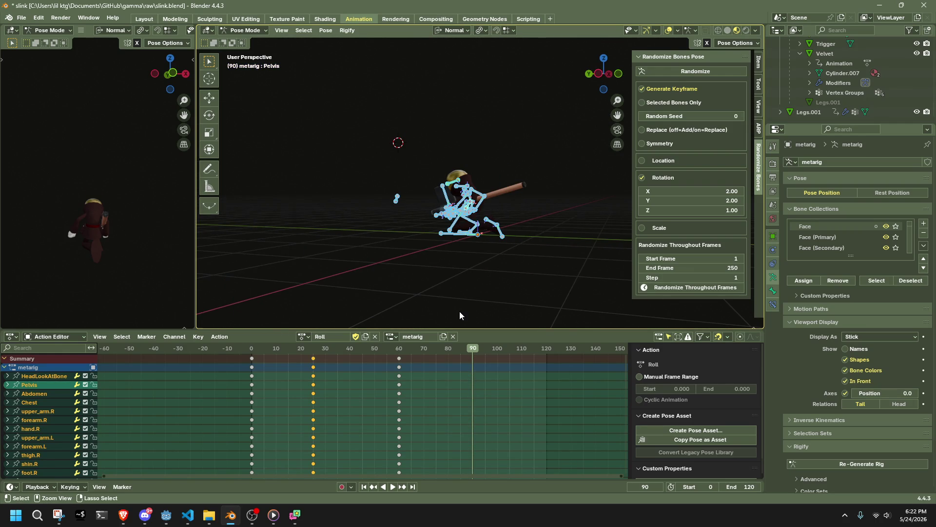
pyautogui.hotkey('ctrl', 'z')
pyautogui.scroll(4, 335, 307)
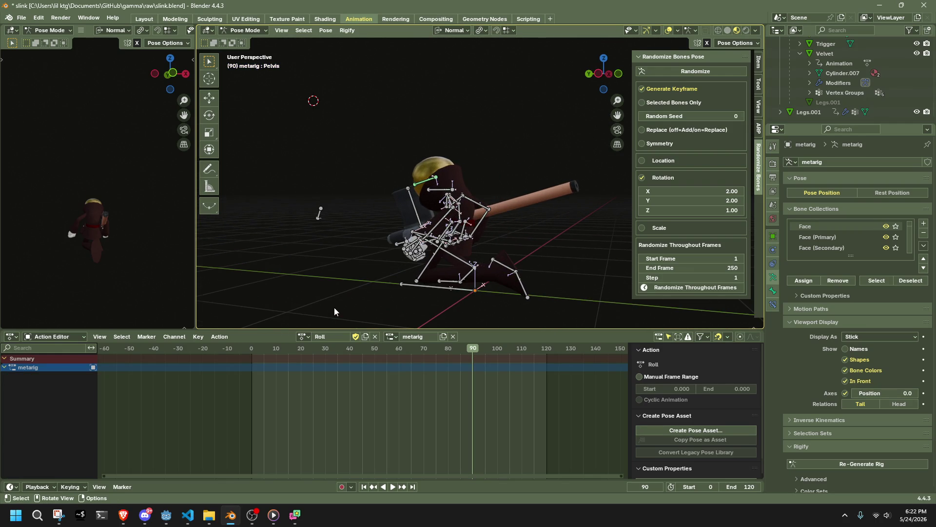
# Step: Save slink.blend, then redo and undo the Roll keyframes while checking the rig from behind
pyautogui.hotkey('ctrl', 's')
pyautogui.moveTo(317, 258)
pyautogui.mouseDown(button='middle')
pyautogui.moveTo(403, 271)
pyautogui.moveTo(578, 179)
pyautogui.mouseUp(button='middle')
pyautogui.click(613, 74)
pyautogui.hotkey('ctrl', 'shift', 'z')
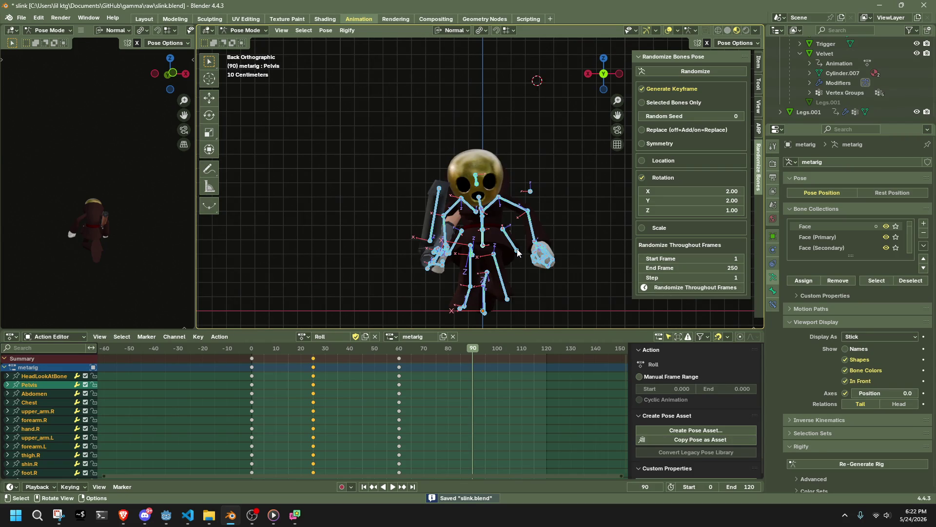
pyautogui.moveTo(516, 252)
pyautogui.mouseDown(button='middle')
pyautogui.moveTo(506, 264)
pyautogui.moveTo(327, 244)
pyautogui.mouseUp(button='middle')
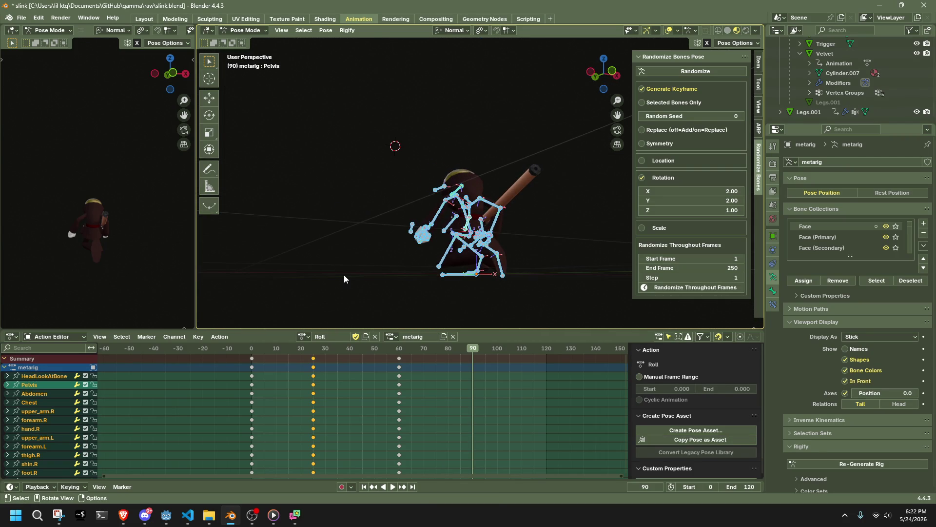
pyautogui.hotkey('ctrl', 'z')
pyautogui.hotkey('ctrl', 's')
# Step: Restore the undone keyframes and paste the copied Walk pose at frame 90
pyautogui.moveTo(322, 286); pyautogui.dragTo(385, 285, button='middle')
pyautogui.click(600, 74)
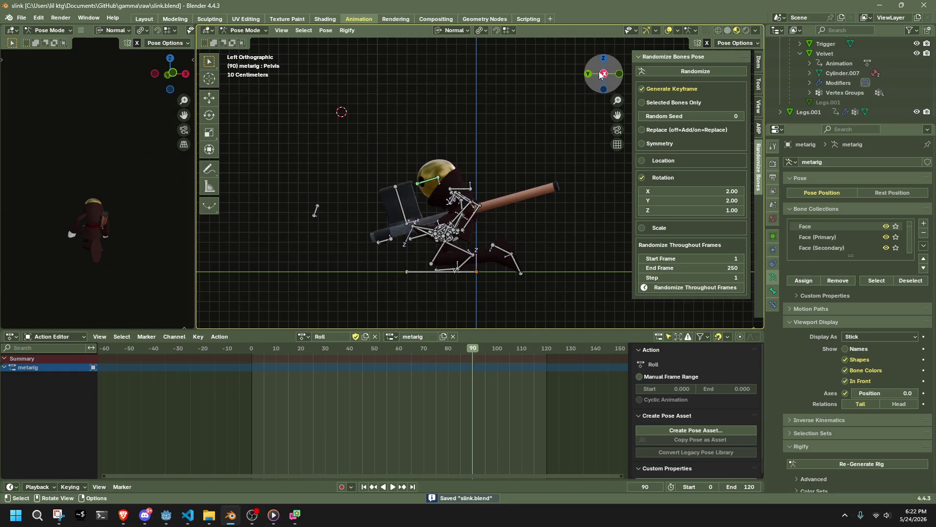
pyautogui.scroll(4, 560, 292)
pyautogui.hotkey('ctrl', 'shift', 'z')
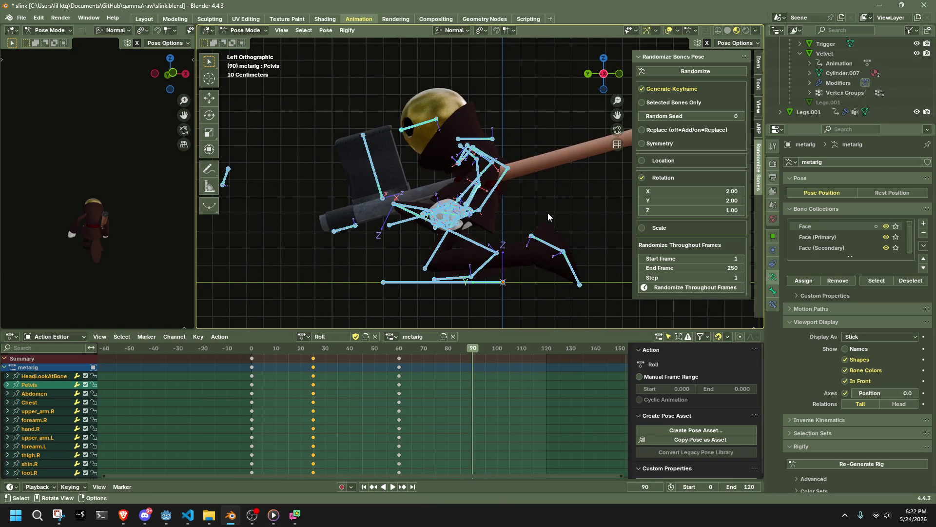
pyautogui.moveTo(543, 200)
pyautogui.mouseDown(button='middle')
pyautogui.moveTo(662, 198)
pyautogui.moveTo(572, 200)
pyautogui.moveTo(551, 229)
pyautogui.mouseUp(button='middle')
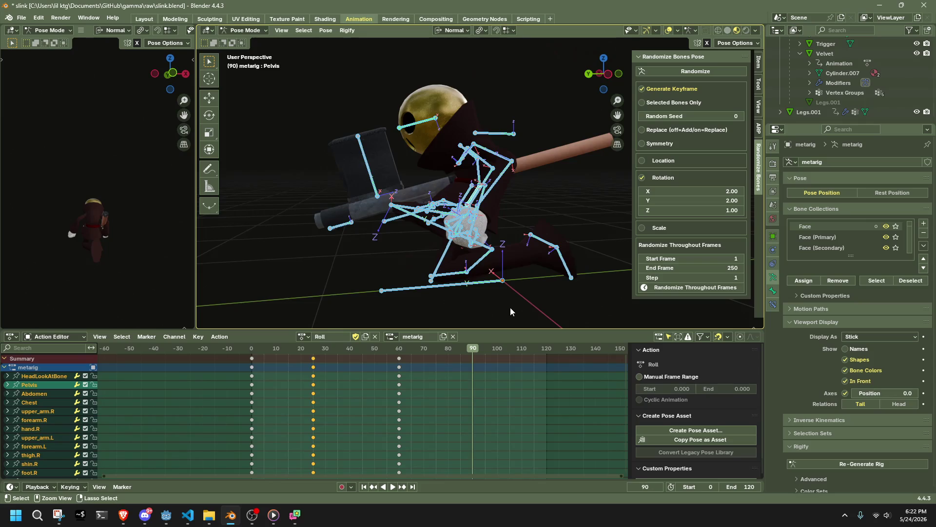
pyautogui.hotkey('ctrl', 'v')
pyautogui.moveTo(510, 311); pyautogui.dragTo(554, 103, button='middle')
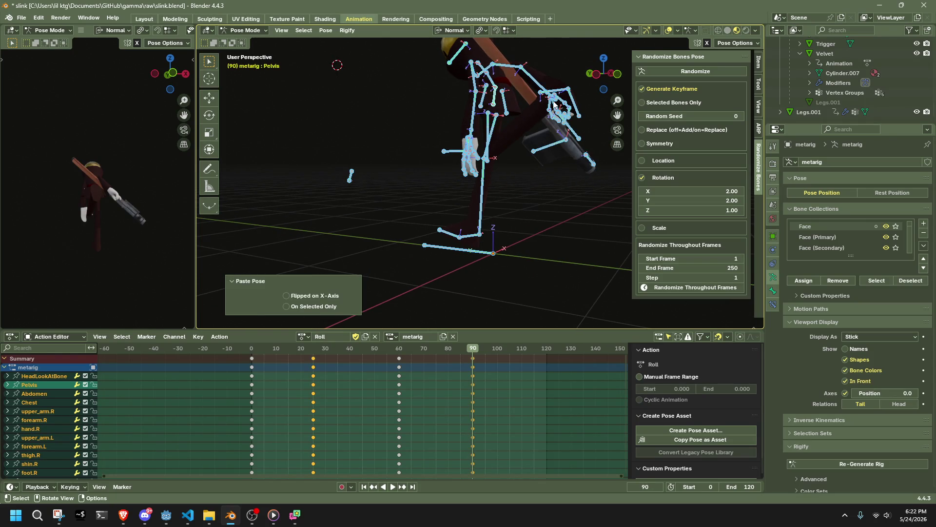
# Step: Move foot.L to a new position in the frame-90 pose, viewed from the left, then add toe.L
pyautogui.click(555, 101)
pyautogui.click(597, 74)
pyautogui.press('g')
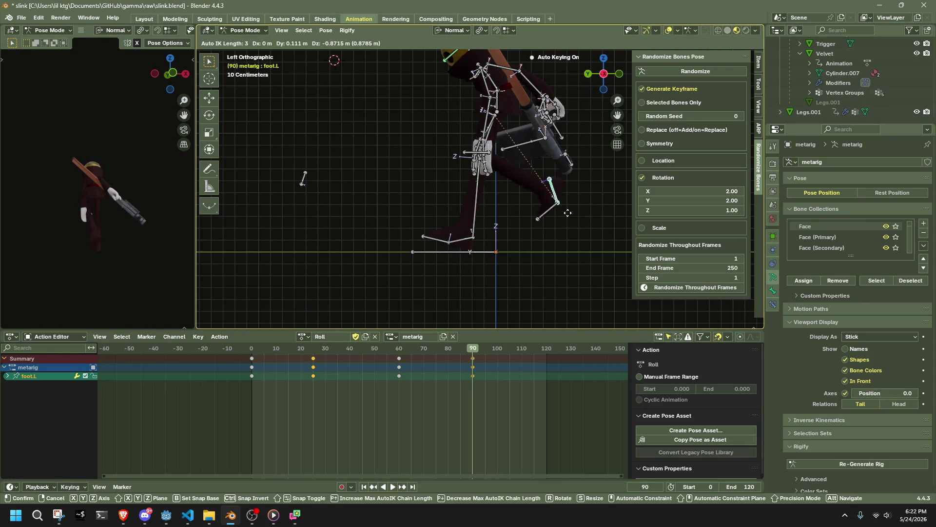
pyautogui.click(564, 234)
pyautogui.keyDown('shift'); pyautogui.click(539, 233); pyautogui.keyUp('shift')
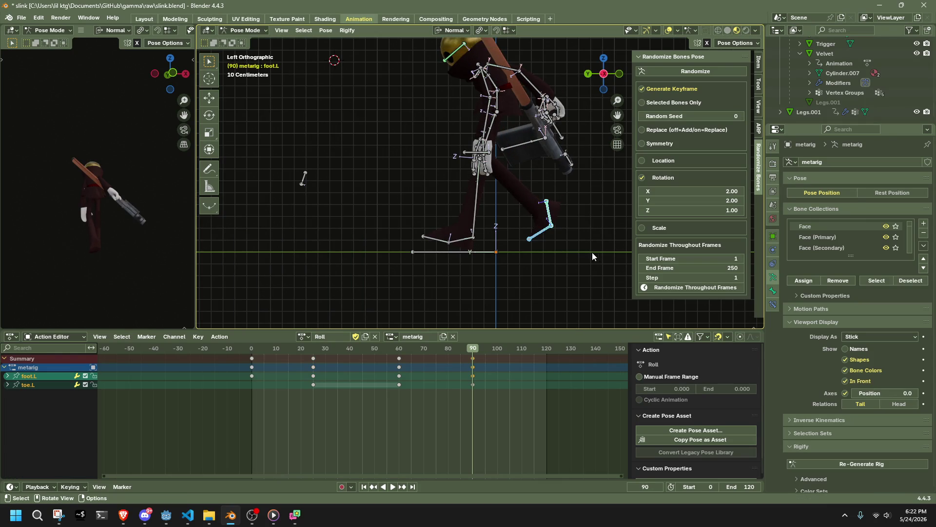
# Step: Unhide the hidden bones, select all bones and copy the current pose
pyautogui.hotkey('alt', 'h')
pyautogui.moveTo(593, 239)
pyautogui.mouseDown(button='middle')
pyautogui.moveTo(528, 250)
pyautogui.moveTo(581, 266)
pyautogui.moveTo(582, 217)
pyautogui.mouseUp(button='middle')
pyautogui.click(581, 217)
pyautogui.press('a')
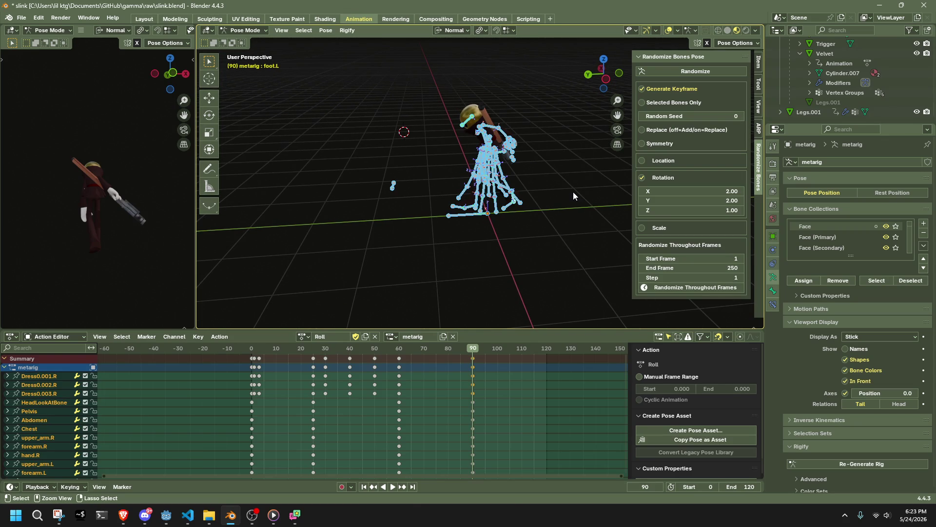
pyautogui.hotkey('ctrl', 'c')
# Step: Shift the action's starting keys and move the frame-2 Dress keys onto frame 0
pyautogui.moveTo(280, 402); pyautogui.dragTo(253, 350)
pyautogui.press('g')
pyautogui.click(252, 350)
pyautogui.moveTo(274, 420); pyautogui.dragTo(257, 378)
pyautogui.press('g')
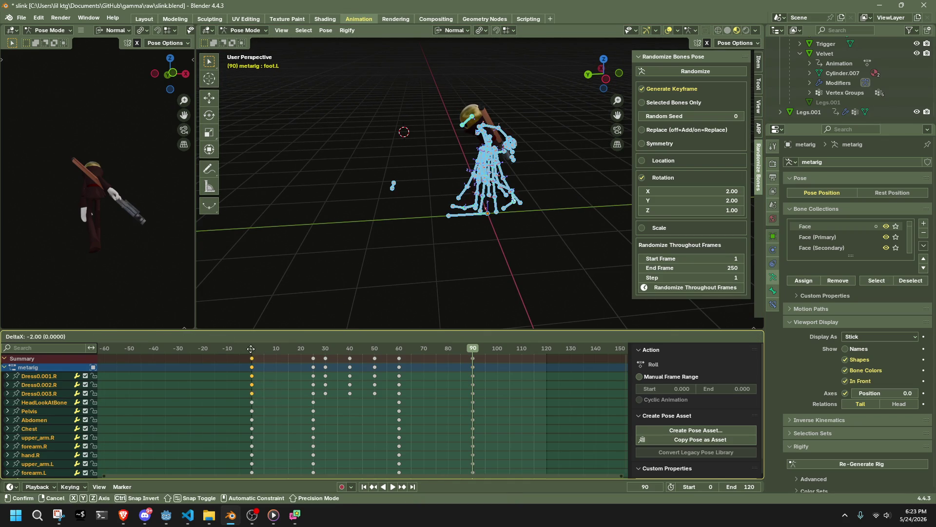